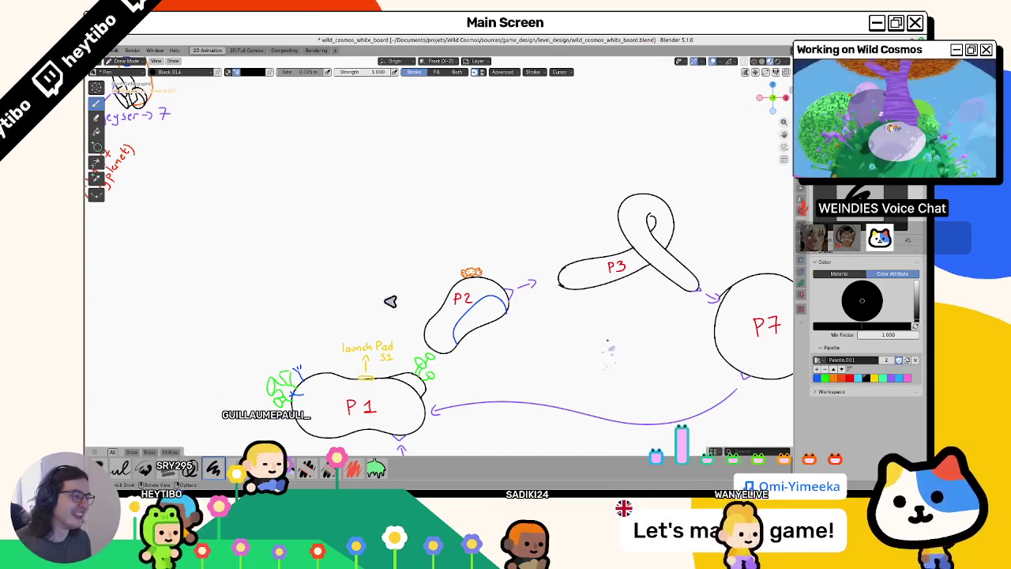
Pick blue as the drawing colour and try moving P3's stroke points, cancelling the move.
{"action": "middle_click_drag", "start_coordinate": [452, 252], "coordinate": [382, 192], "text": "shift"}
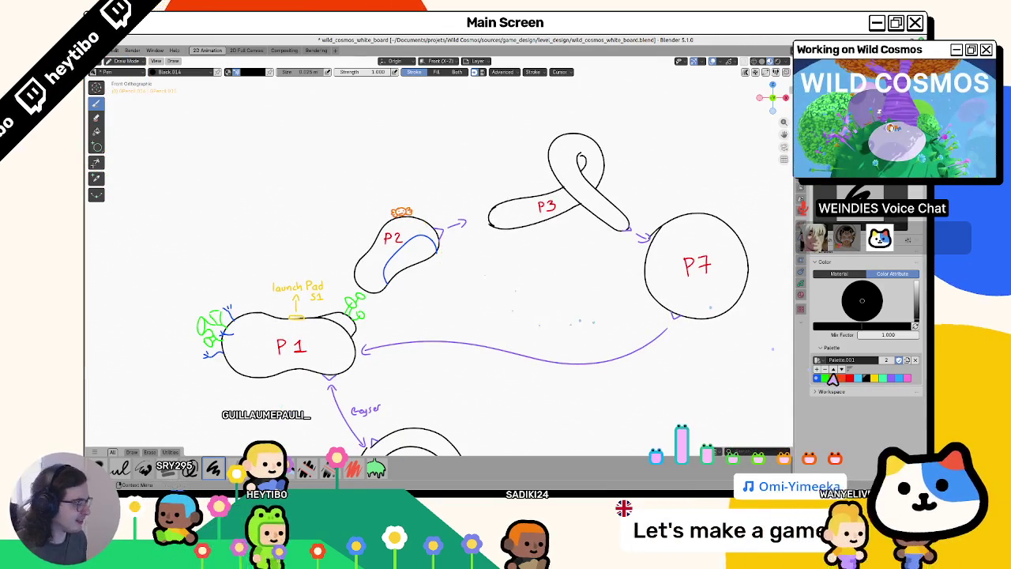
{"action": "left_click", "coordinate": [866, 378]}
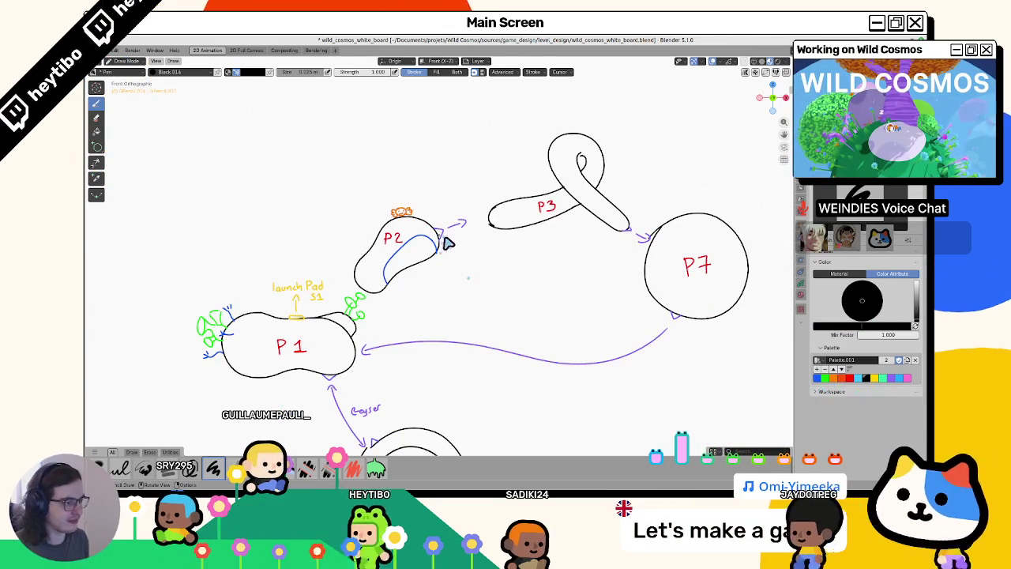
{"action": "key", "text": "Tab"}
{"action": "key", "text": "g"}
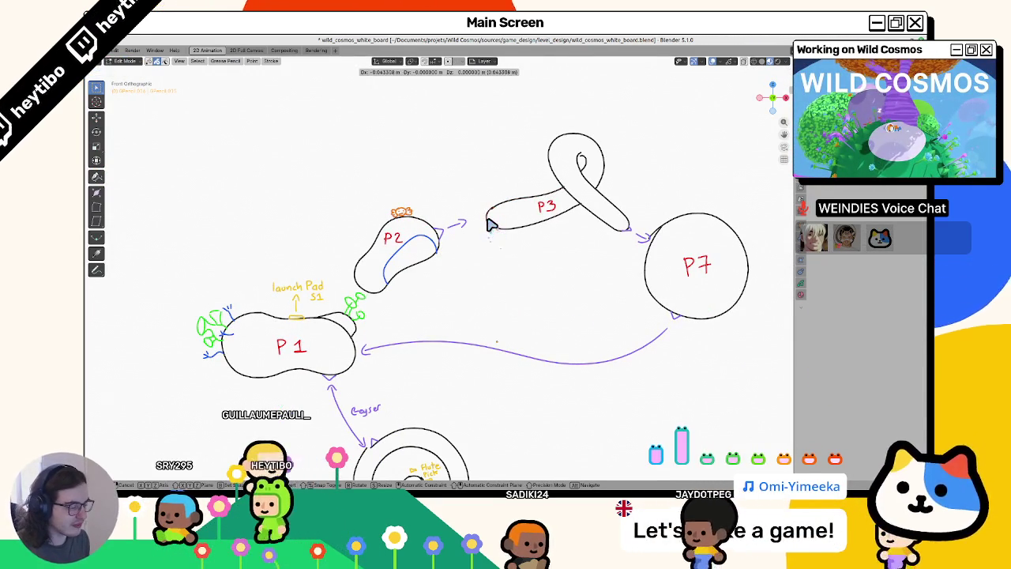
{"action": "right_click", "coordinate": [483, 247]}
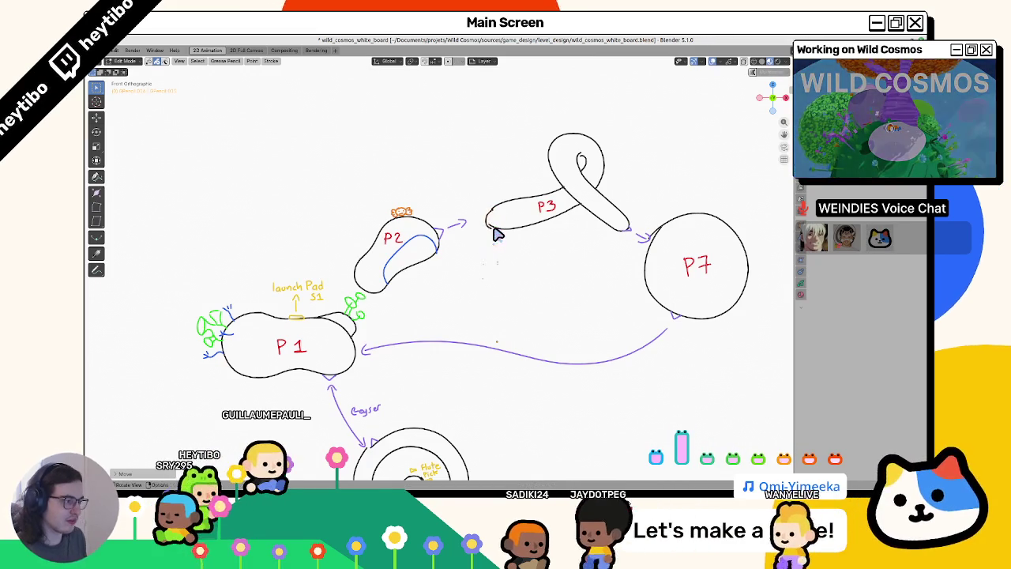
{"action": "right_click", "coordinate": [490, 229]}
{"action": "key", "text": "Escape"}
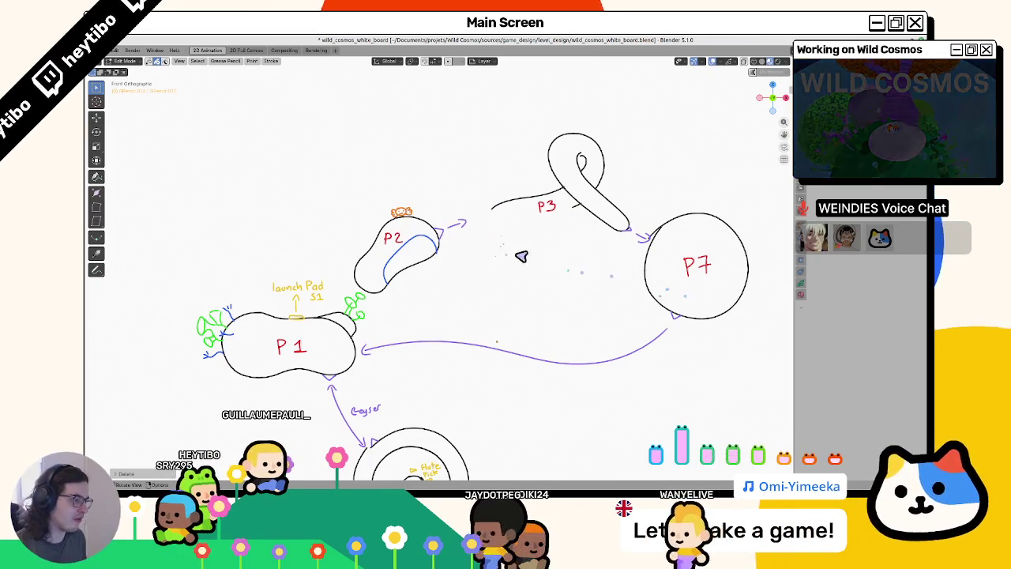
{"action": "key", "text": "Tab"}
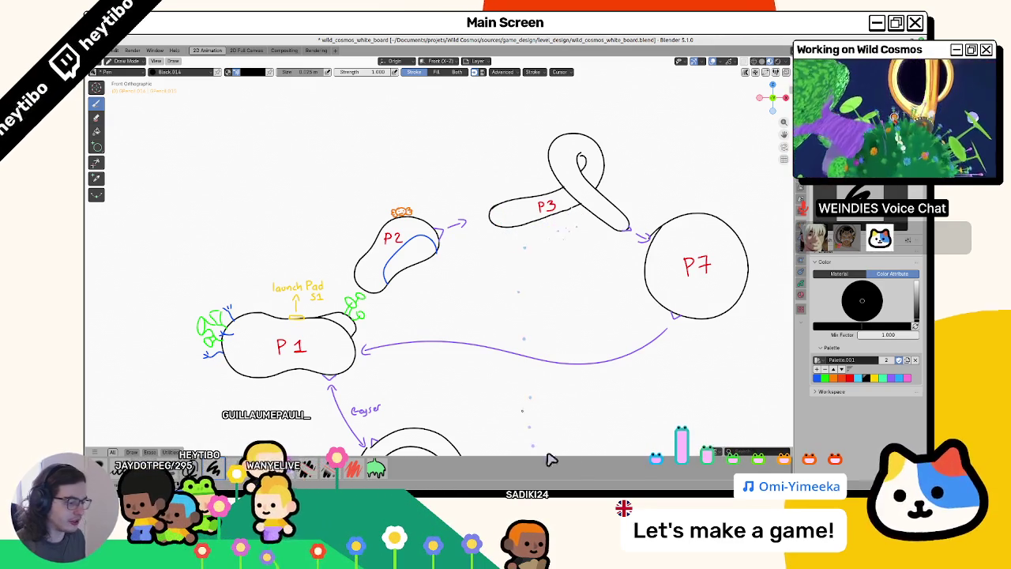
Run main.tscn in Godot with F5 and maximize the Wild Cosmos (DEBUG) window.
{"action": "key", "text": "alt+Tab"}
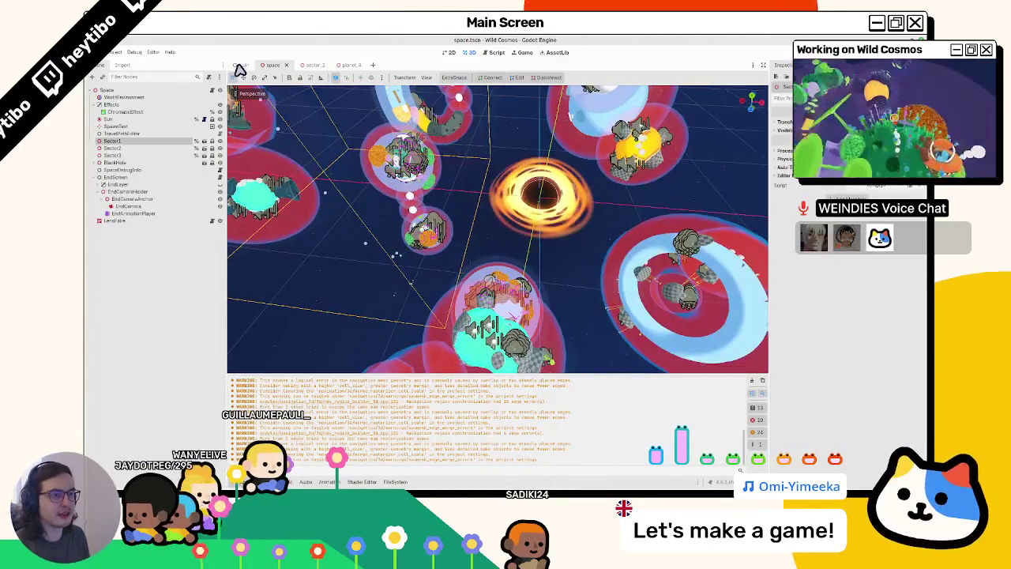
{"action": "left_click", "coordinate": [241, 65]}
{"action": "key", "text": "F5"}
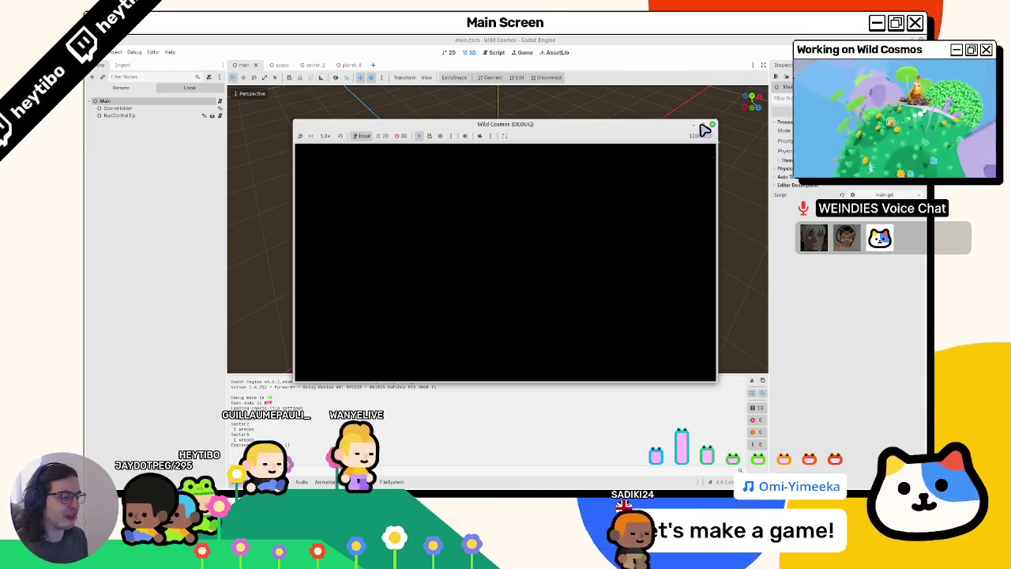
{"action": "left_click", "coordinate": [703, 126]}
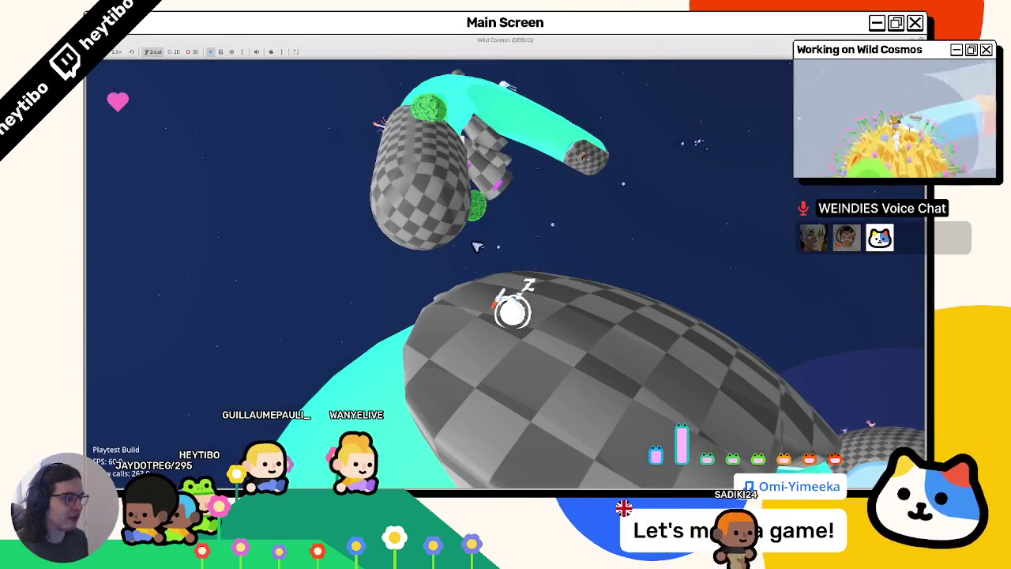
Open and close the tool wheel, then walk the astronaut across the checkered planet and jump.
{"action": "right_click", "coordinate": [509, 280]}
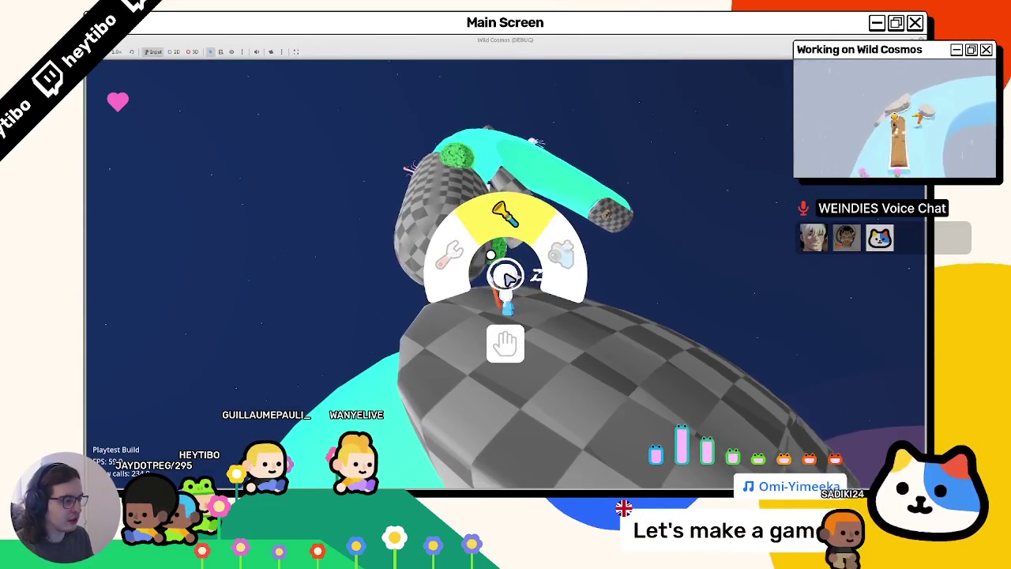
{"action": "right_click", "coordinate": [507, 276]}
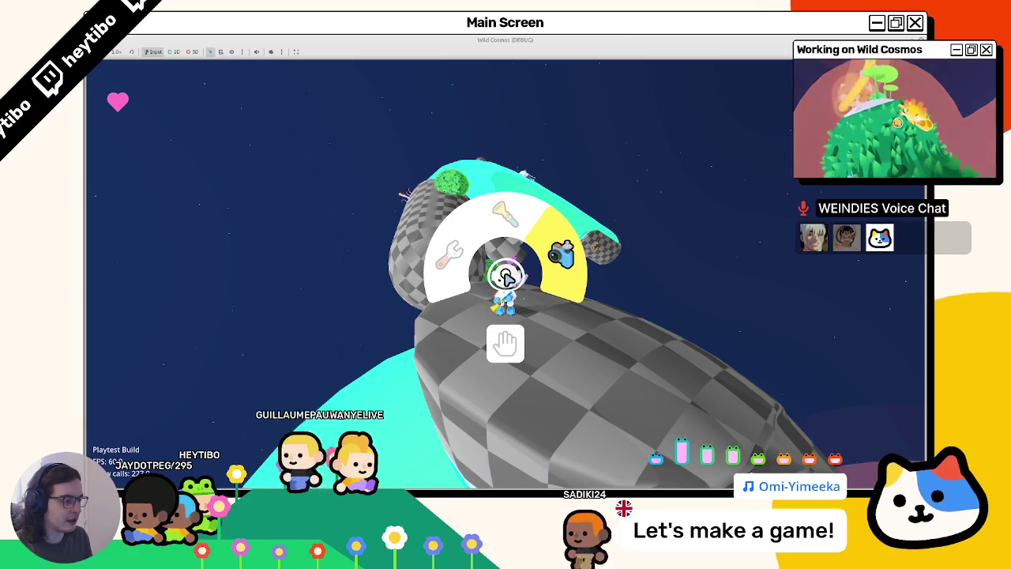
{"action": "right_click", "coordinate": [507, 276]}
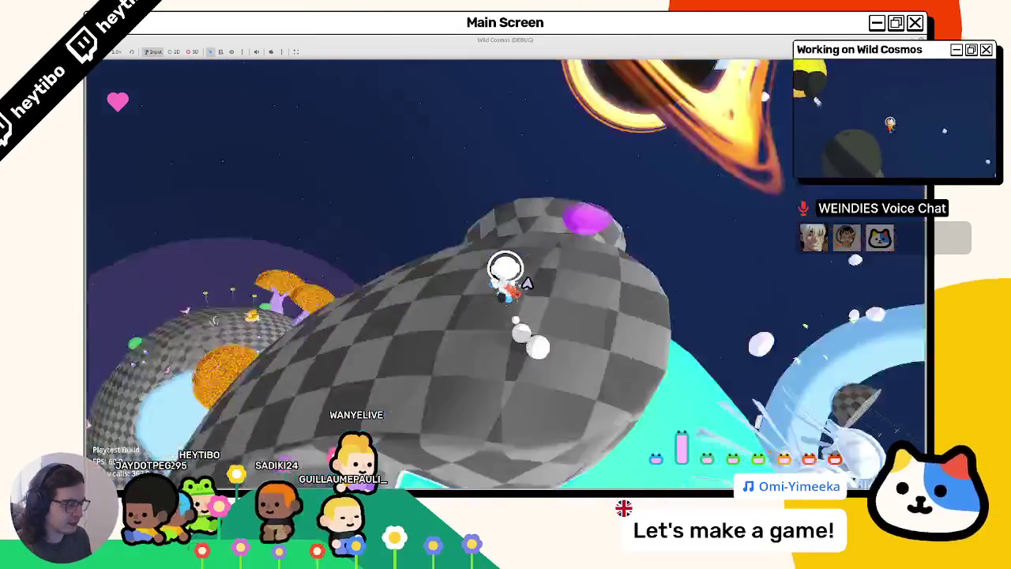
{"action": "key", "text": "w"}
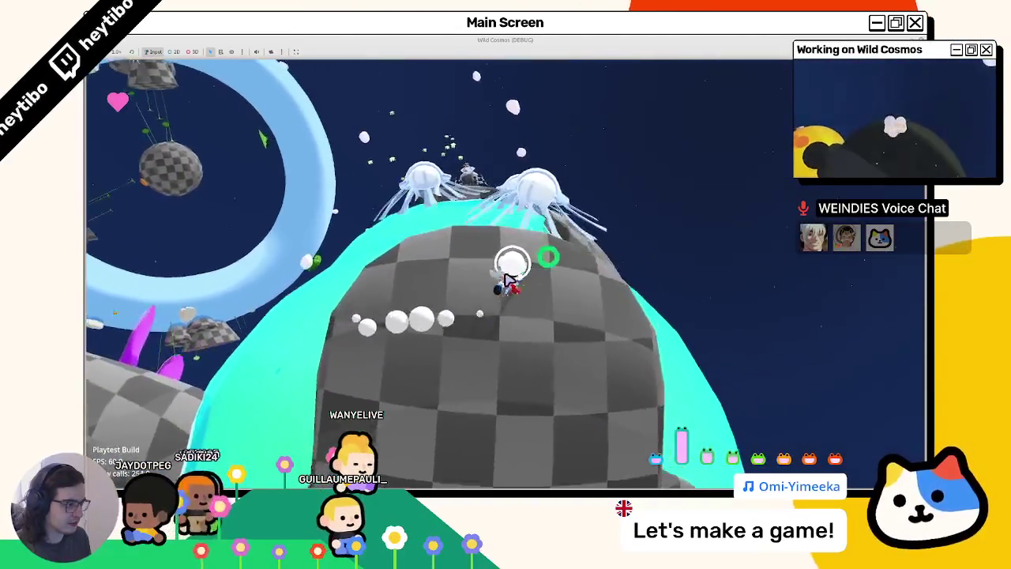
{"action": "key", "text": "w"}
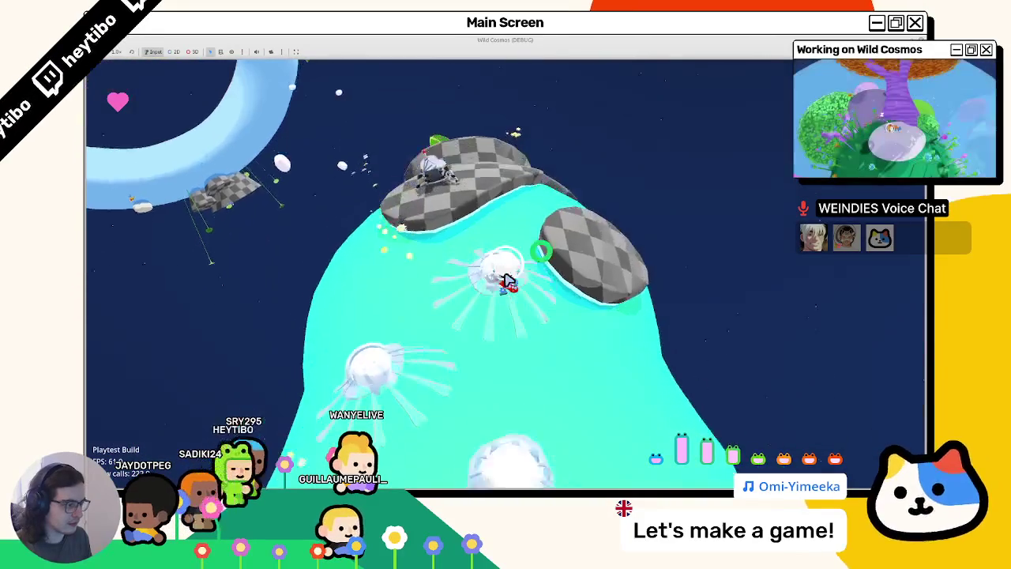
{"action": "key", "text": "w"}
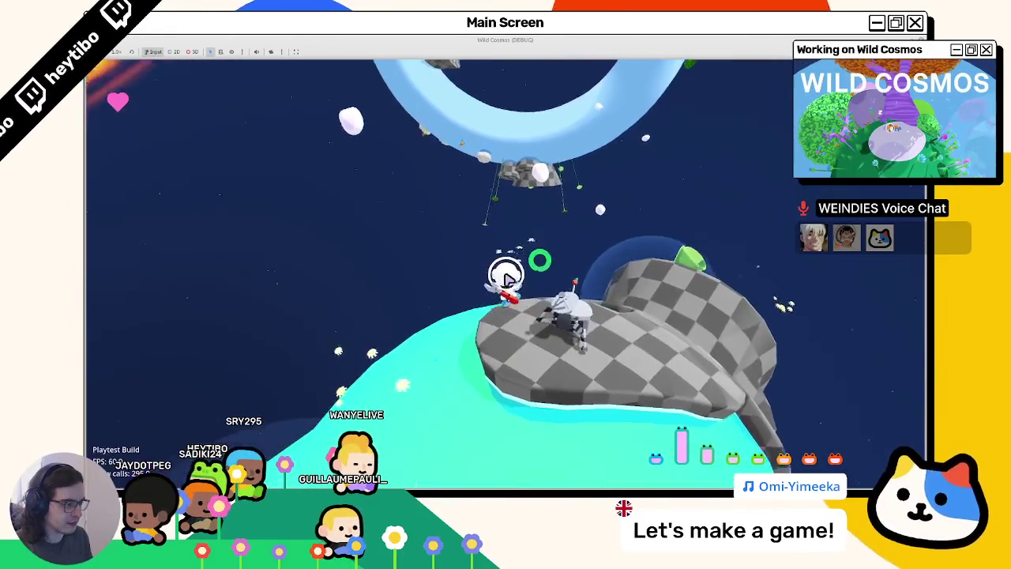
{"action": "key", "text": "w"}
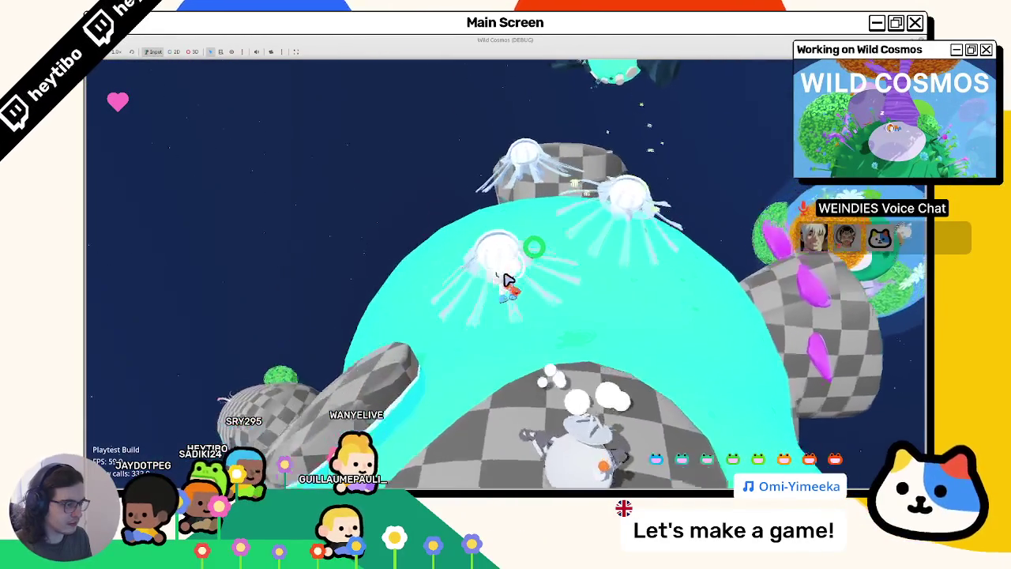
{"action": "key", "text": "w"}
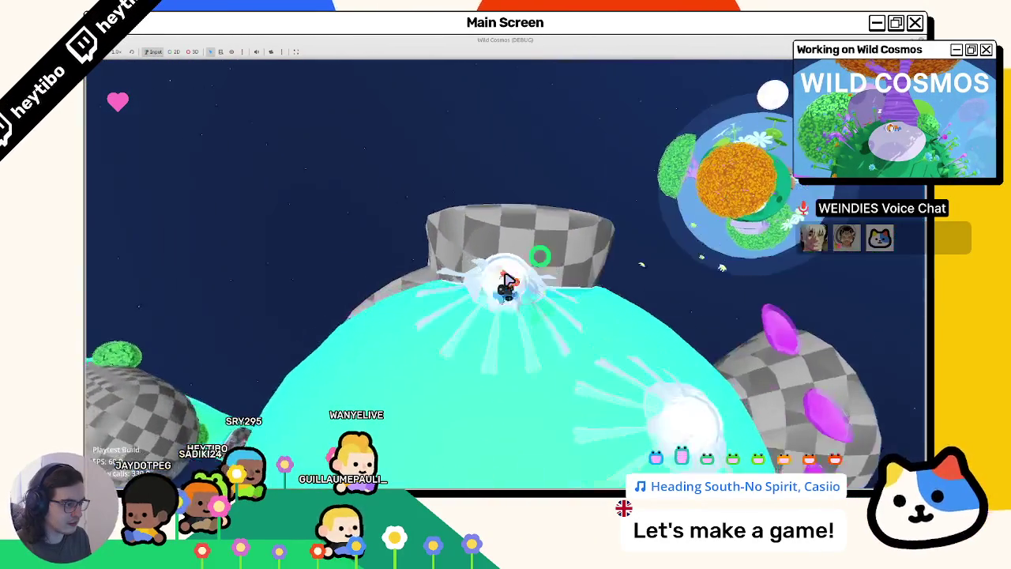
{"action": "key", "text": "w"}
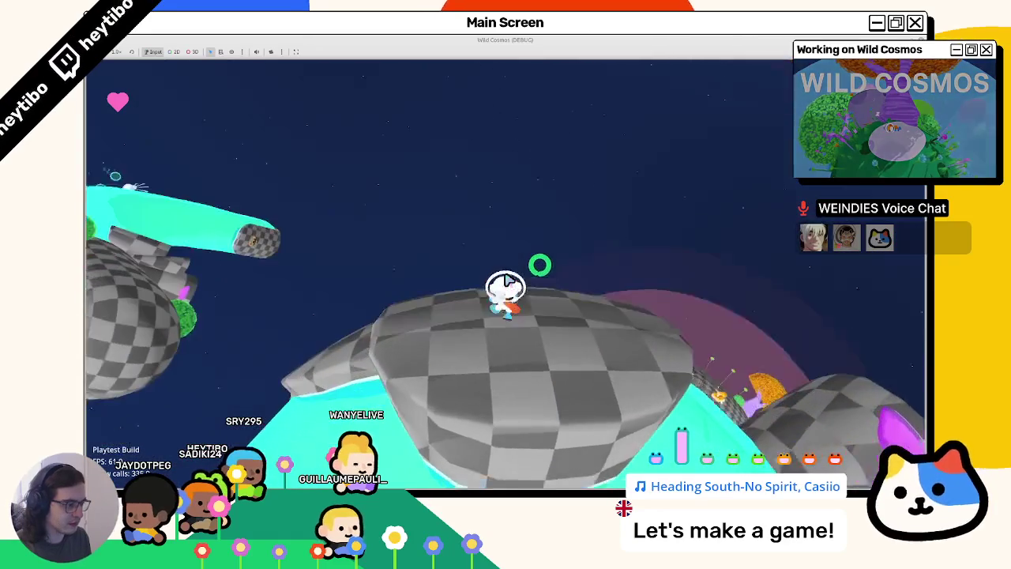
{"action": "key", "text": "space"}
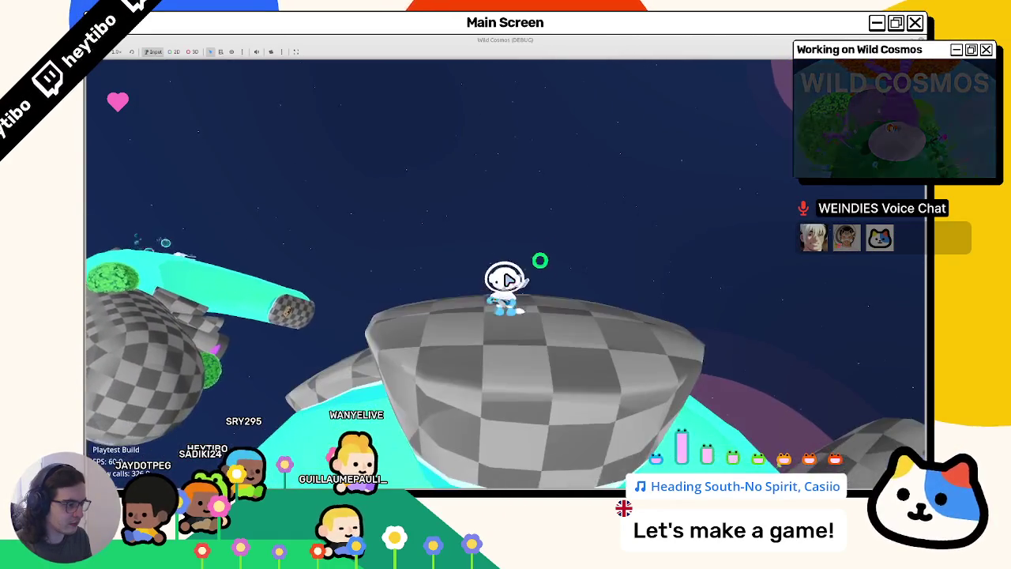
Run and climb toward the orange-dotted planet, then stop the game with F8 and return to Blender.
{"action": "key", "text": "Tab"}
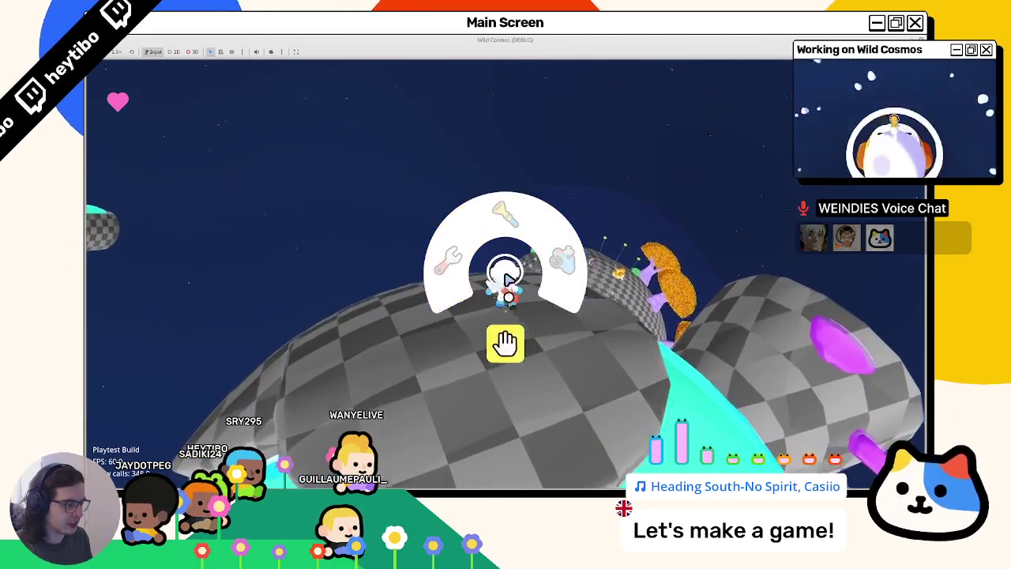
{"action": "key", "text": "w"}
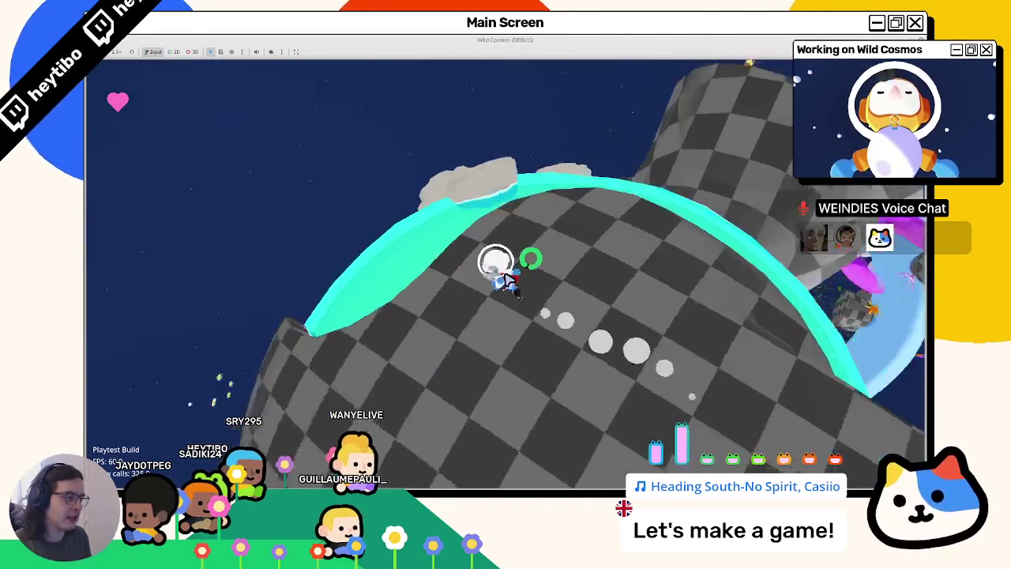
{"action": "key", "text": "w"}
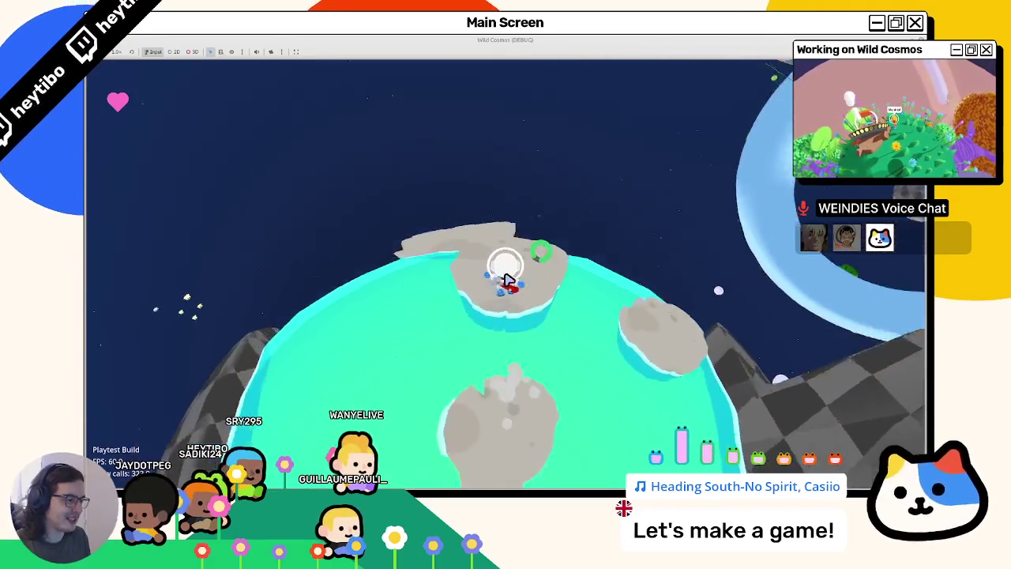
{"action": "key", "text": "w"}
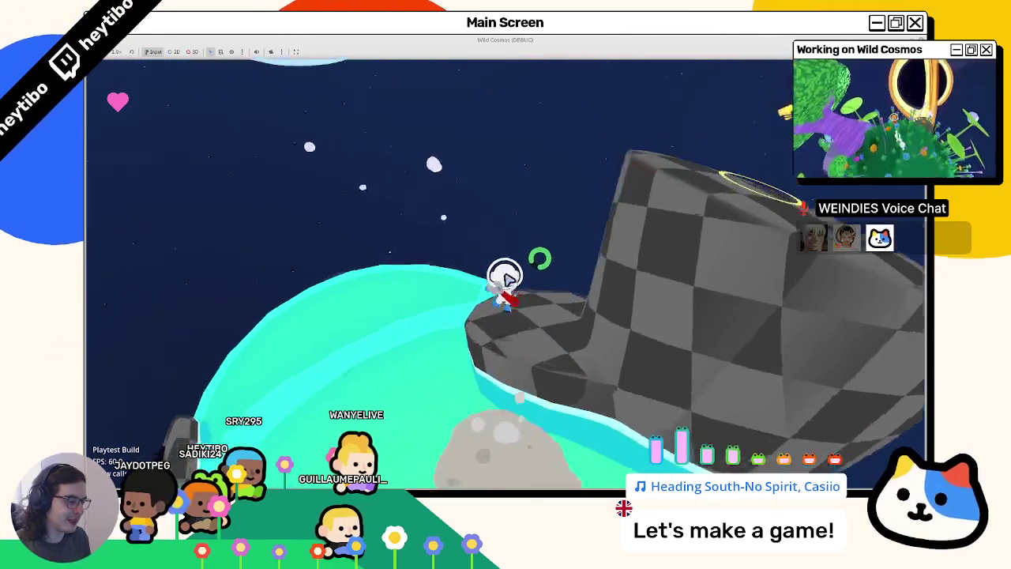
{"action": "key", "text": "w"}
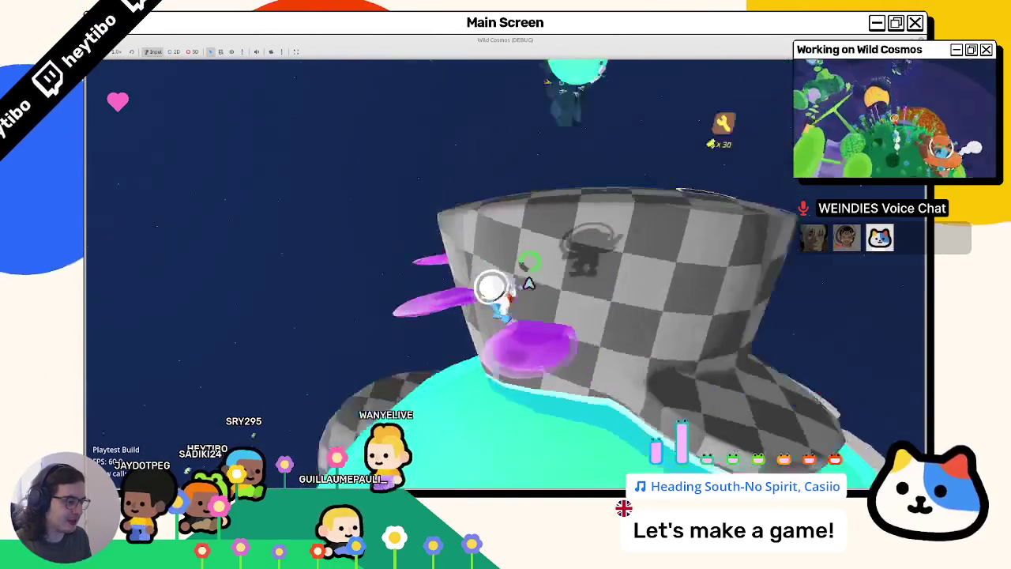
{"action": "key", "text": "w"}
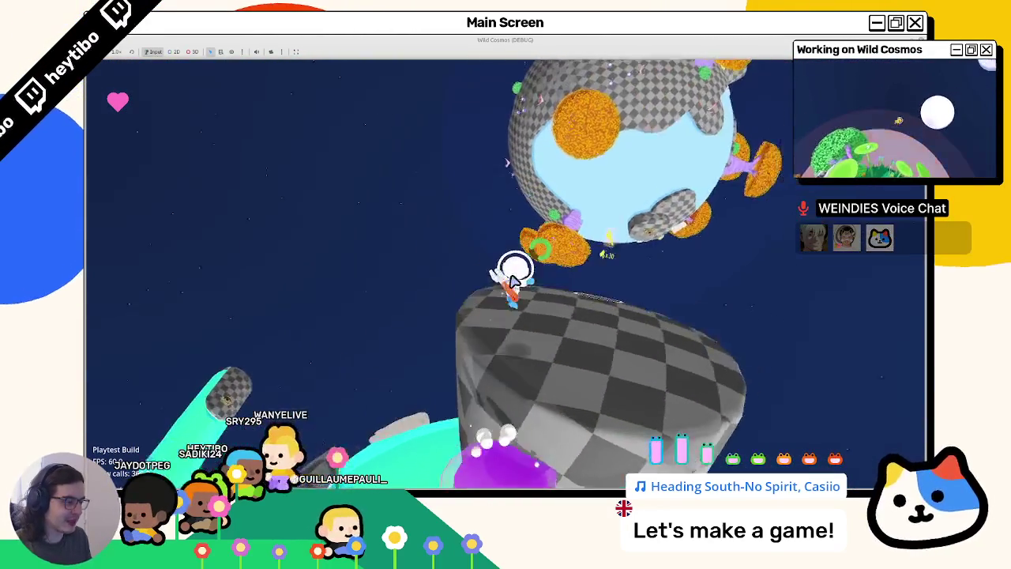
{"action": "key", "text": "w"}
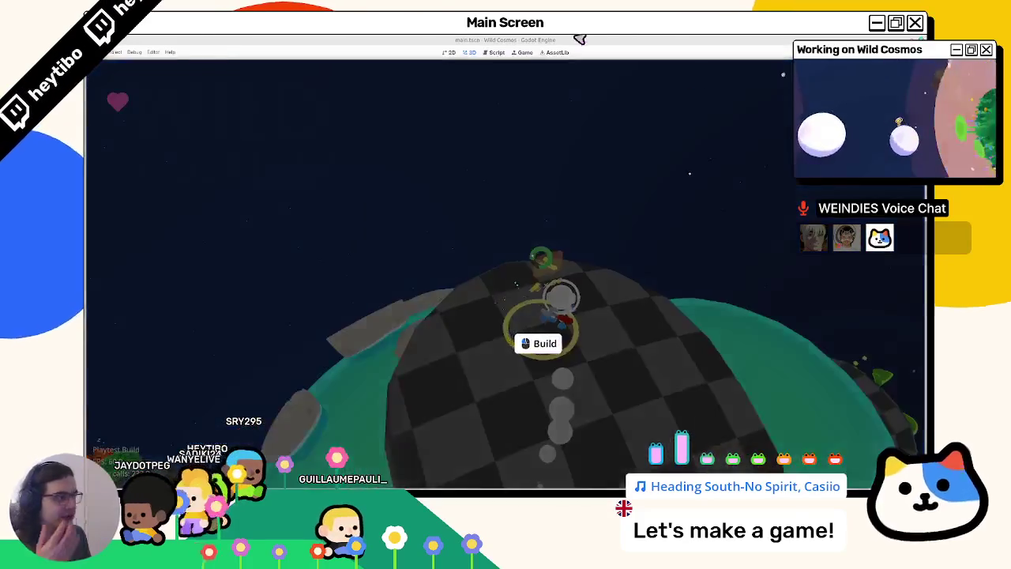
{"action": "key", "text": "F8"}
{"action": "key", "text": "alt+Tab"}
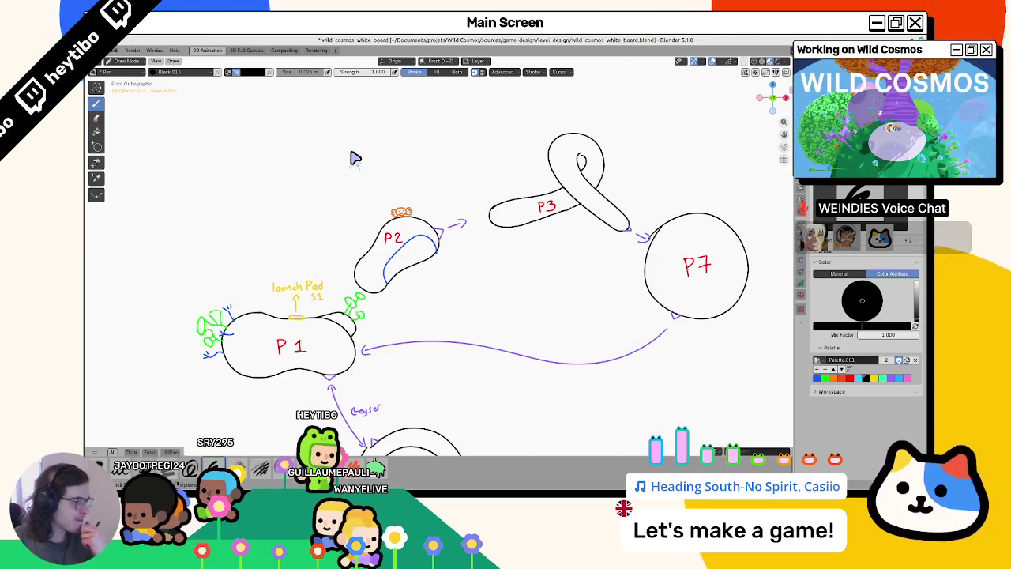
Zoom and pan onto the P1–P7 diagram, save the file, and return to Draw Mode.
{"action": "scroll", "coordinate": [343, 293], "scroll_direction": "down", "scroll_amount": 3}
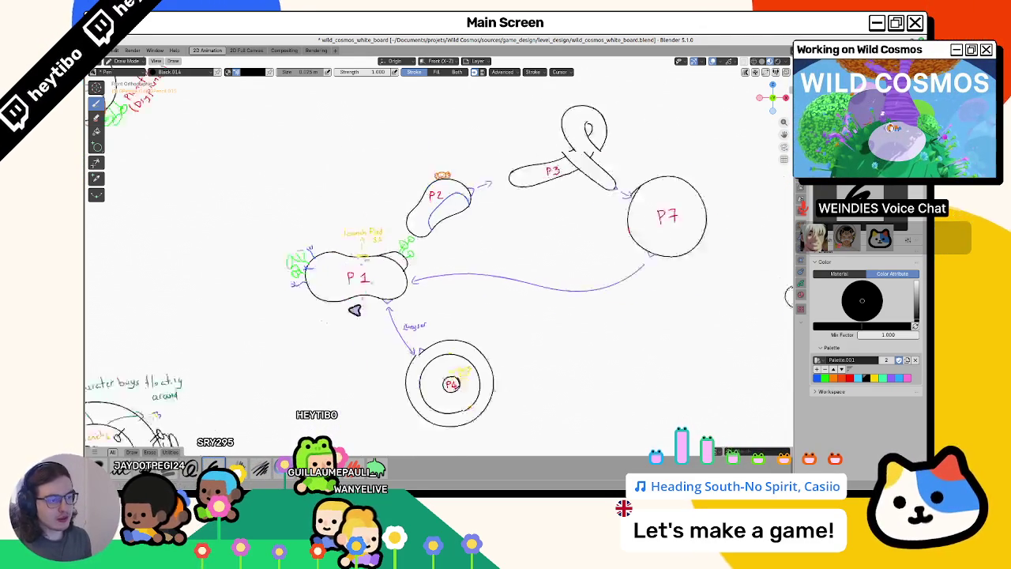
{"action": "middle_click_drag", "start_coordinate": [372, 302], "coordinate": [344, 284], "text": "shift"}
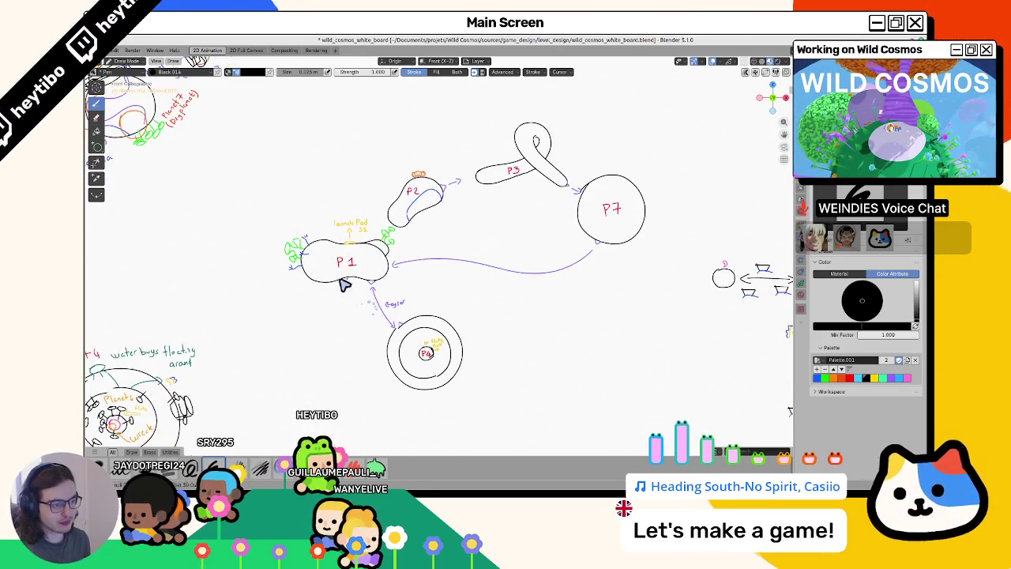
{"action": "scroll", "coordinate": [355, 274], "scroll_direction": "down", "scroll_amount": 5}
{"action": "scroll", "coordinate": [355, 273], "scroll_direction": "up", "scroll_amount": 5}
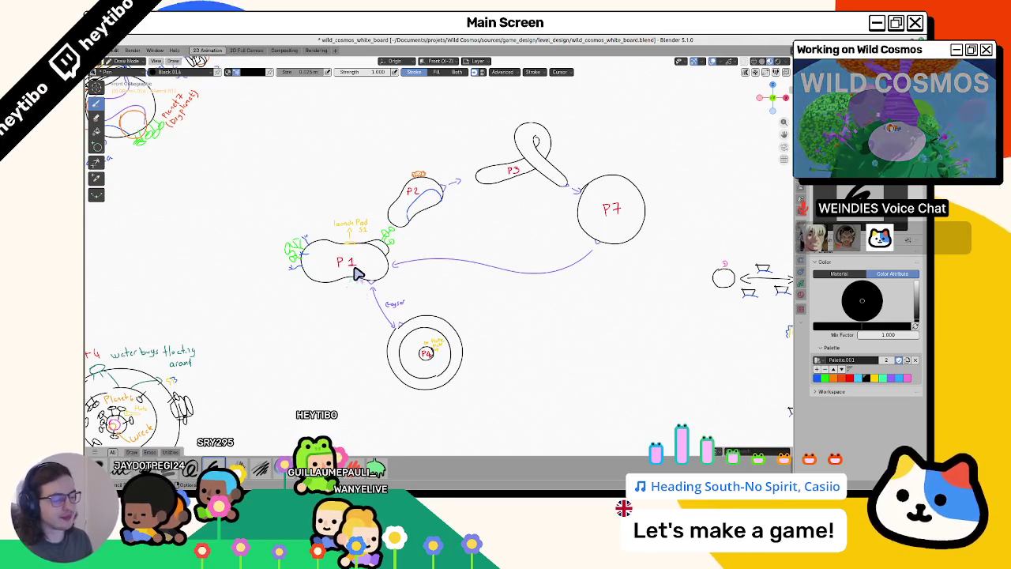
{"action": "key", "text": "ctrl+s"}
{"action": "key", "text": "ctrl+Tab"}
{"action": "left_click", "coordinate": [420, 306]}
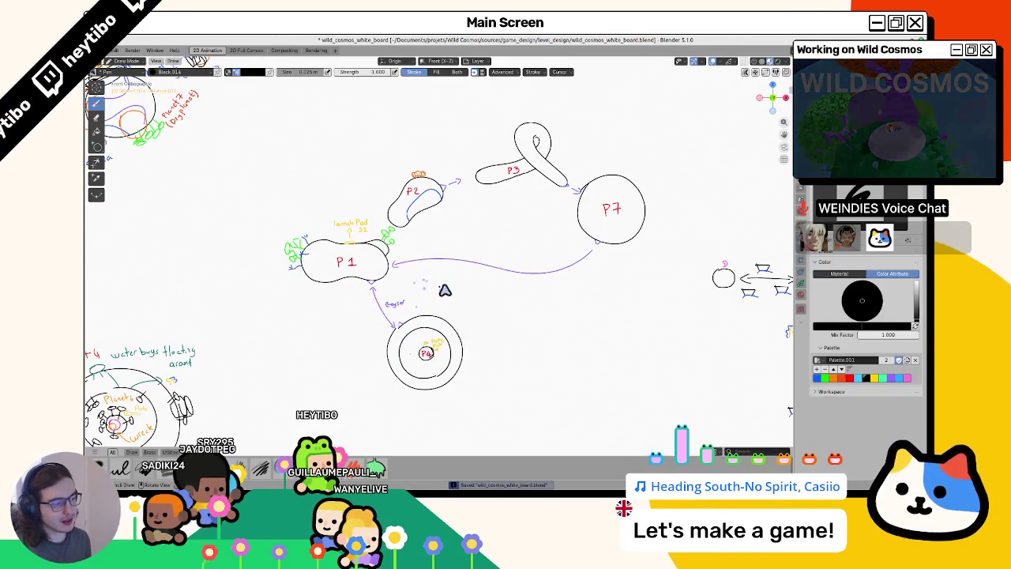
{"action": "scroll", "coordinate": [474, 347], "scroll_direction": "up", "scroll_amount": 2}
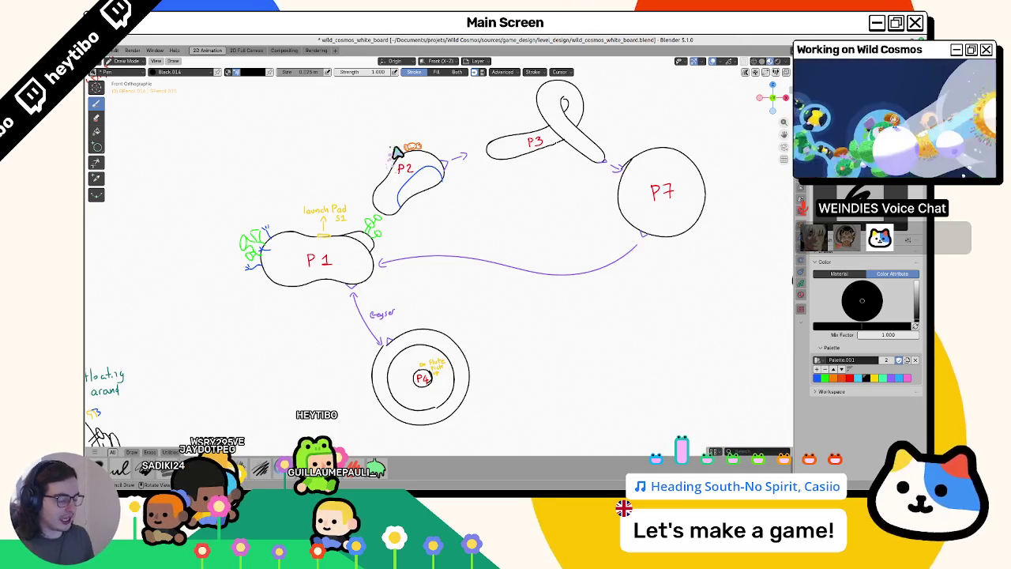
Quick-open test_glide.tscn in Godot, run it with F6, and jump off the pillar.
{"action": "key", "text": "alt+Tab"}
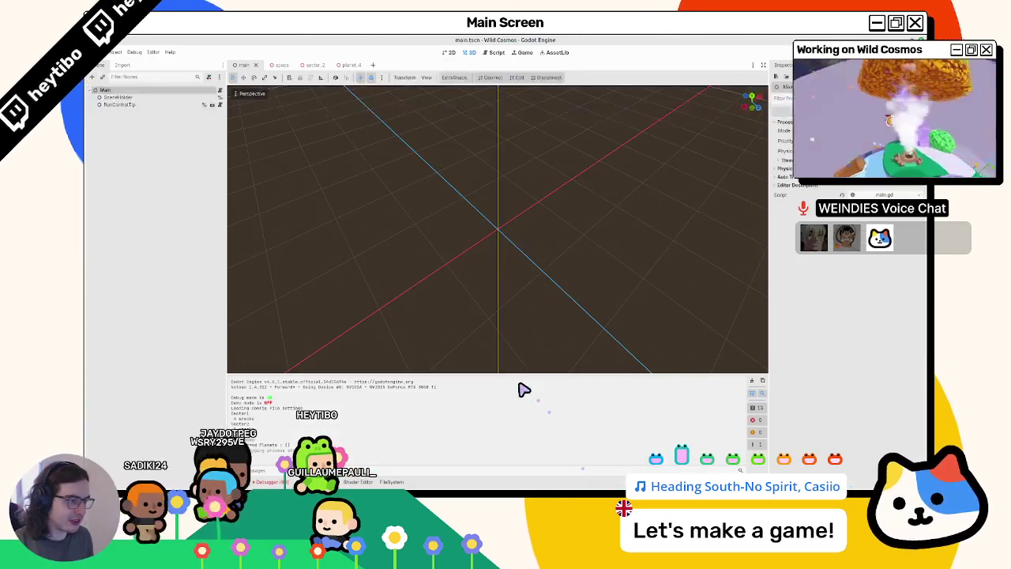
{"action": "key", "text": "ctrl+shift+o"}
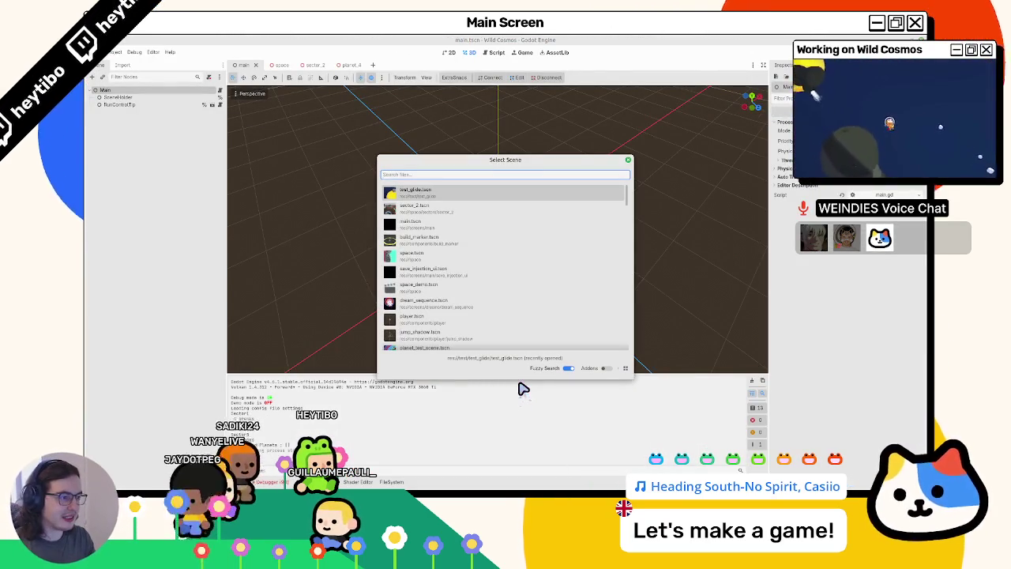
{"action": "key", "text": "Return"}
{"action": "key", "text": "F6"}
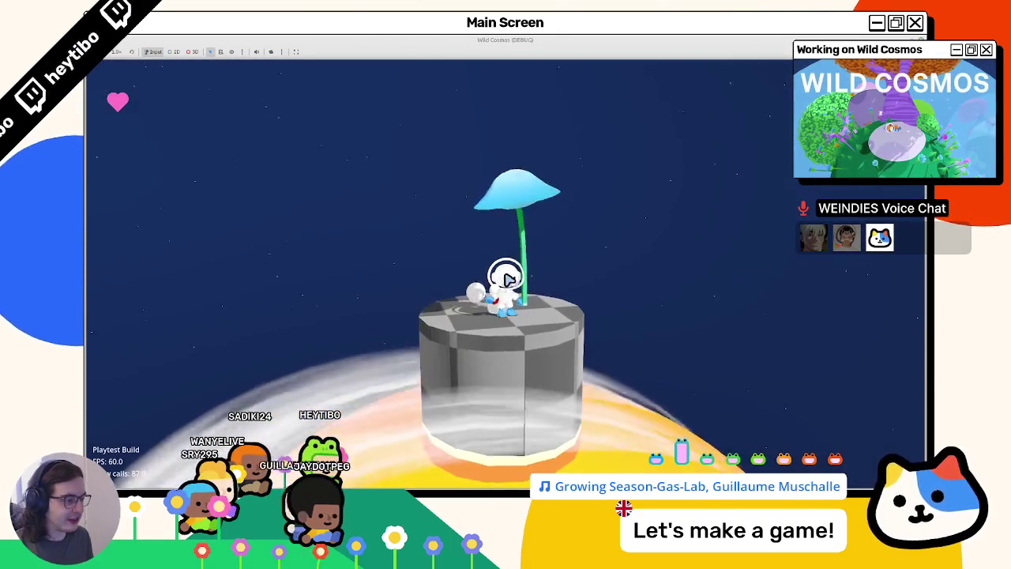
{"action": "key", "text": "space"}
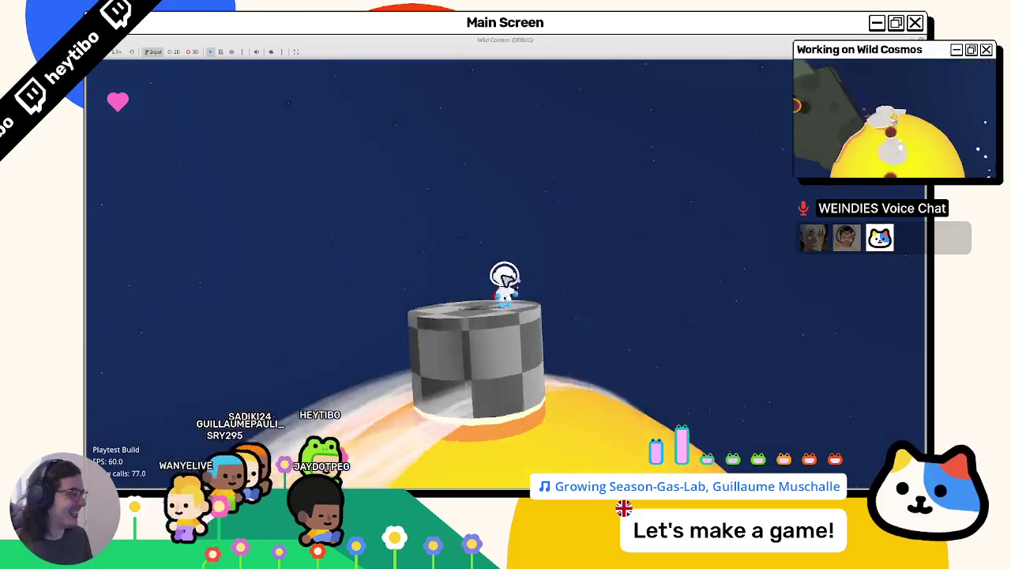
Open the pause menu and stop the test_glide playtest, returning to the Godot editor.
{"action": "key", "text": "Escape"}
{"action": "key", "text": "F8"}
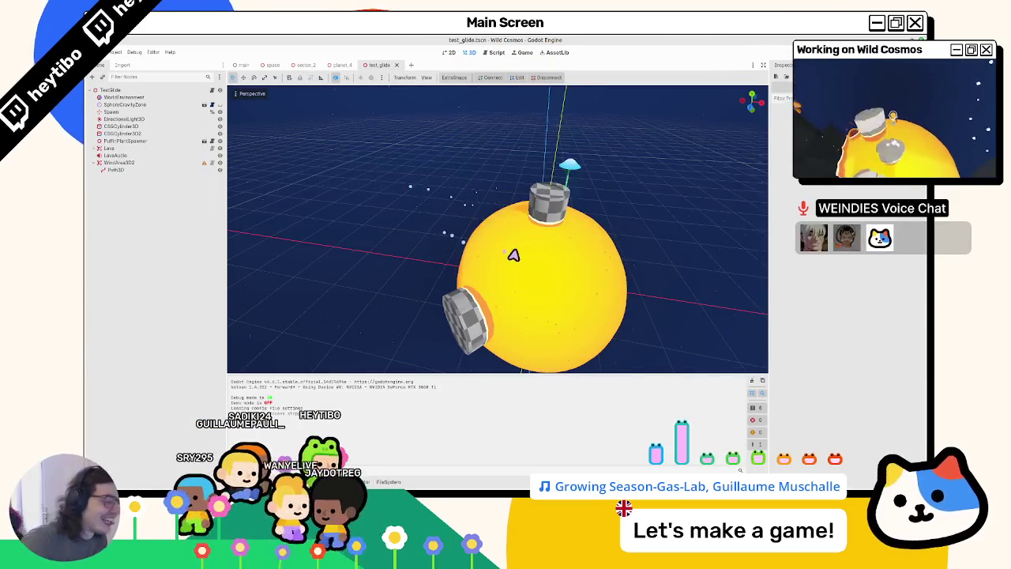
Bring the Blender whiteboard with the P1–P7 route back in front of Godot.
{"action": "key", "text": "alt+Tab"}
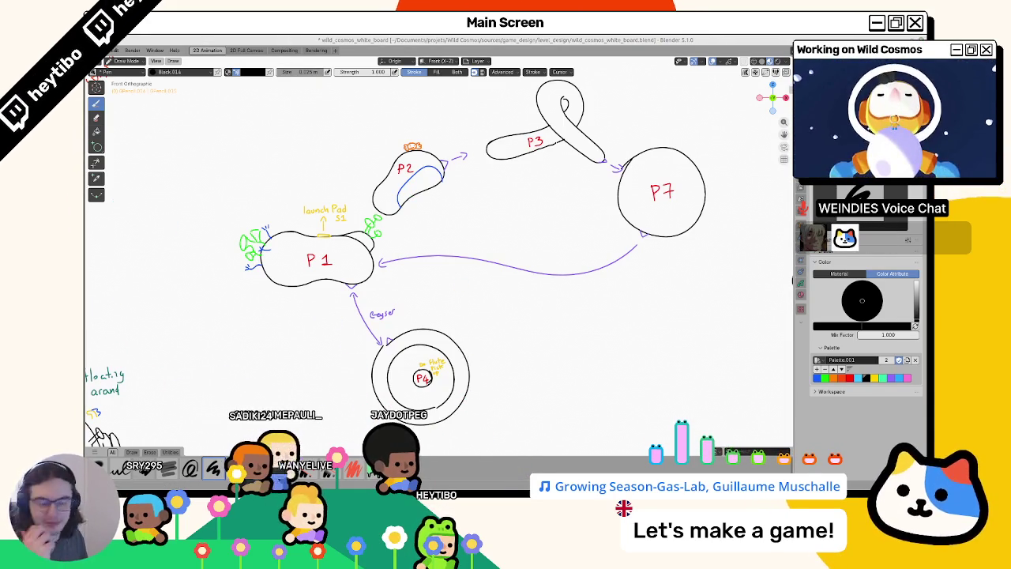
Save the whiteboard and centre the view on the Planet 7 mountain, river, sea and forest sketch.
{"action": "key", "text": "ctrl+s"}
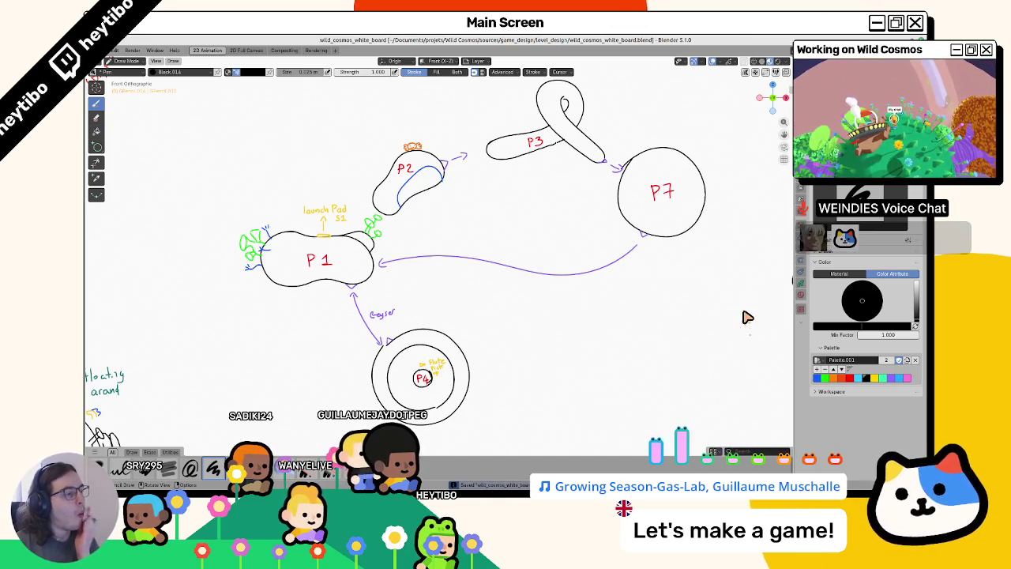
{"action": "mouse_move", "coordinate": [320, 164]}
{"action": "middle_mouse_down", "text": "shift"}
{"action": "mouse_move", "coordinate": [402, 232]}
{"action": "mouse_move", "coordinate": [547, 290]}
{"action": "middle_mouse_up", "text": "shift"}
{"action": "middle_click_drag", "start_coordinate": [373, 216], "coordinate": [445, 246], "text": "shift"}
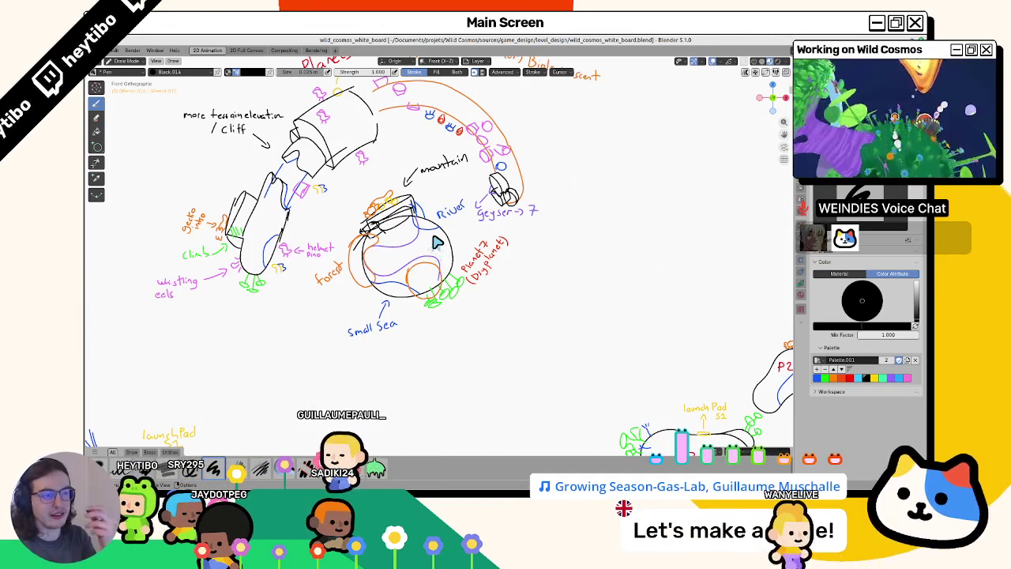
Undo the stray strokes and trial purple routes from P7 toward the geyser, then pick black.
{"action": "mouse_move", "coordinate": [436, 241]}
{"action": "middle_mouse_down", "text": "shift"}
{"action": "mouse_move", "coordinate": [481, 249]}
{"action": "mouse_move", "coordinate": [449, 249]}
{"action": "middle_mouse_up", "text": "shift"}
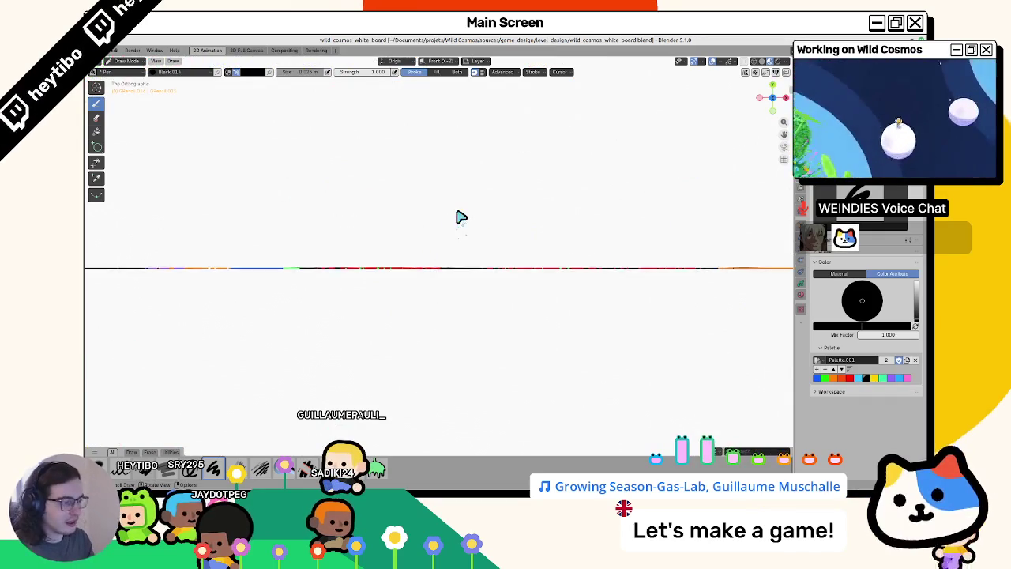
{"action": "key", "text": "ctrl+z"}
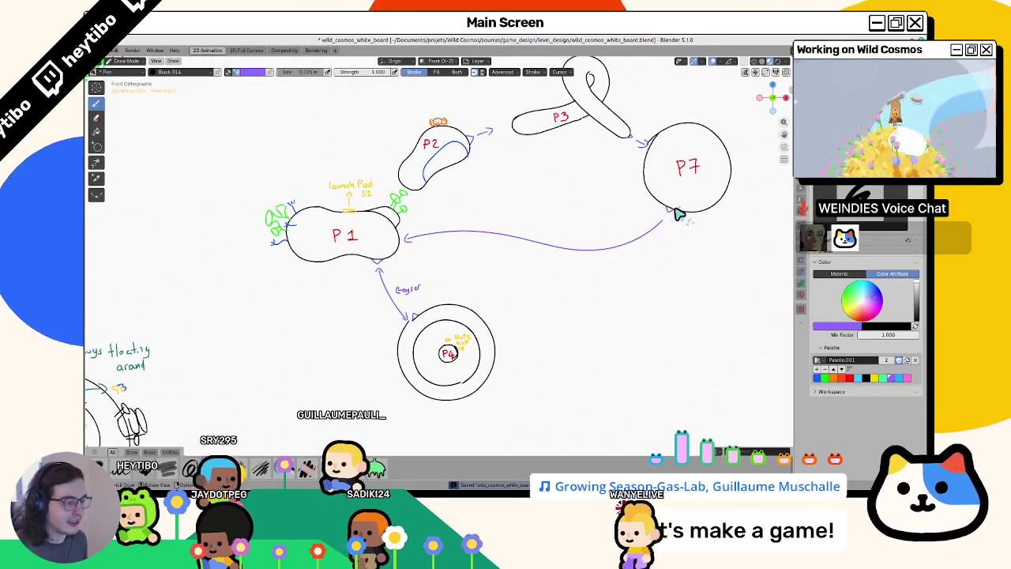
{"action": "mouse_move", "coordinate": [655, 149]}
{"action": "left_mouse_down"}
{"action": "mouse_move", "coordinate": [395, 287]}
{"action": "mouse_move", "coordinate": [497, 258]}
{"action": "mouse_move", "coordinate": [572, 172]}
{"action": "left_mouse_up"}
{"action": "key", "text": "ctrl+z"}
{"action": "key", "text": "ctrl+z"}
{"action": "key", "text": "ctrl+z"}
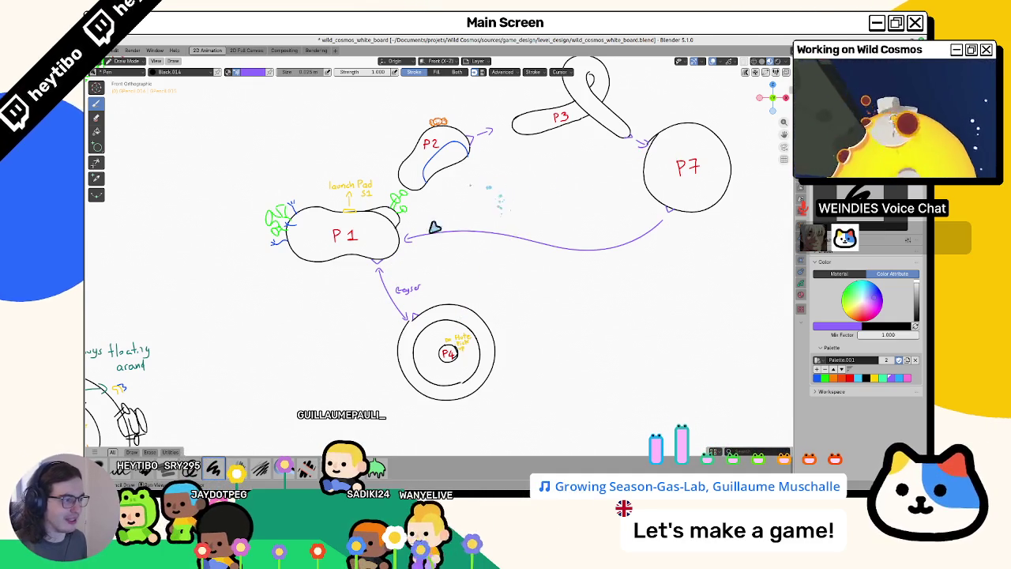
{"action": "middle_click_drag", "start_coordinate": [436, 174], "coordinate": [441, 245], "text": "shift"}
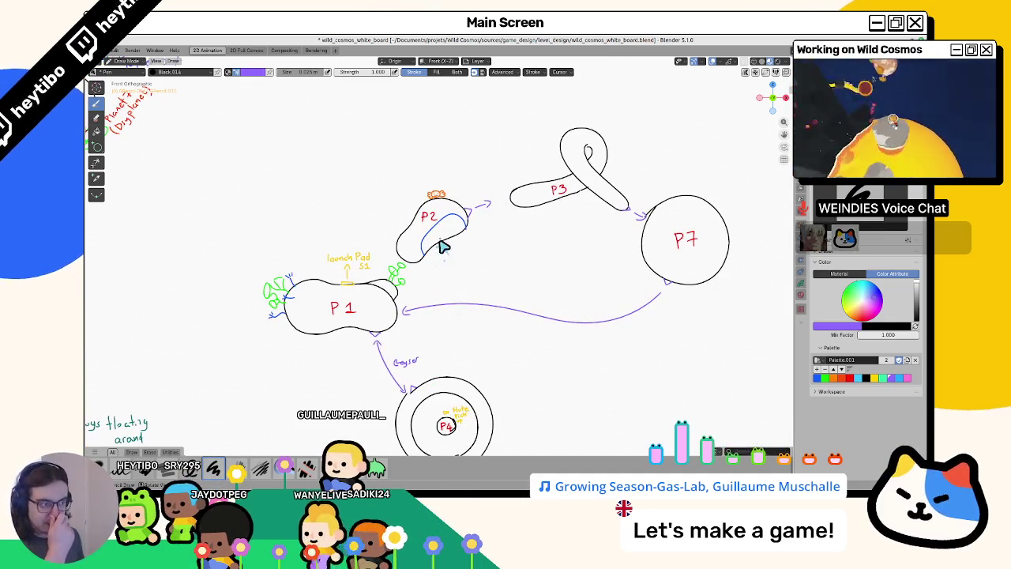
{"action": "left_click", "coordinate": [864, 378]}
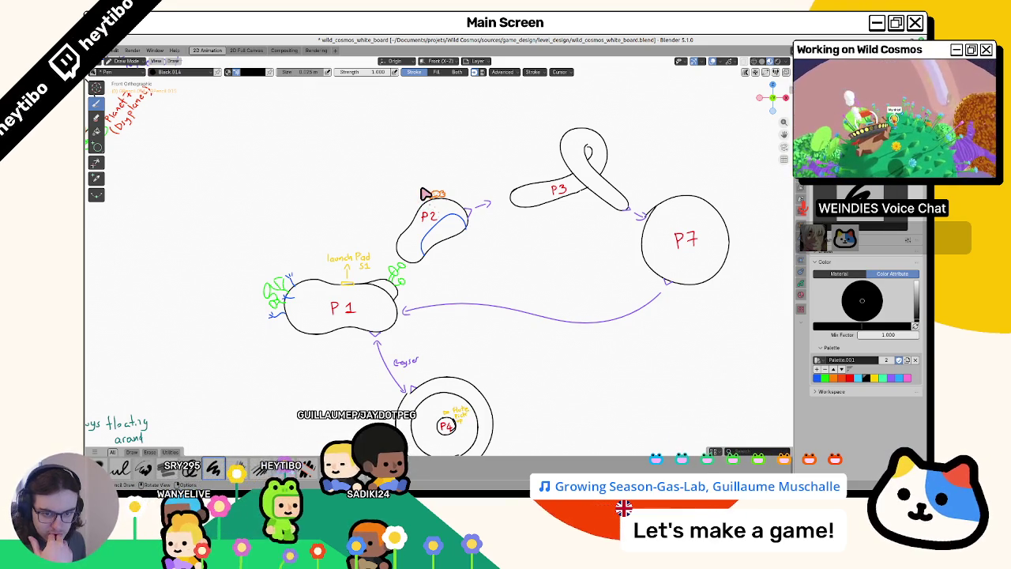
Pick purple as the drawing colour and save the whiteboard with the P7→P1 link.
{"action": "mouse_move", "coordinate": [443, 274]}
{"action": "middle_mouse_down", "text": "shift"}
{"action": "mouse_move", "coordinate": [528, 220]}
{"action": "mouse_move", "coordinate": [485, 211]}
{"action": "middle_mouse_up", "text": "shift"}
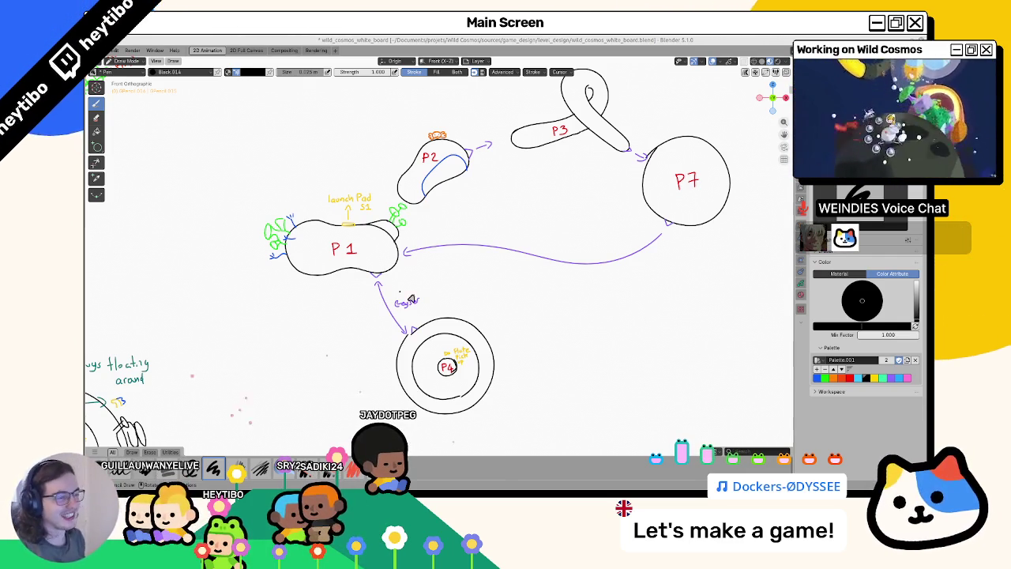
{"action": "left_click", "coordinate": [888, 381]}
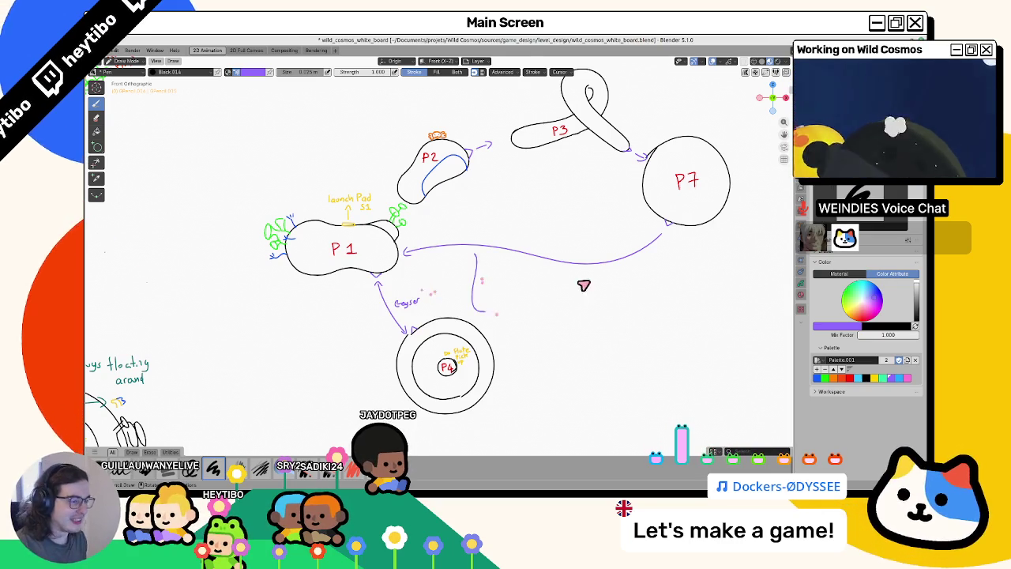
{"action": "middle_click_drag", "start_coordinate": [481, 297], "coordinate": [387, 255], "text": "shift"}
{"action": "key", "text": "ctrl+s"}
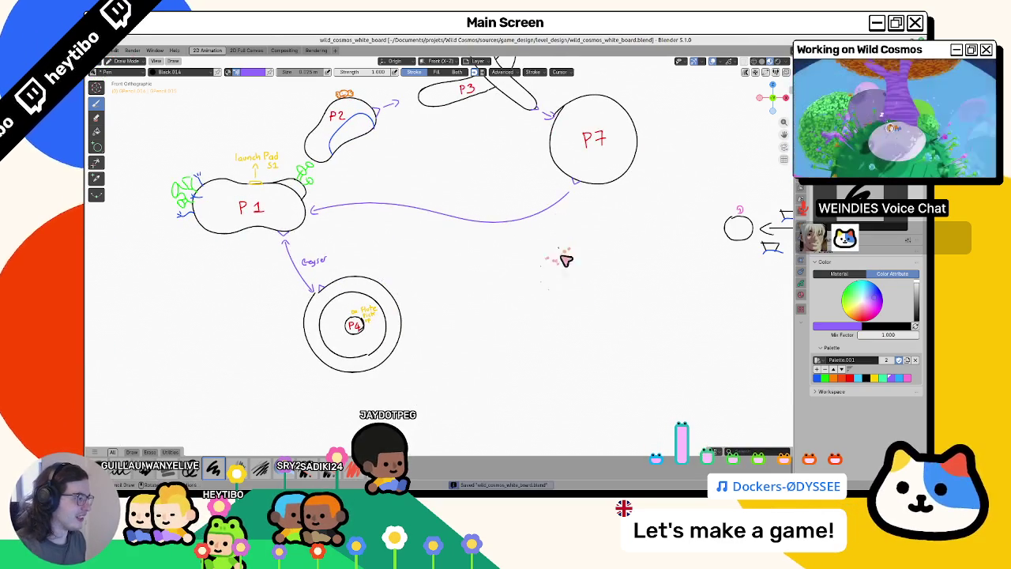
Survey the upper-left and Planet 5 sketches, return to the P1–P7 diagram, then bring Godot forward.
{"action": "middle_click_drag", "start_coordinate": [551, 257], "coordinate": [517, 318], "text": "shift"}
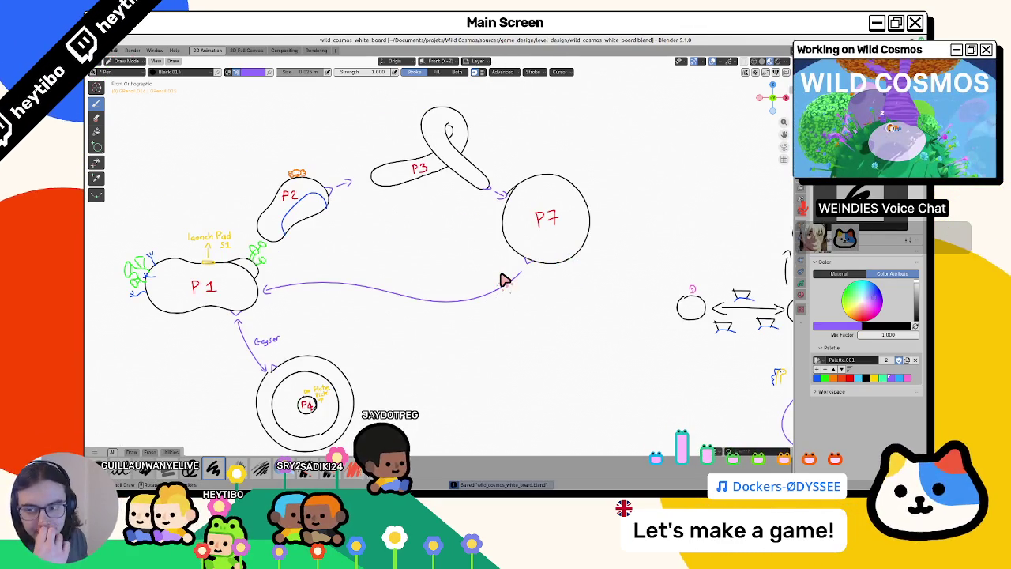
{"action": "mouse_move", "coordinate": [330, 242]}
{"action": "middle_mouse_down", "text": "shift"}
{"action": "mouse_move", "coordinate": [421, 221]}
{"action": "mouse_move", "coordinate": [594, 345]}
{"action": "middle_mouse_up", "text": "shift"}
{"action": "mouse_move", "coordinate": [503, 312]}
{"action": "middle_mouse_down", "text": "shift"}
{"action": "mouse_move", "coordinate": [627, 340]}
{"action": "mouse_move", "coordinate": [615, 385]}
{"action": "middle_mouse_up", "text": "shift"}
{"action": "mouse_move", "coordinate": [588, 347]}
{"action": "middle_mouse_down", "text": "shift"}
{"action": "mouse_move", "coordinate": [332, 240]}
{"action": "mouse_move", "coordinate": [315, 182]}
{"action": "middle_mouse_up", "text": "shift"}
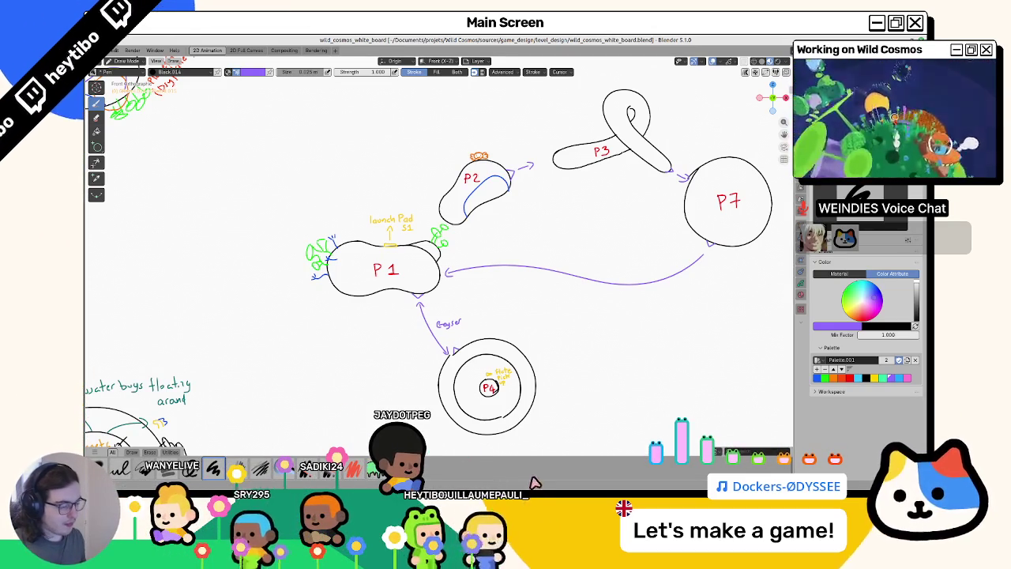
{"action": "left_click", "coordinate": [612, 468]}
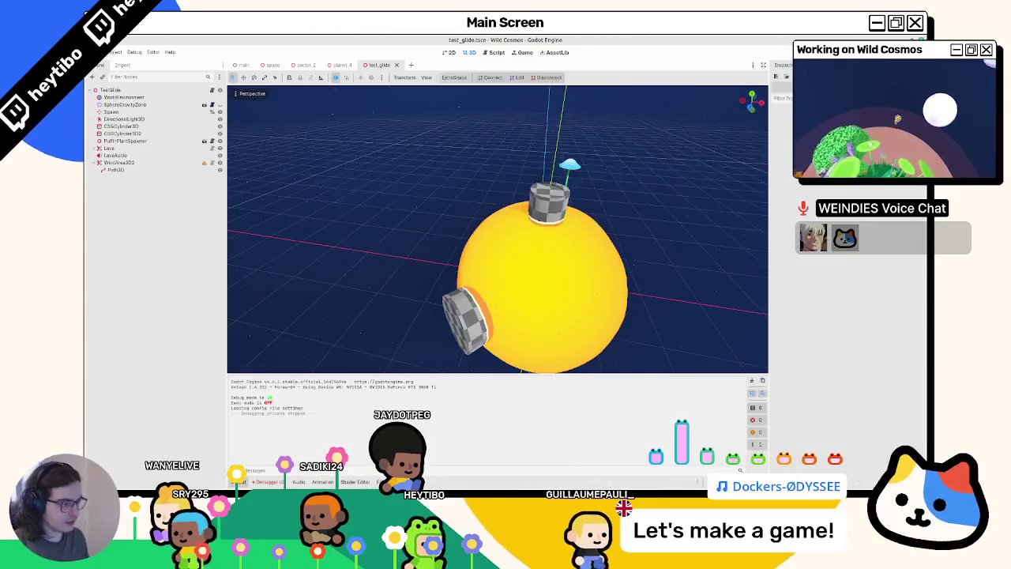
Close the space, sector_2 and planet_4 scene tabs, leaving main, and check the debugger errors.
{"action": "left_click", "coordinate": [341, 65]}
{"action": "middle_click", "coordinate": [274, 64]}
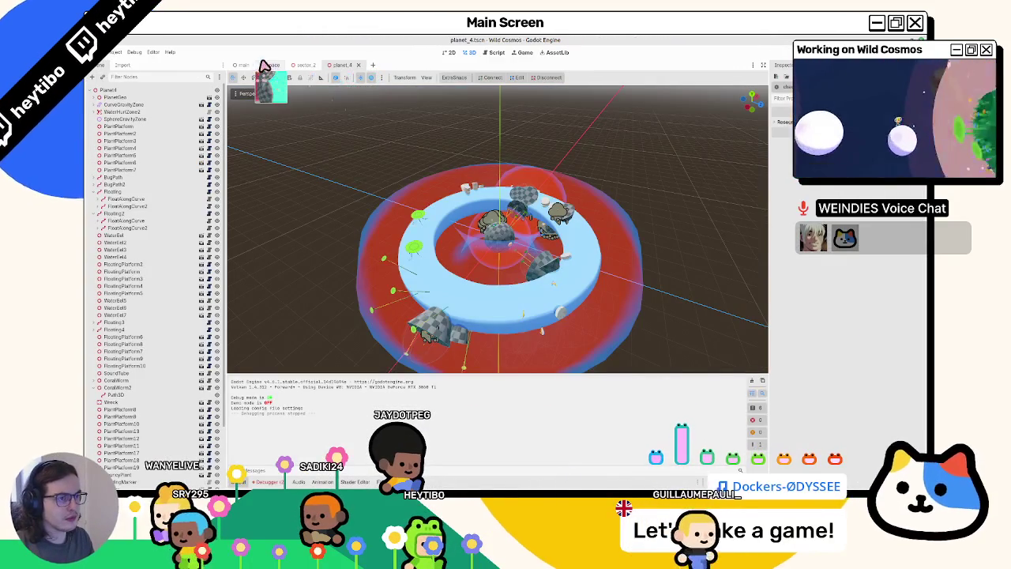
{"action": "middle_click", "coordinate": [273, 65]}
{"action": "middle_click", "coordinate": [273, 65]}
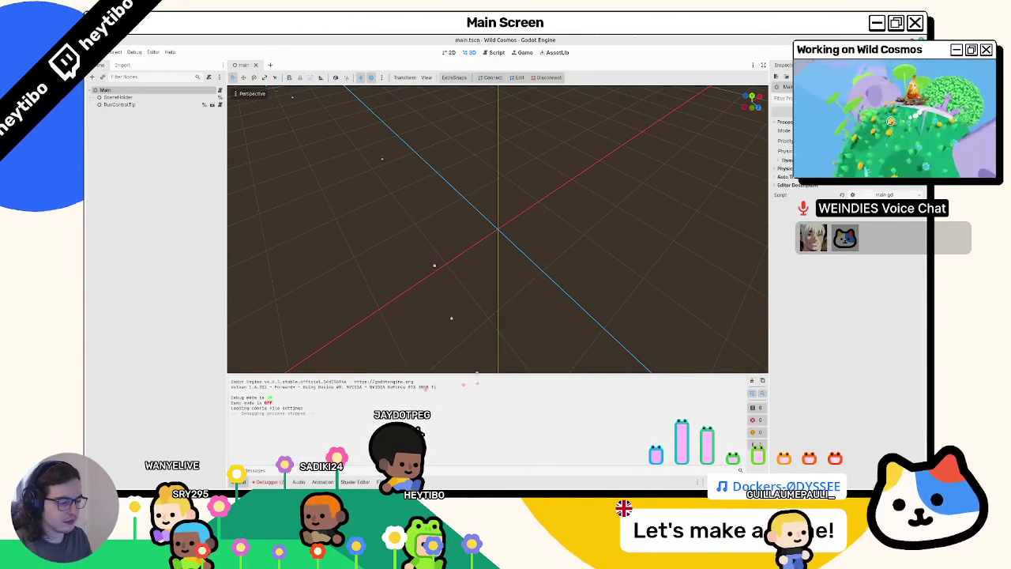
{"action": "left_click", "coordinate": [266, 481]}
{"action": "left_click", "coordinate": [275, 359]}
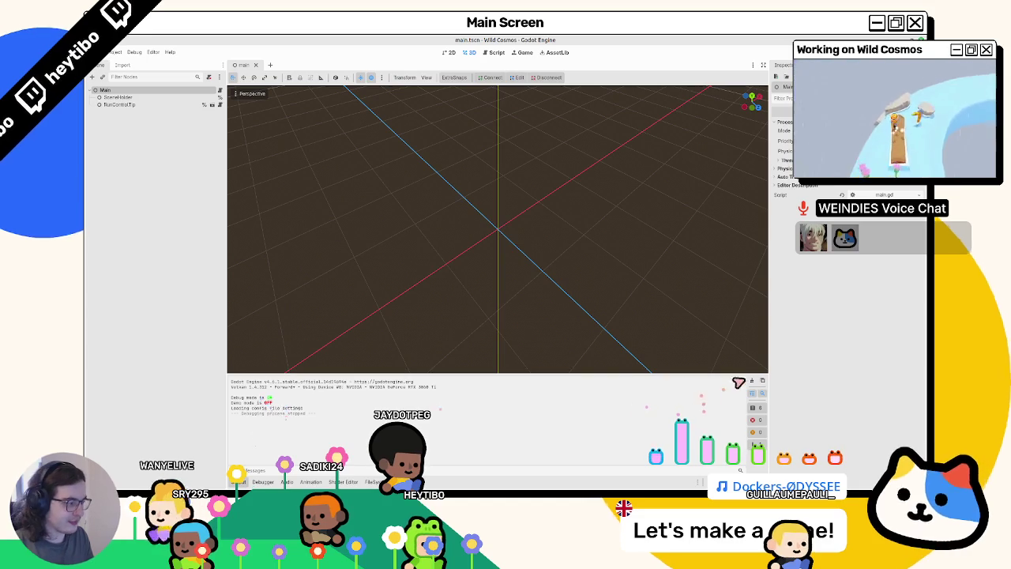
Open the res:// project folder in a terminal, dismiss it, and switch back to Blender.
{"action": "left_click", "coordinate": [370, 482]}
{"action": "right_click", "coordinate": [262, 349]}
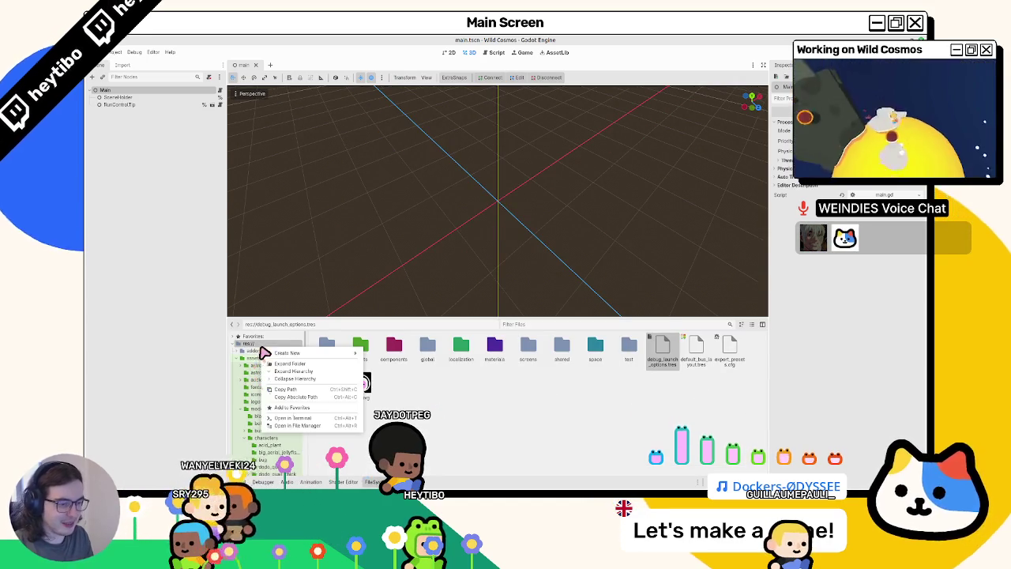
{"action": "left_click", "coordinate": [290, 416]}
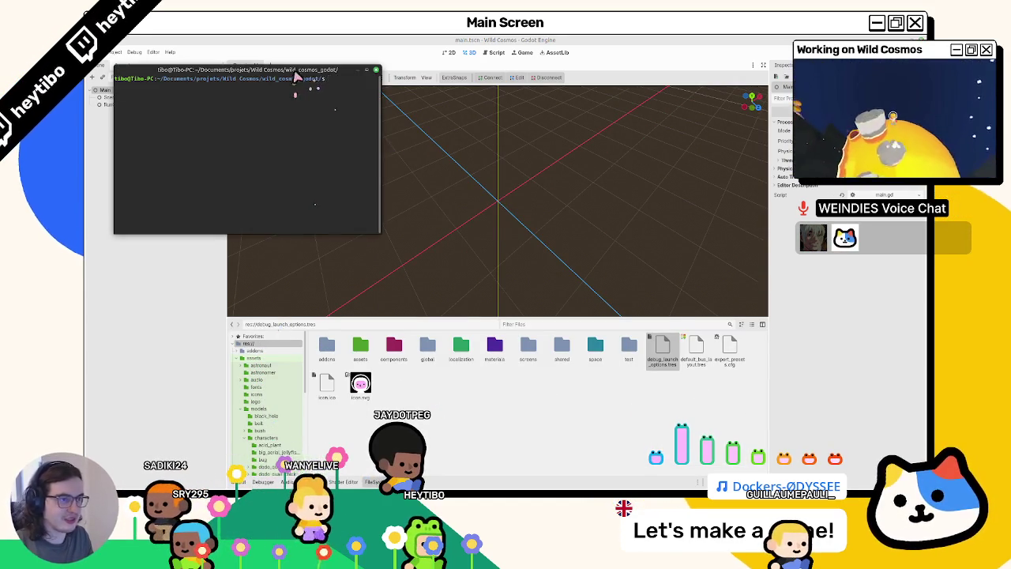
{"action": "left_click_drag", "start_coordinate": [295, 76], "coordinate": [0, 76]}
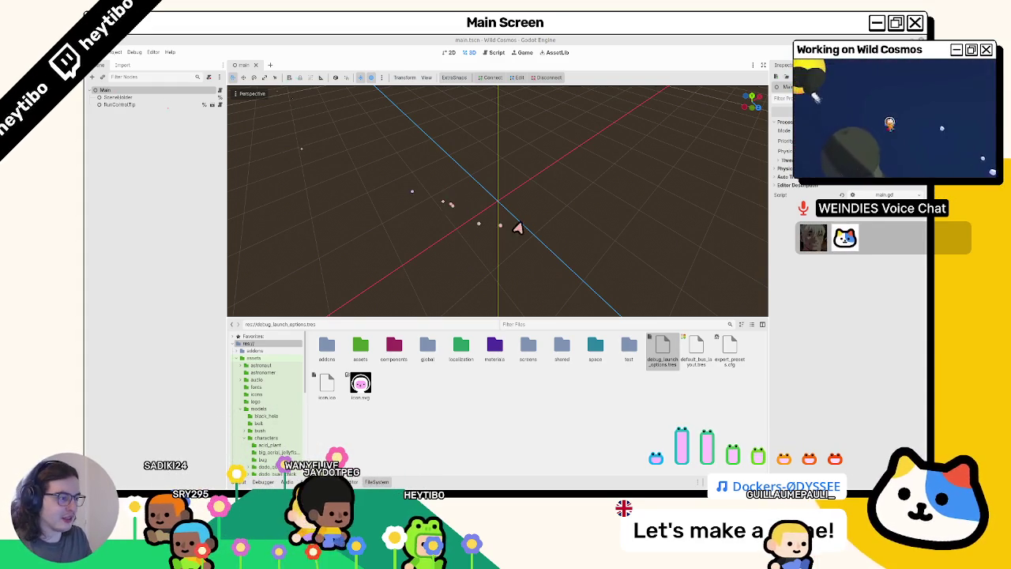
{"action": "middle_click_drag", "start_coordinate": [515, 225], "coordinate": [485, 210]}
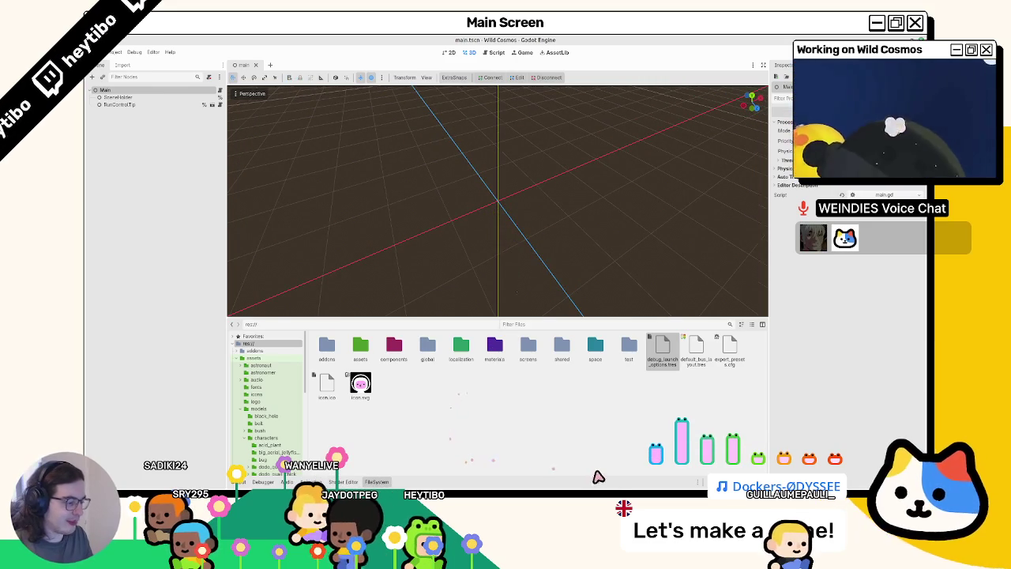
{"action": "key", "text": "alt+Tab"}
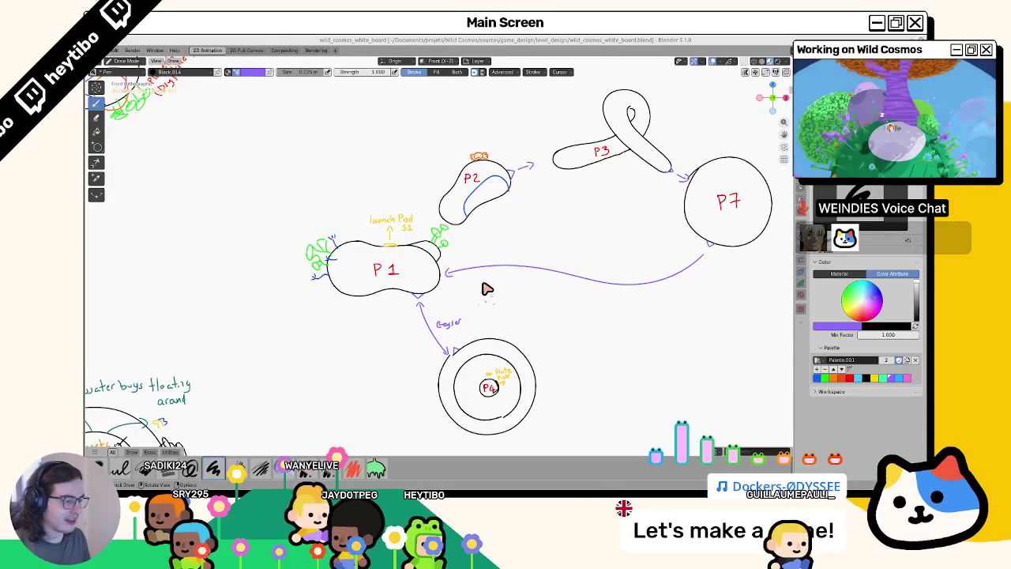
Move the selected P1–P7 diagram strokes to a new spot in Edit Mode.
{"action": "middle_click_drag", "start_coordinate": [488, 290], "coordinate": [343, 266], "text": "shift"}
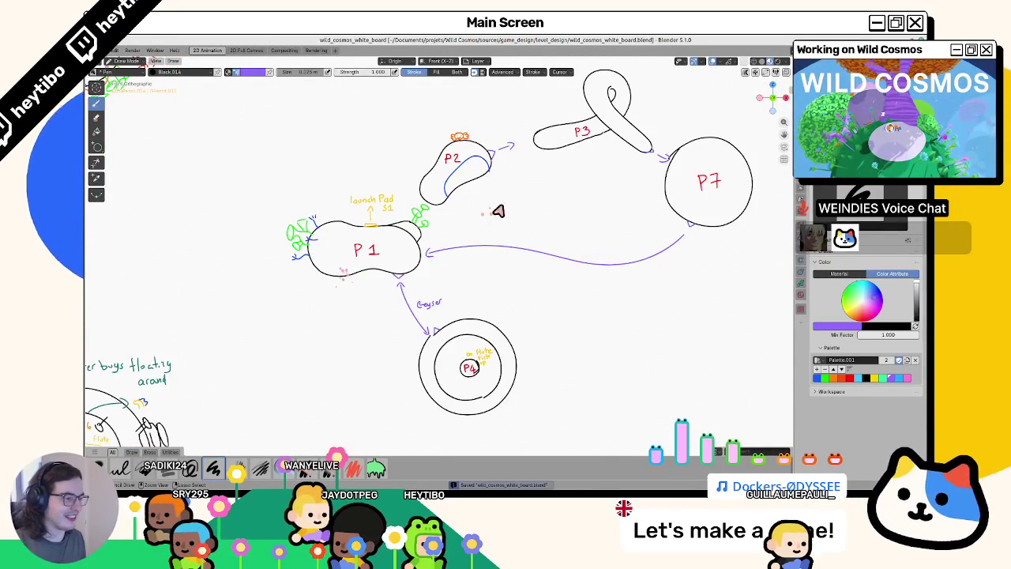
{"action": "key", "text": "ctrl+Tab"}
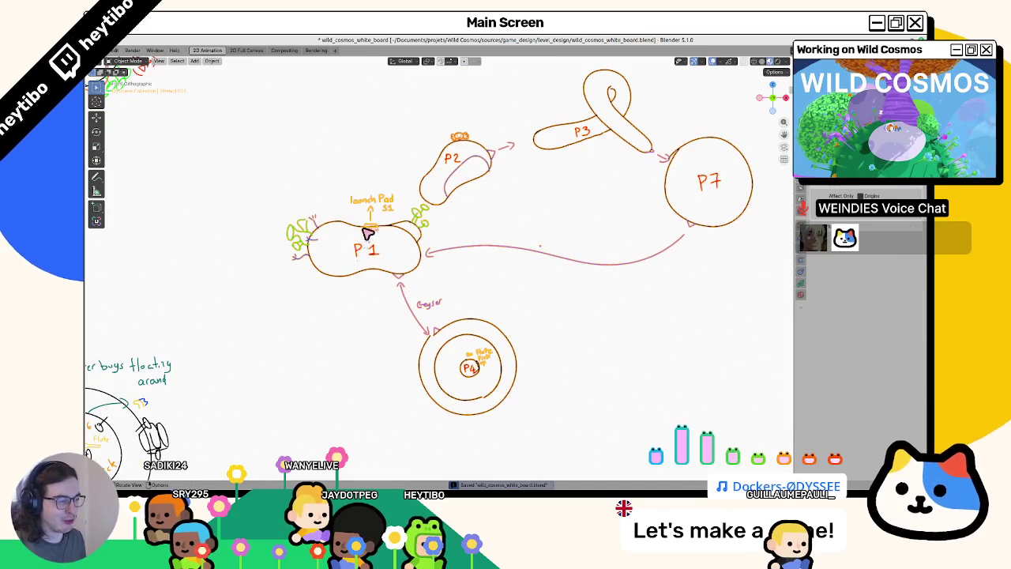
{"action": "scroll", "coordinate": [473, 245], "scroll_direction": "down", "scroll_amount": 5}
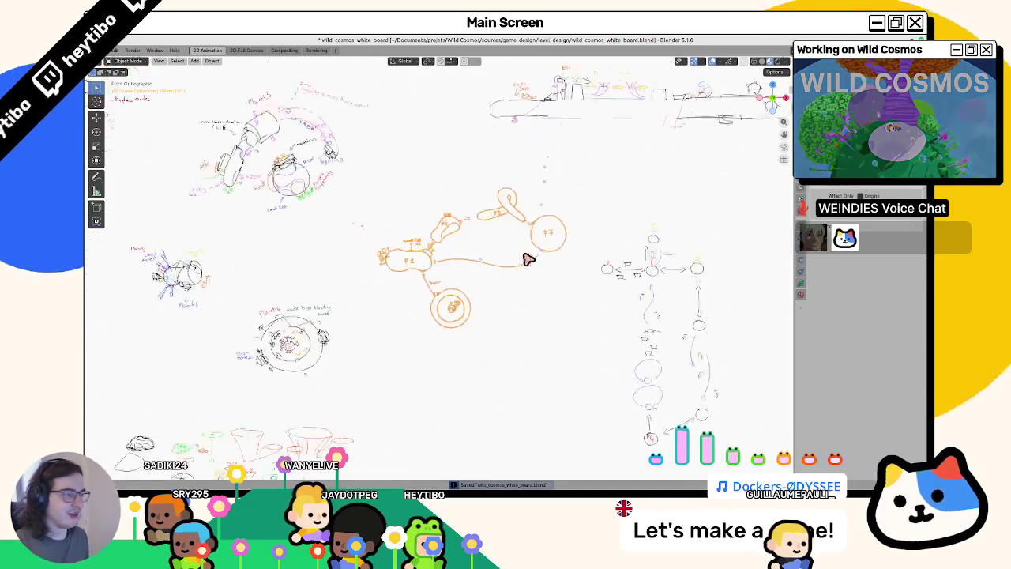
{"action": "key", "text": "Tab"}
{"action": "scroll", "coordinate": [544, 174], "scroll_direction": "up", "scroll_amount": 4}
{"action": "scroll", "coordinate": [525, 207], "scroll_direction": "up", "scroll_amount": 3}
{"action": "scroll", "coordinate": [530, 202], "scroll_direction": "down", "scroll_amount": 3}
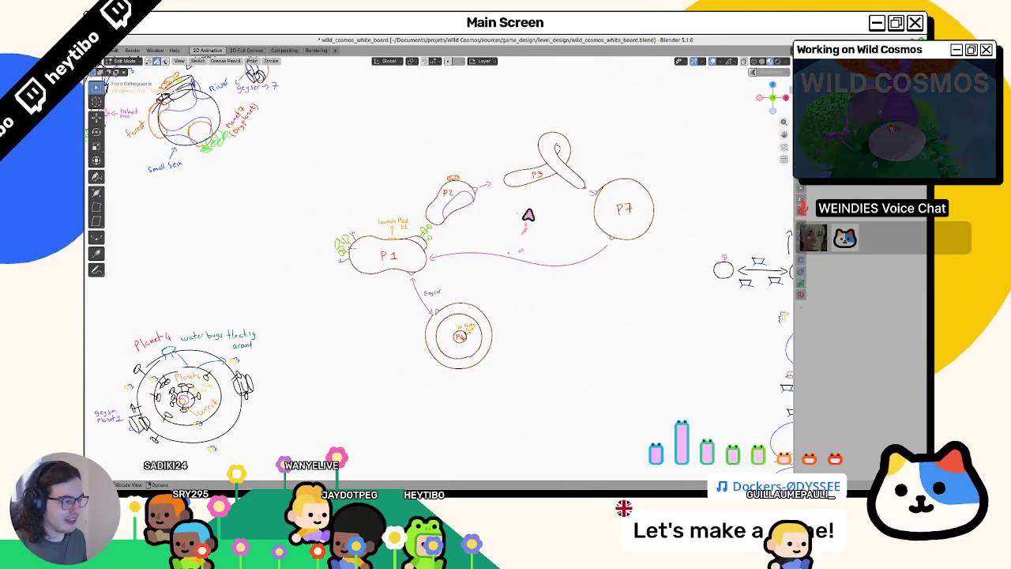
{"action": "key", "text": "g"}
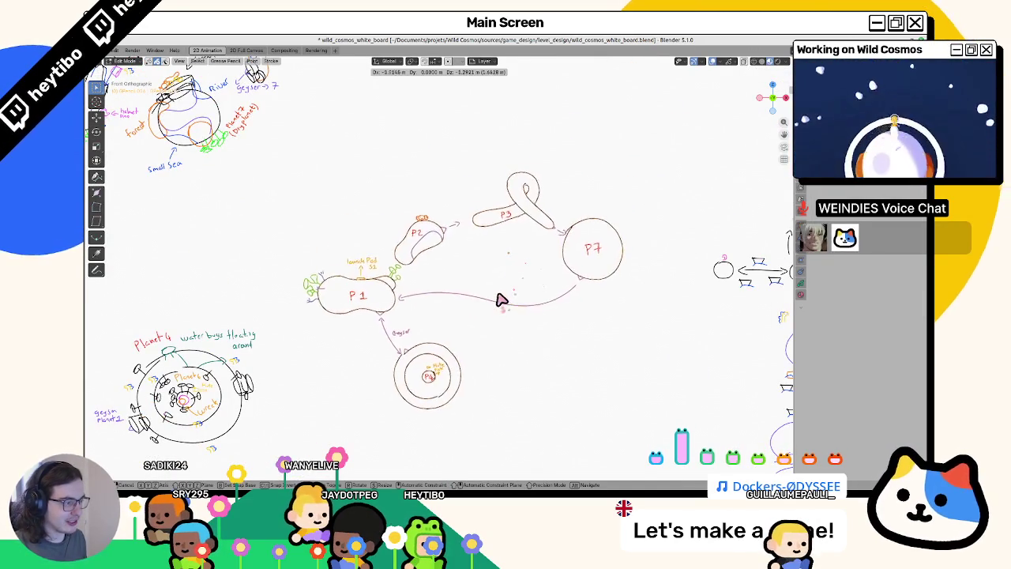
{"action": "left_click", "coordinate": [534, 267]}
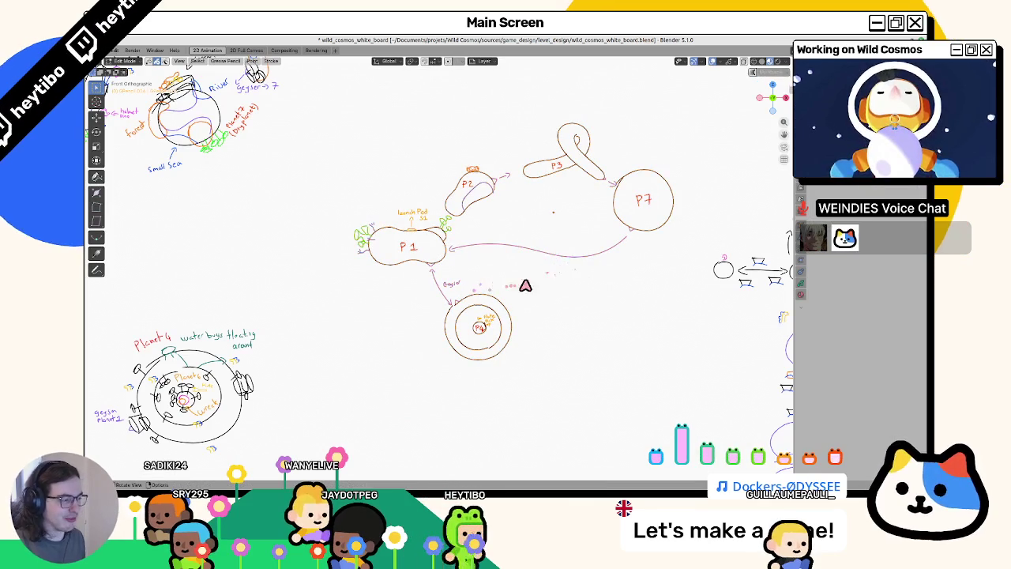
{"action": "mouse_move", "coordinate": [559, 284]}
{"action": "left_mouse_down"}
{"action": "mouse_move", "coordinate": [632, 271]}
{"action": "mouse_move", "coordinate": [499, 306]}
{"action": "mouse_move", "coordinate": [552, 295]}
{"action": "left_mouse_up"}
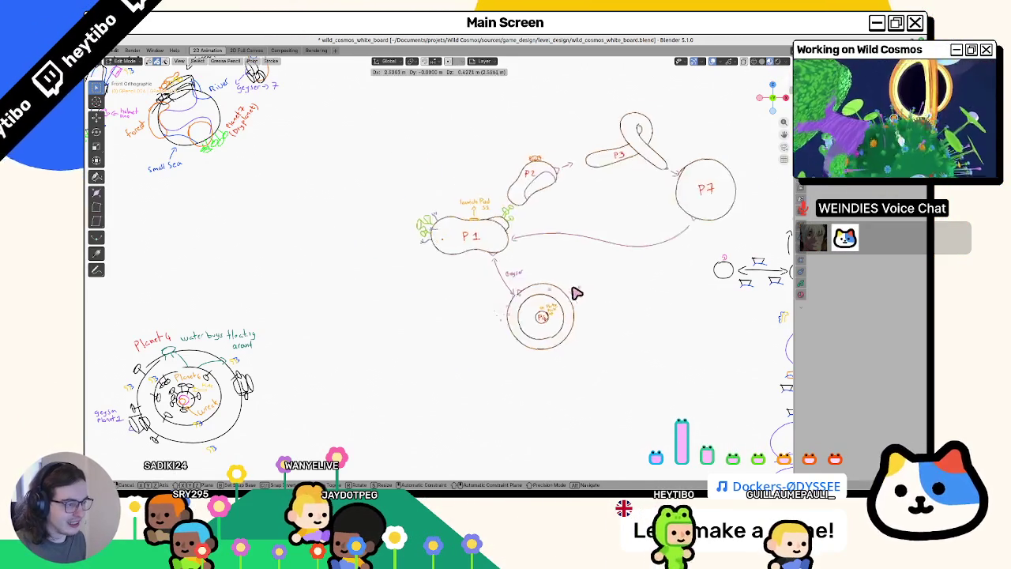
{"action": "key", "text": "Tab"}
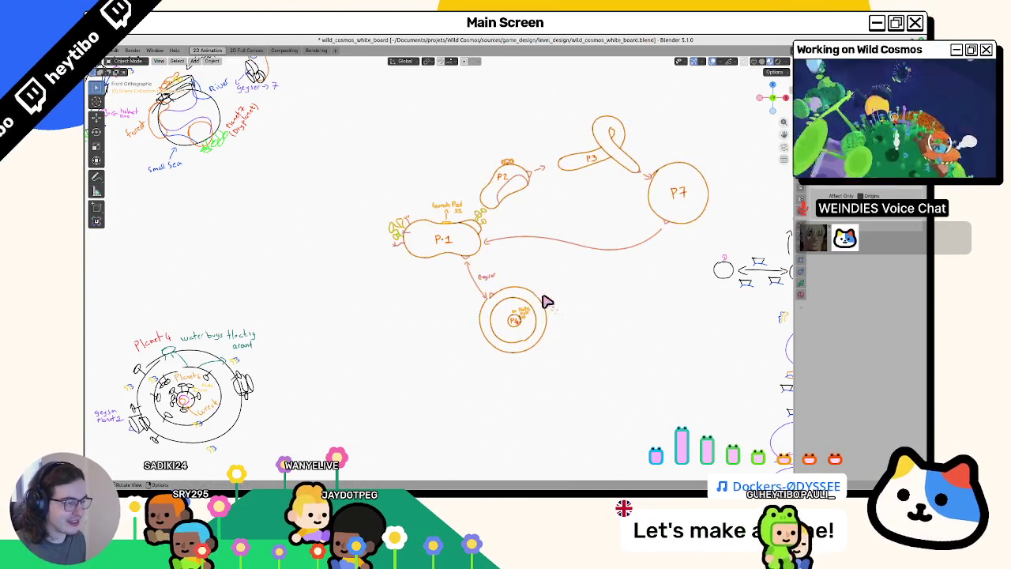
In Object Mode, select the planet diagram drawings and move them to a new position.
{"action": "middle_click_drag", "start_coordinate": [433, 286], "coordinate": [293, 289], "text": "shift"}
{"action": "mouse_move", "coordinate": [479, 293]}
{"action": "middle_mouse_down", "text": "shift"}
{"action": "mouse_move", "coordinate": [384, 154]}
{"action": "mouse_move", "coordinate": [381, 242]}
{"action": "middle_mouse_up", "text": "shift"}
{"action": "left_click", "coordinate": [523, 242]}
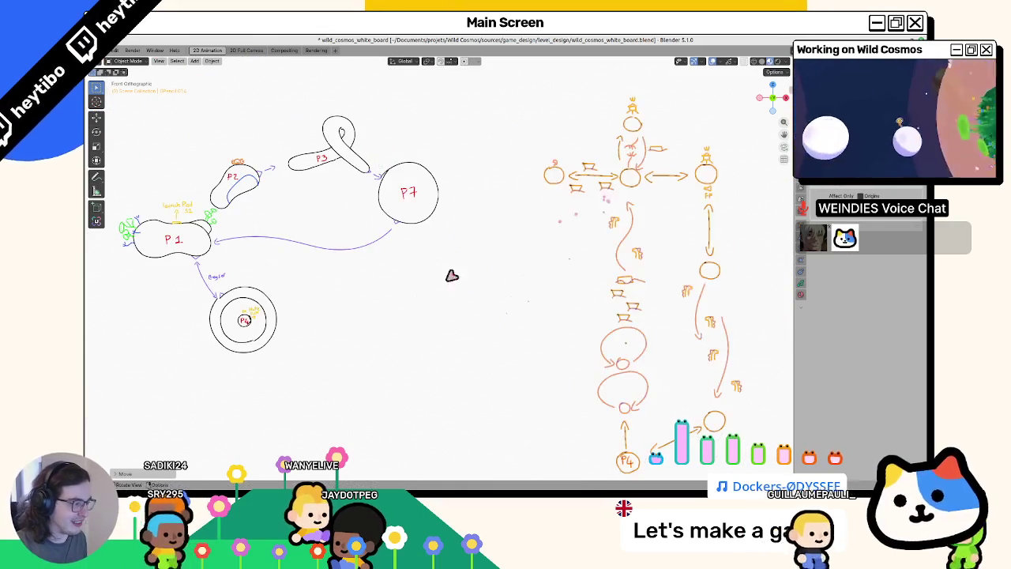
{"action": "middle_click_drag", "start_coordinate": [451, 275], "coordinate": [685, 404], "text": "shift"}
{"action": "middle_click_drag", "start_coordinate": [316, 311], "coordinate": [582, 242], "text": "shift"}
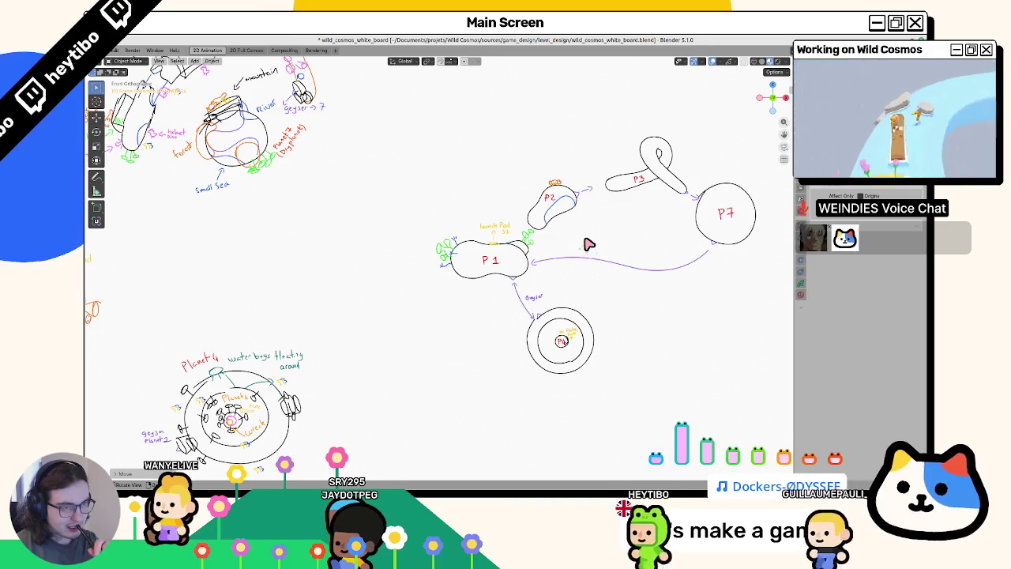
{"action": "mouse_move", "coordinate": [588, 245]}
{"action": "middle_mouse_down", "text": "shift"}
{"action": "mouse_move", "coordinate": [297, 224]}
{"action": "mouse_move", "coordinate": [329, 183]}
{"action": "middle_mouse_up", "text": "shift"}
{"action": "left_click", "coordinate": [399, 249]}
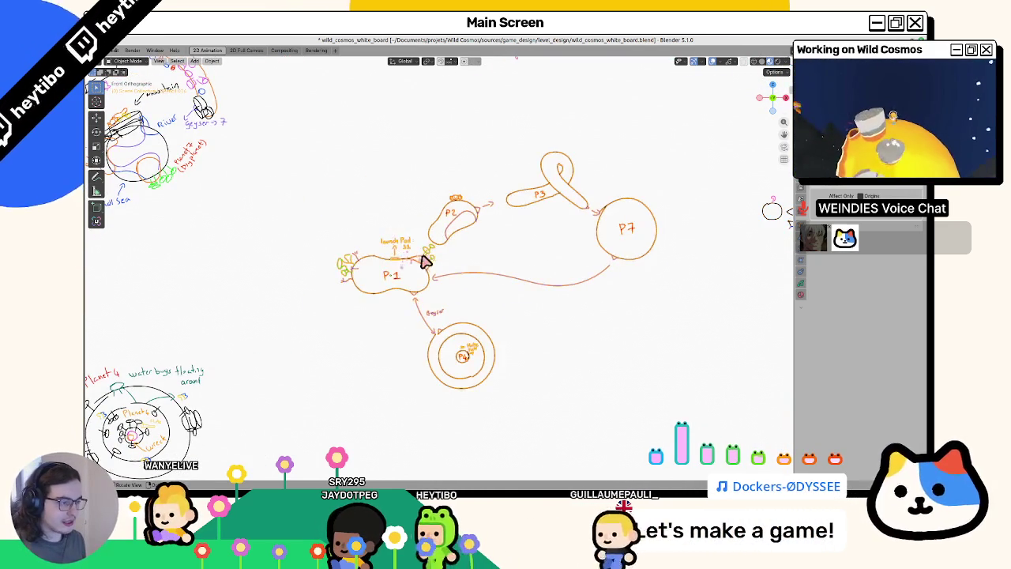
{"action": "key", "text": "g"}
{"action": "left_click", "coordinate": [331, 307]}
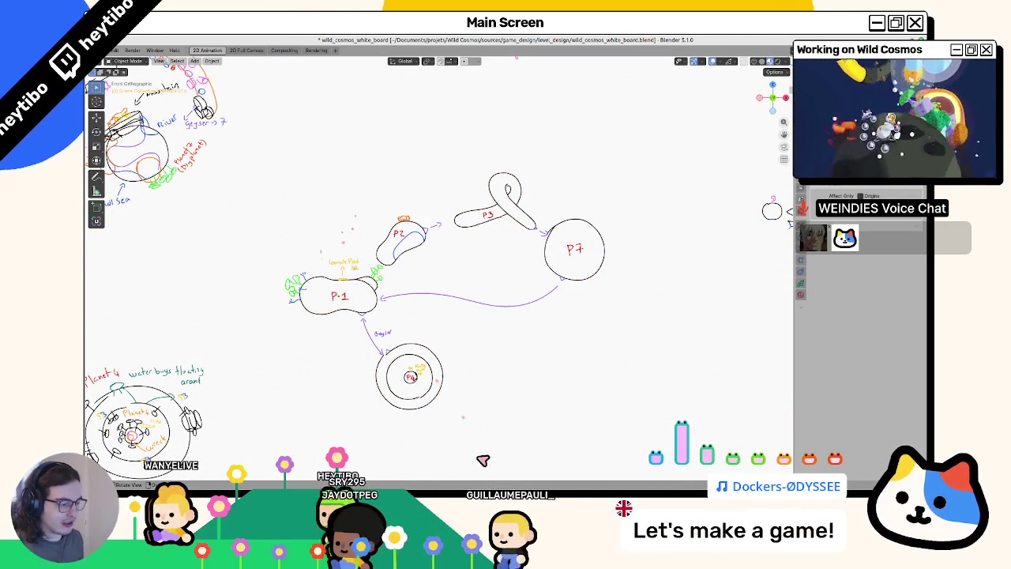
Switch to Draw Mode with black strokes and bring empty space above the diagram into view.
{"action": "key", "text": "ctrl+Tab"}
{"action": "middle_click_drag", "start_coordinate": [429, 287], "coordinate": [420, 350], "text": "shift"}
{"action": "scroll", "coordinate": [419, 350], "scroll_direction": "up", "scroll_amount": 2}
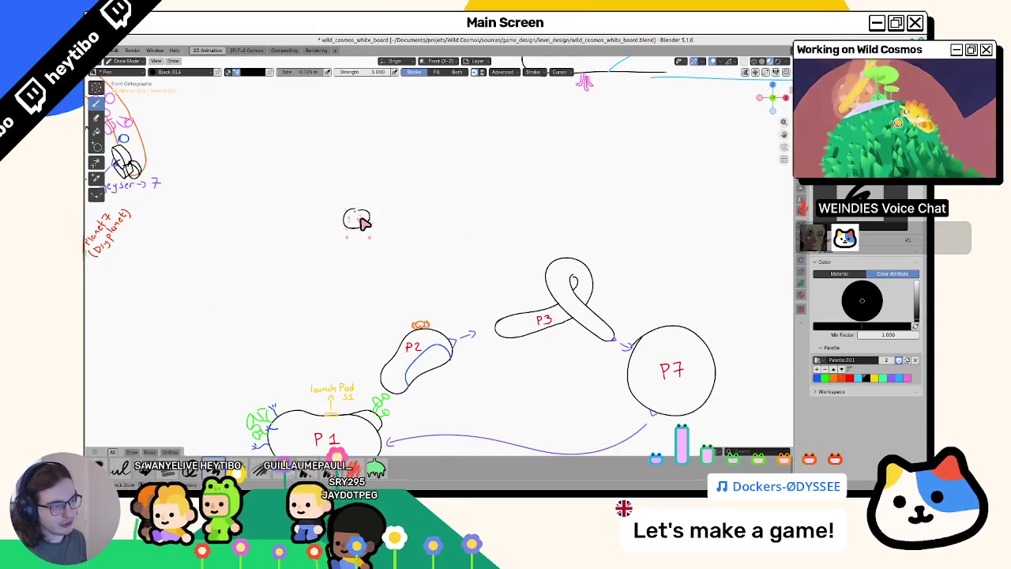
Sketch a small pot and a larger pot in black above the diagram, discarding a trial blue curve.
{"action": "left_click_drag", "start_coordinate": [354, 221], "coordinate": [375, 216]}
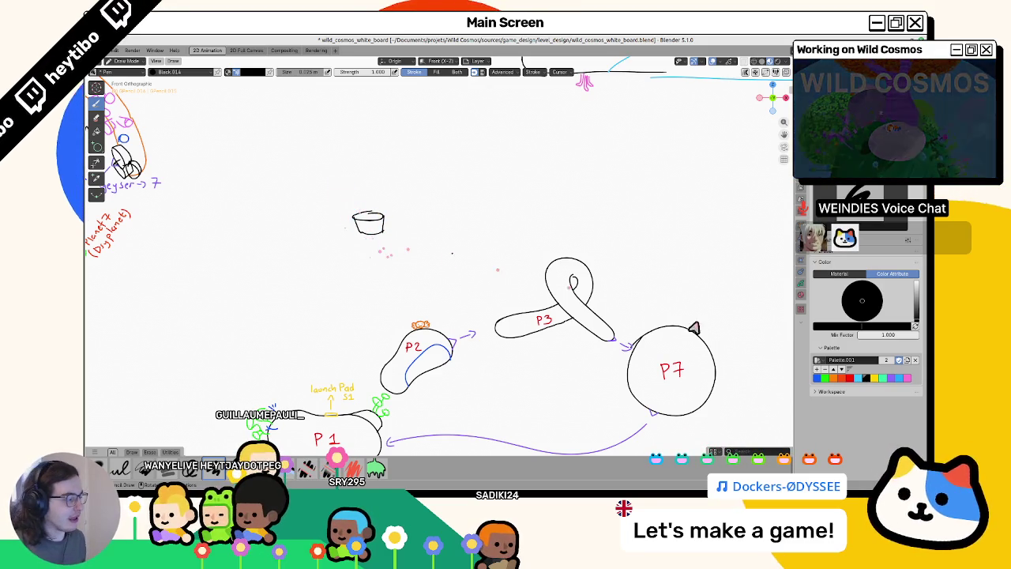
{"action": "left_click", "coordinate": [817, 378]}
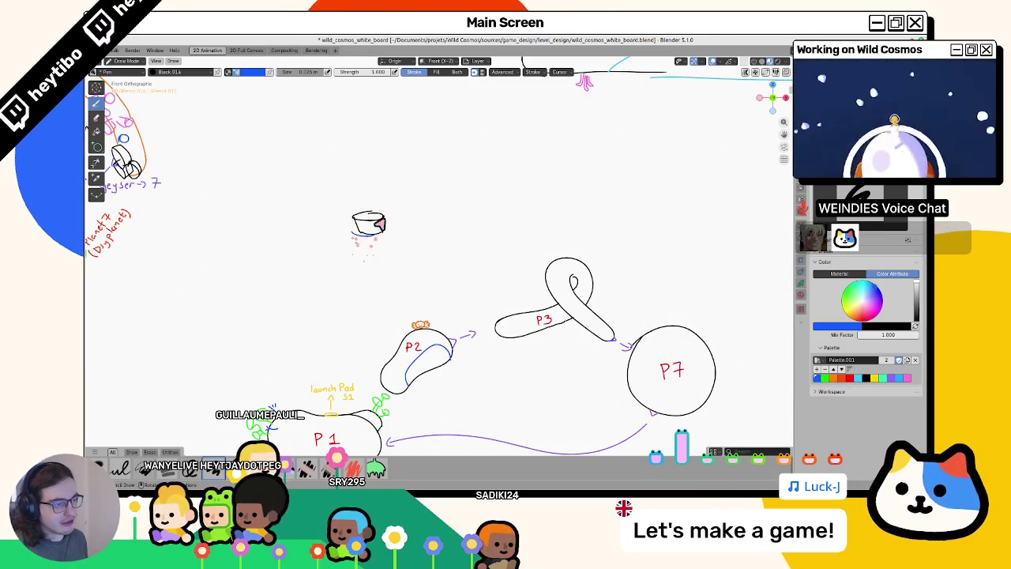
{"action": "mouse_move", "coordinate": [356, 234]}
{"action": "left_mouse_down"}
{"action": "mouse_move", "coordinate": [508, 197]}
{"action": "mouse_move", "coordinate": [528, 180]}
{"action": "left_mouse_up"}
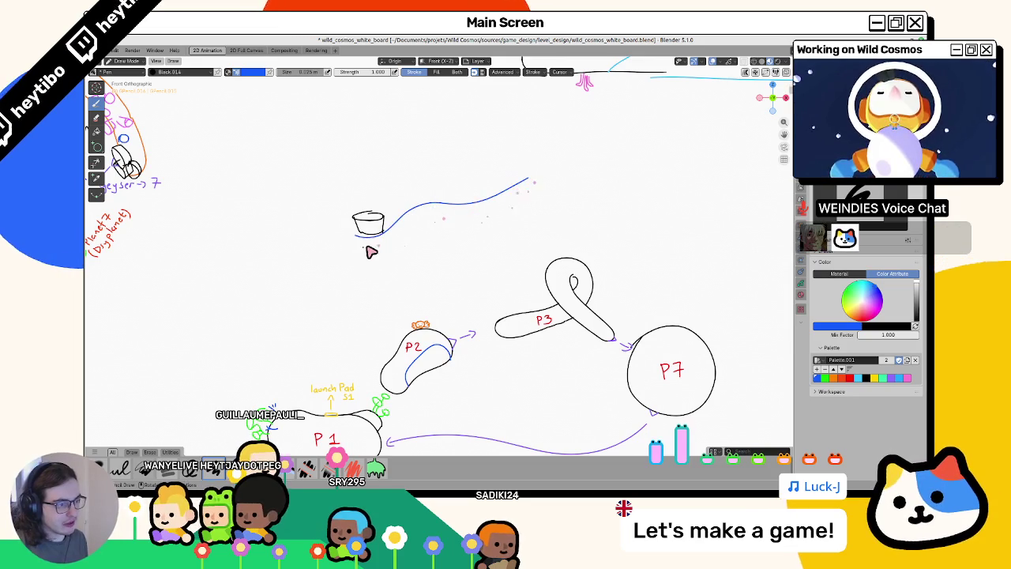
{"action": "key", "text": "ctrl+z"}
{"action": "left_click", "coordinate": [863, 377]}
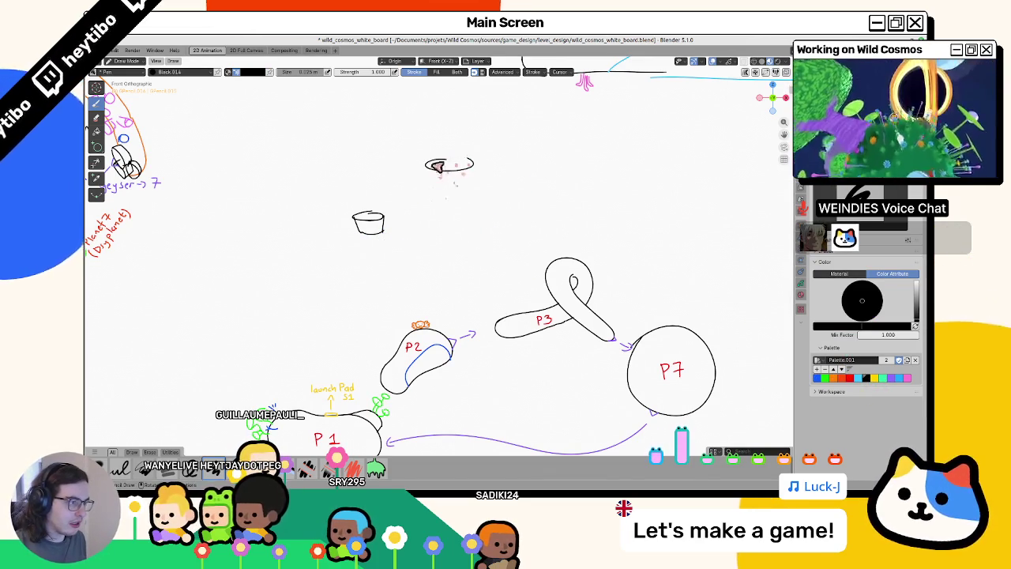
{"action": "left_click_drag", "start_coordinate": [427, 165], "coordinate": [472, 178]}
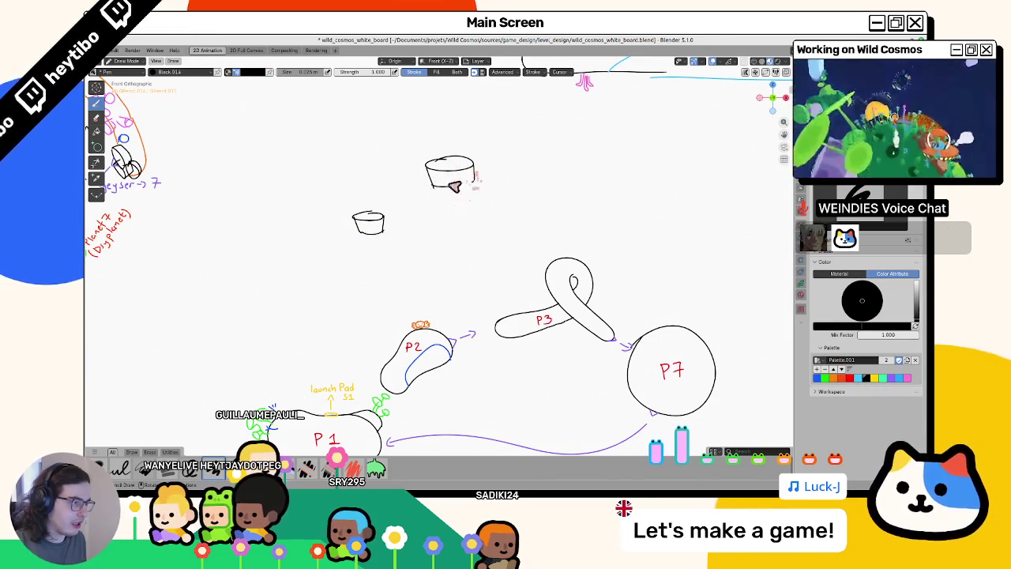
Write red P1 and P2 labels above the two pots, then switch the pen to purple.
{"action": "left_click", "coordinate": [842, 377]}
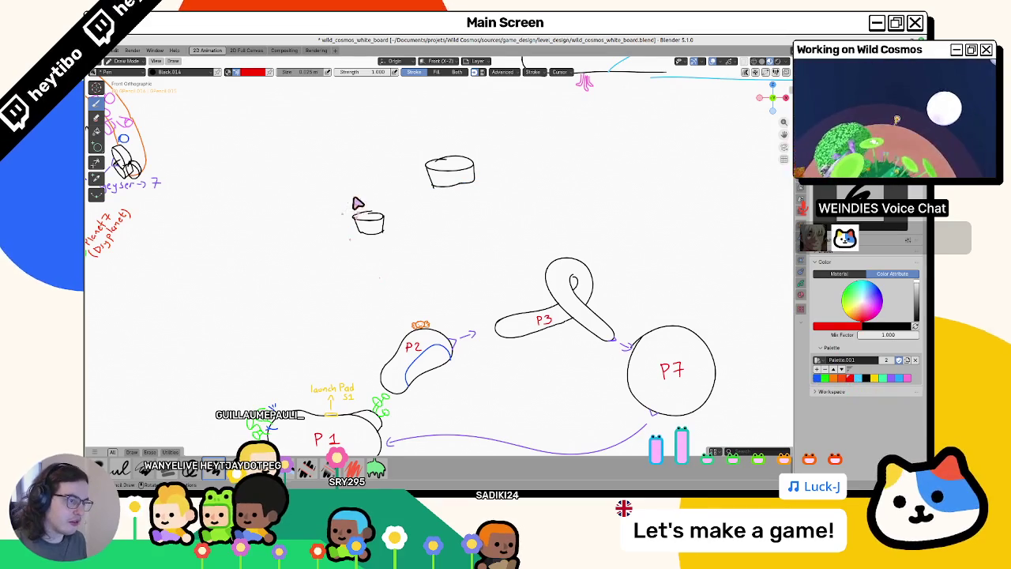
{"action": "left_click_drag", "start_coordinate": [356, 210], "coordinate": [356, 205]}
{"action": "left_click_drag", "start_coordinate": [369, 198], "coordinate": [370, 208]}
{"action": "left_click_drag", "start_coordinate": [443, 150], "coordinate": [458, 150]}
{"action": "left_click", "coordinate": [861, 378]}
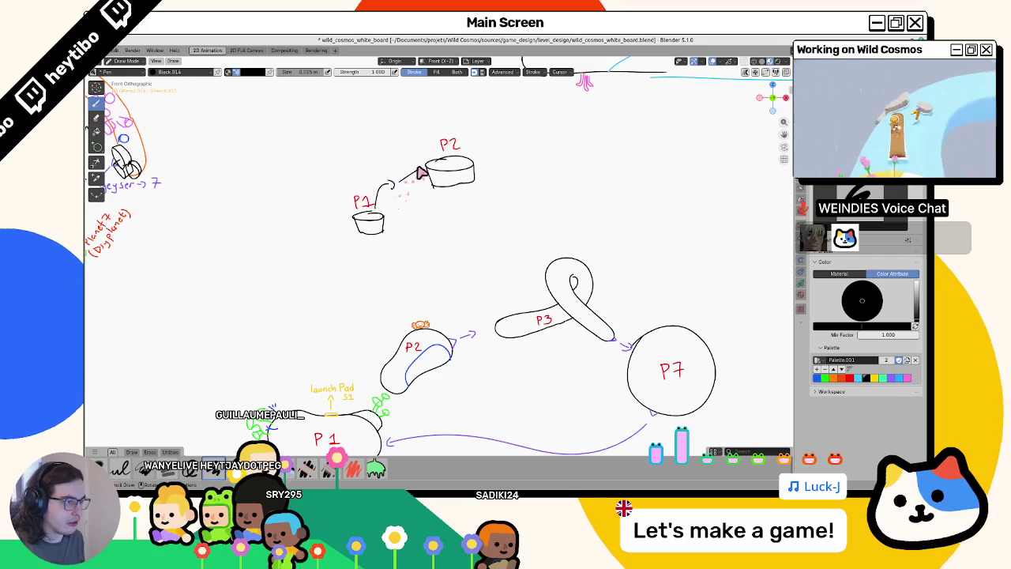
{"action": "left_click", "coordinate": [890, 377]}
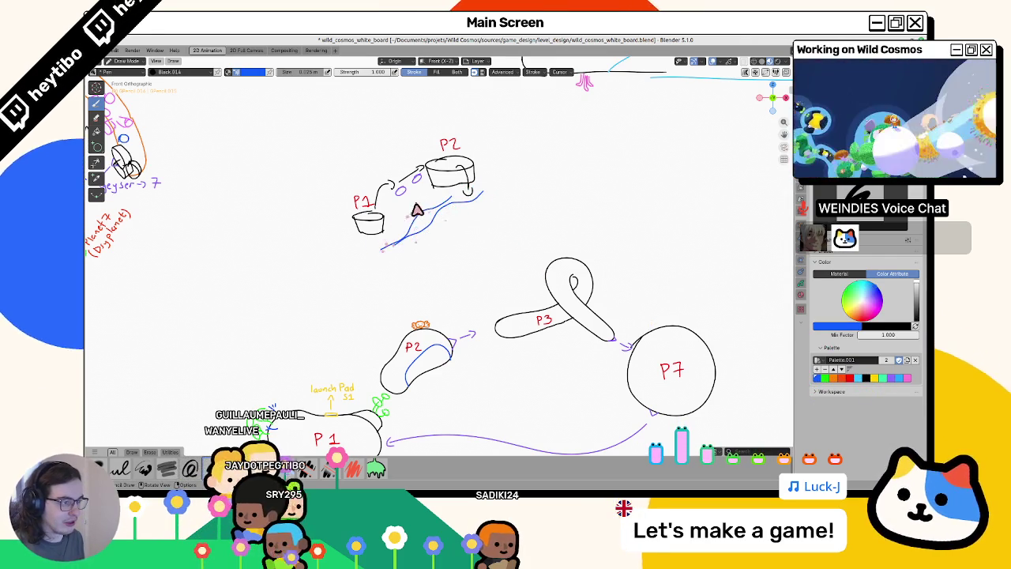
Extend the blue wave left beneath P1 and try black connecting strokes between P1 and P2.
{"action": "left_click_drag", "start_coordinate": [347, 222], "coordinate": [319, 243]}
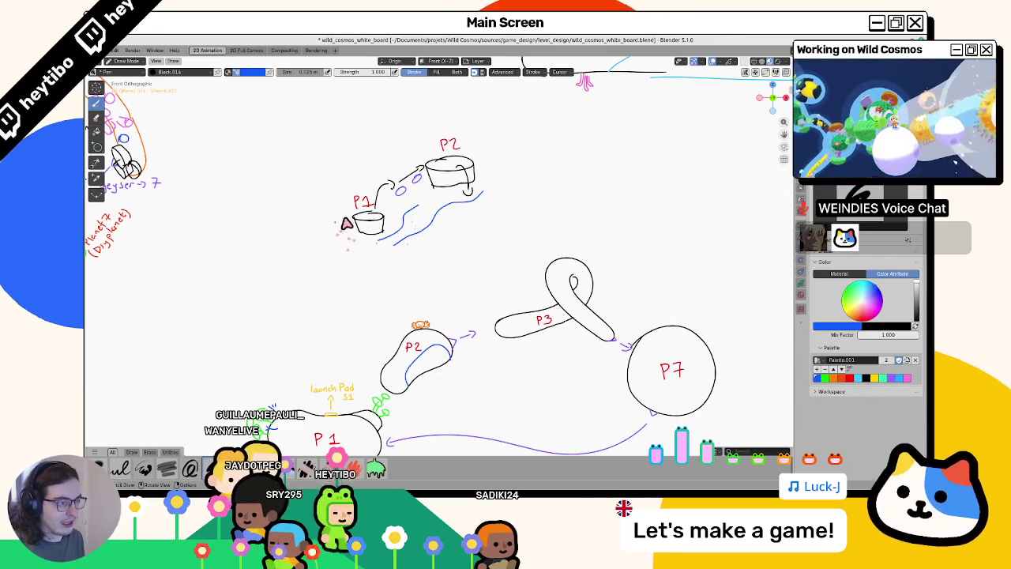
{"action": "left_click", "coordinate": [865, 378]}
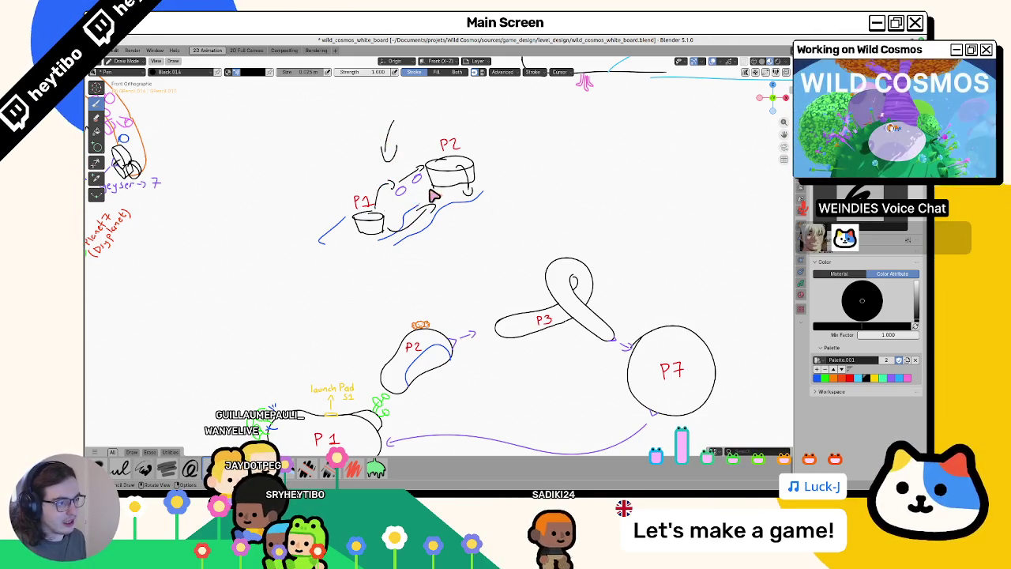
{"action": "left_click_drag", "start_coordinate": [382, 184], "coordinate": [426, 157]}
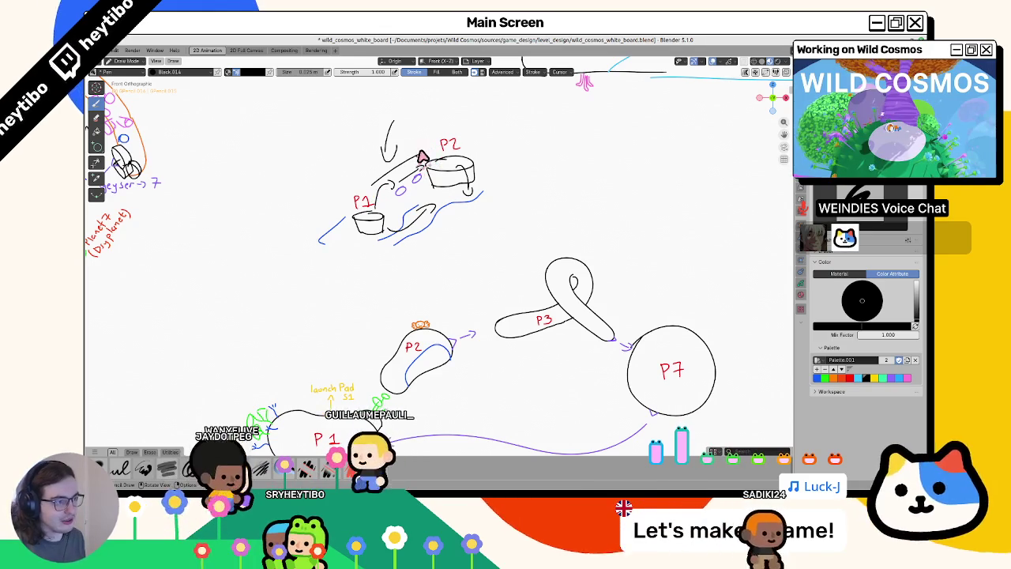
{"action": "left_click_drag", "start_coordinate": [487, 182], "coordinate": [416, 253]}
{"action": "key", "text": "ctrl+z"}
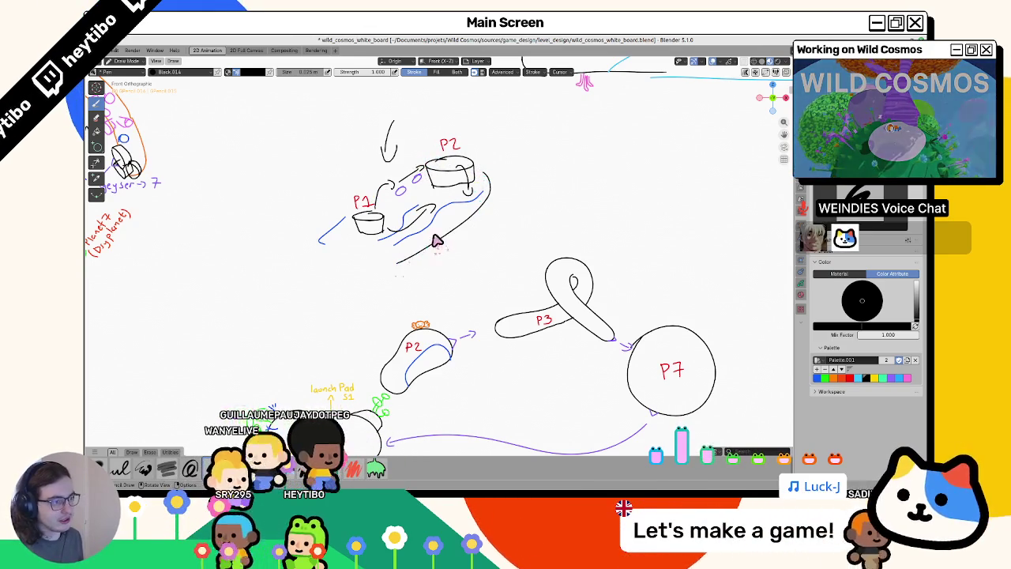
{"action": "left_click_drag", "start_coordinate": [424, 164], "coordinate": [343, 224]}
{"action": "left_click_drag", "start_coordinate": [433, 207], "coordinate": [389, 237]}
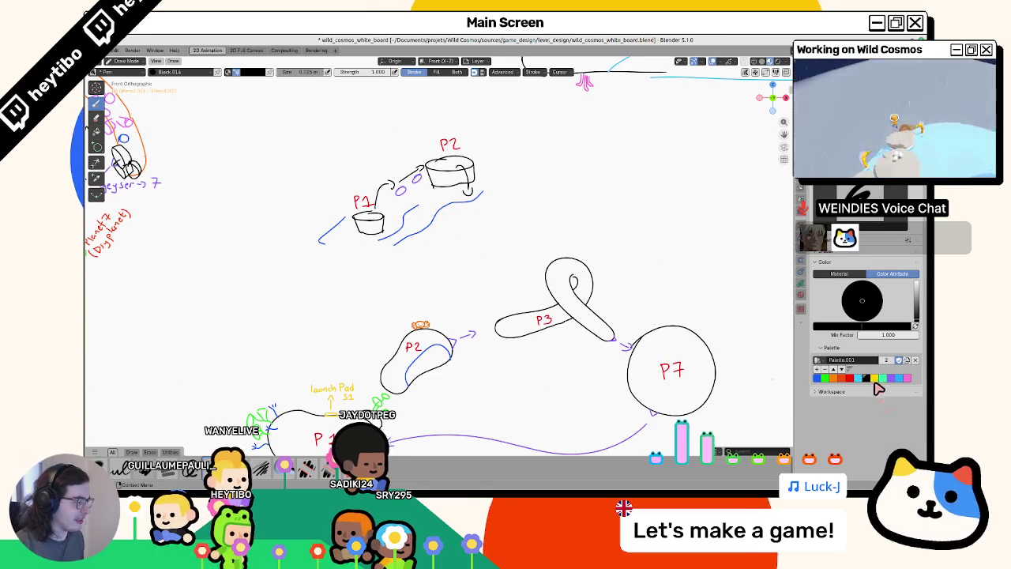
{"action": "key", "text": "ctrl+Tab"}
Return to Object Mode, enter stroke Edit Mode, pan to the P1–P7 diagram, then switch to Godot.
{"action": "left_click", "coordinate": [325, 147]}
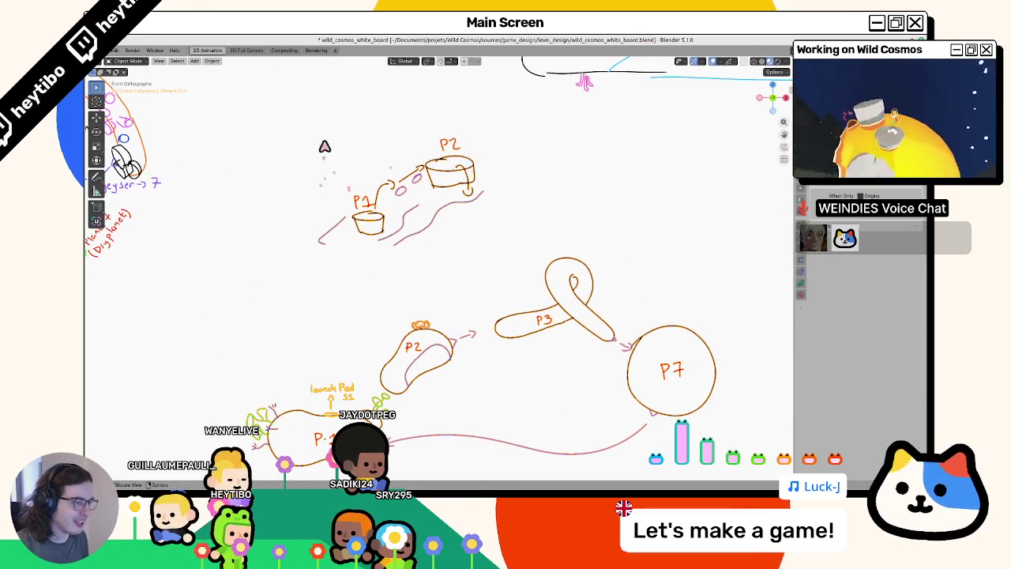
{"action": "key", "text": "Tab"}
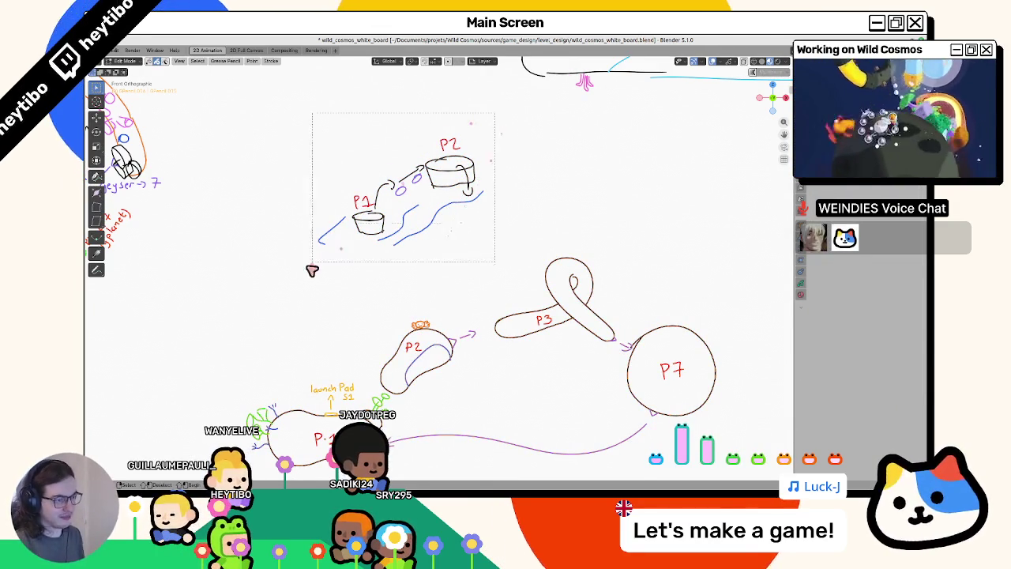
{"action": "middle_click_drag", "start_coordinate": [430, 410], "coordinate": [452, 301], "text": "shift"}
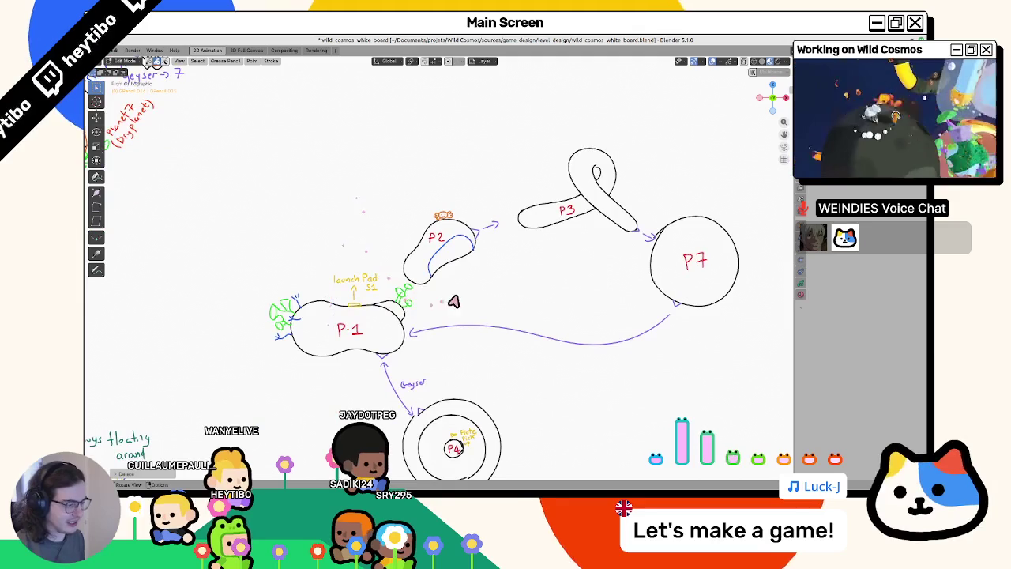
{"action": "mouse_move", "coordinate": [442, 385]}
{"action": "middle_mouse_down", "text": "shift"}
{"action": "mouse_move", "coordinate": [437, 318]}
{"action": "mouse_move", "coordinate": [485, 309]}
{"action": "mouse_move", "coordinate": [508, 271]}
{"action": "mouse_move", "coordinate": [500, 330]}
{"action": "middle_mouse_up", "text": "shift"}
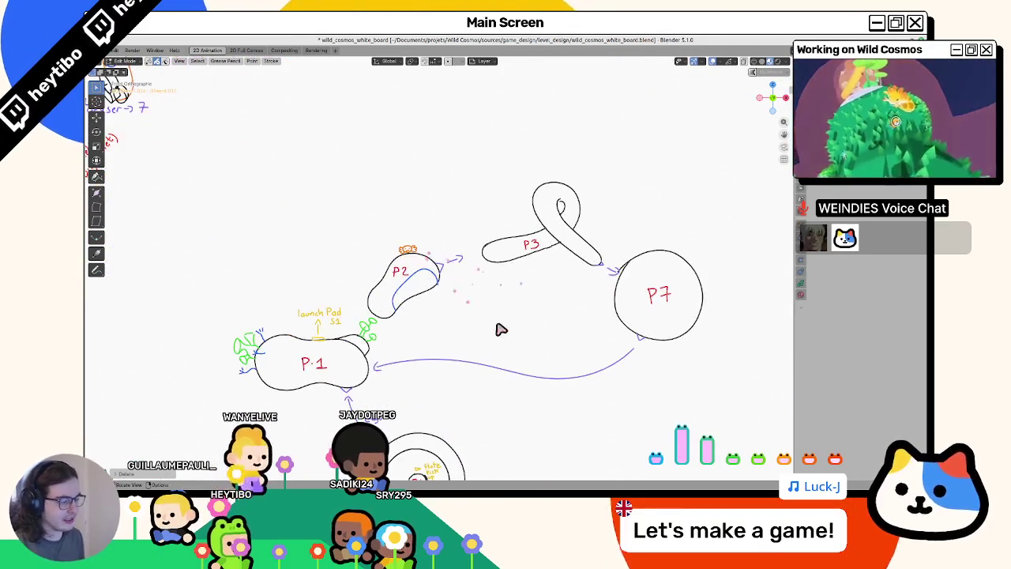
{"action": "key", "text": "alt+Tab"}
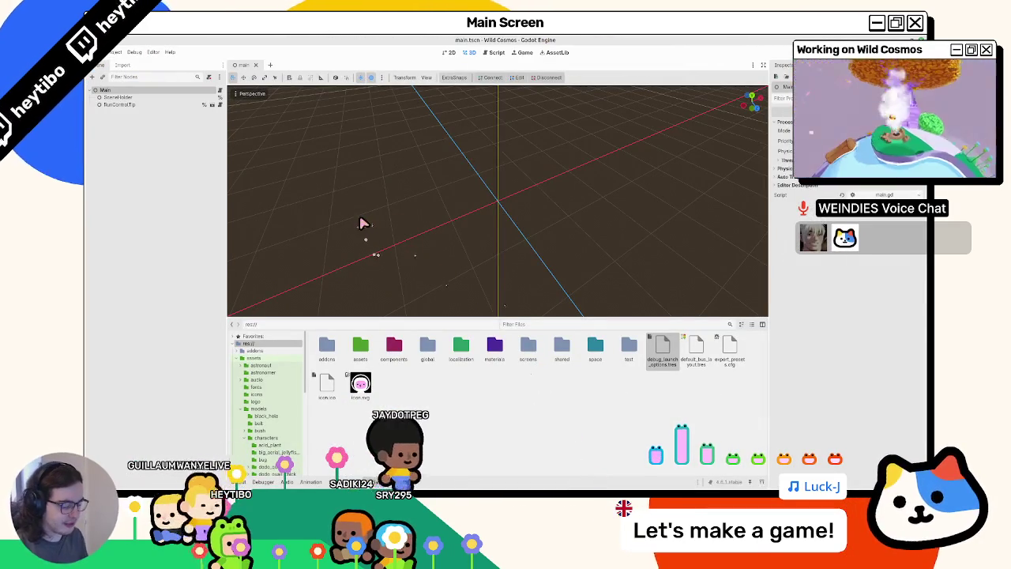
Back in Blender, return to Object Mode, pan to the planet diagram and save the whiteboard.
{"action": "key", "text": "alt+Tab"}
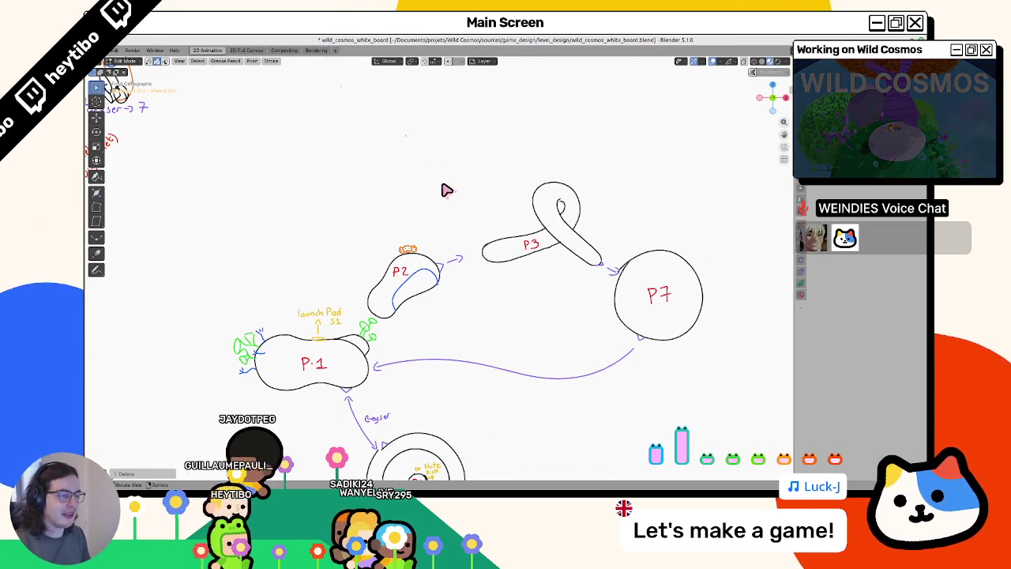
{"action": "key", "text": "Tab"}
{"action": "middle_click_drag", "start_coordinate": [310, 328], "coordinate": [369, 211], "text": "shift"}
{"action": "key", "text": "ctrl+s"}
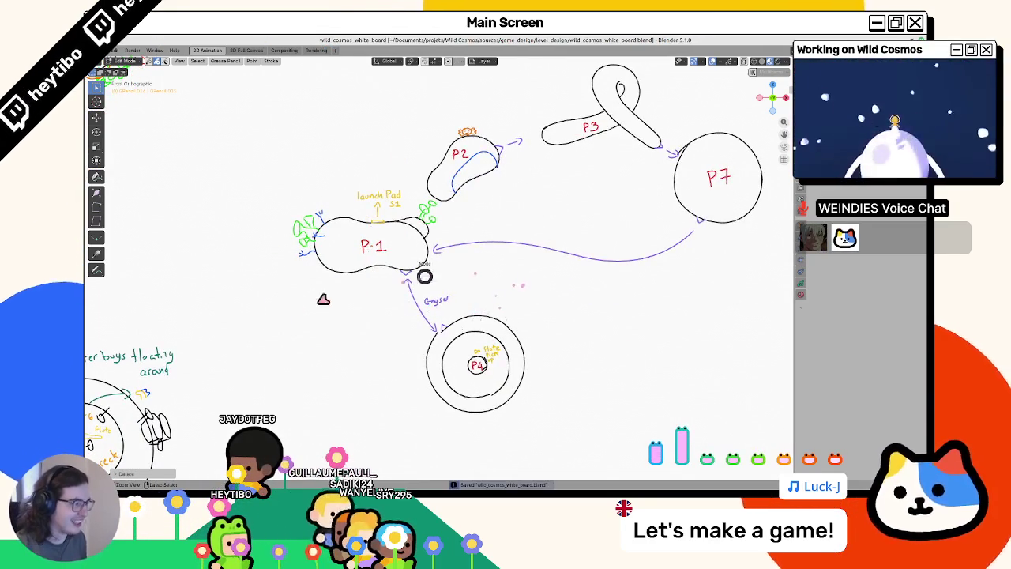
In Draw Mode, undo the trial yellow strokes near P1 and P3, view Planet 4, and select black.
{"action": "key", "text": "ctrl+Tab"}
{"action": "middle_click_drag", "start_coordinate": [558, 201], "coordinate": [501, 266], "text": "shift"}
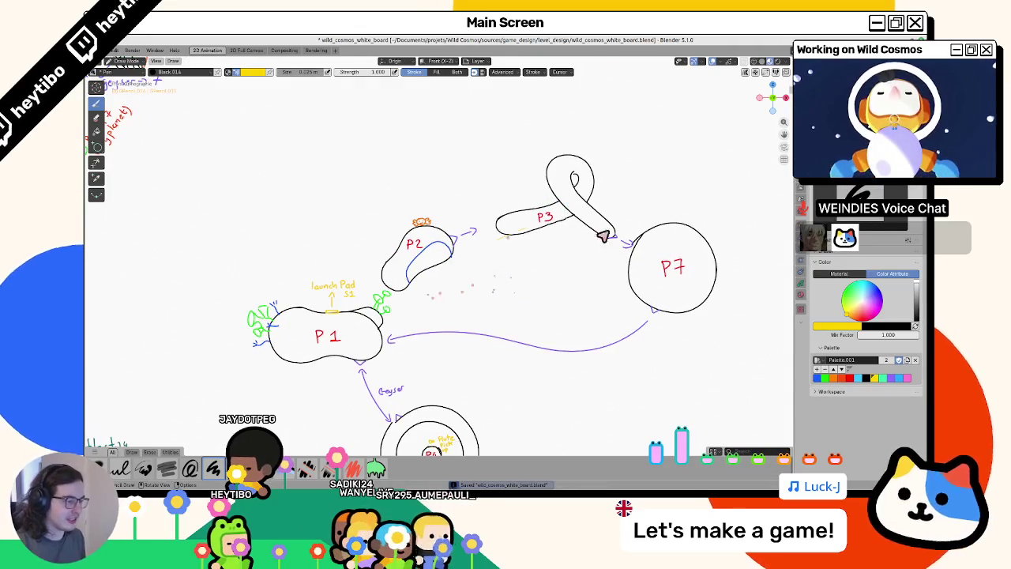
{"action": "left_click_drag", "start_coordinate": [372, 355], "coordinate": [446, 275]}
{"action": "key", "text": "ctrl+z"}
{"action": "mouse_move", "coordinate": [343, 260]}
{"action": "middle_mouse_down", "text": "shift"}
{"action": "mouse_move", "coordinate": [478, 84]}
{"action": "mouse_move", "coordinate": [637, 213]}
{"action": "middle_mouse_up", "text": "shift"}
{"action": "scroll", "coordinate": [636, 213], "scroll_direction": "down", "scroll_amount": 3}
{"action": "scroll", "coordinate": [587, 282], "scroll_direction": "down", "scroll_amount": 1}
{"action": "scroll", "coordinate": [598, 305], "scroll_direction": "up", "scroll_amount": 2}
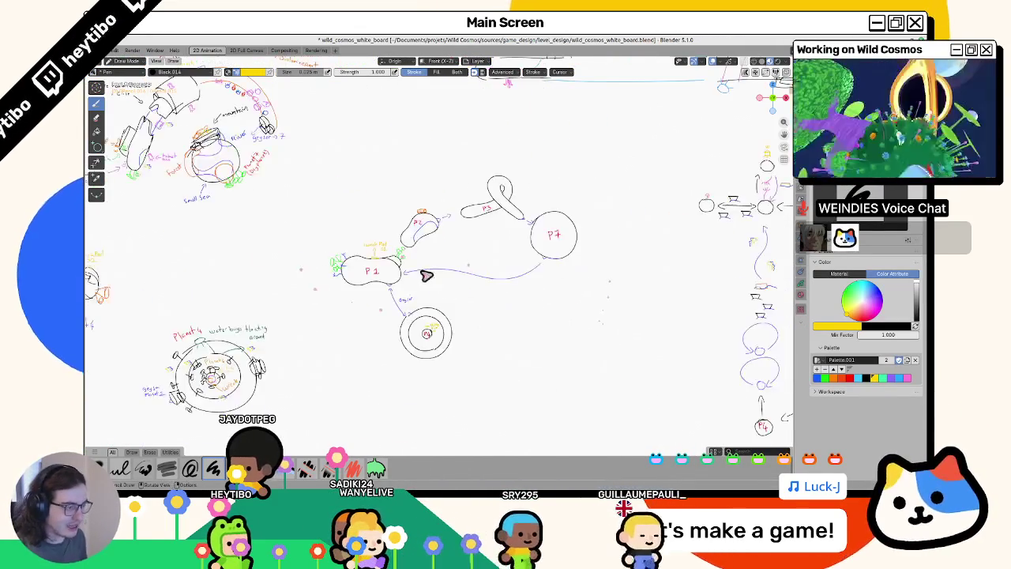
{"action": "scroll", "coordinate": [421, 273], "scroll_direction": "up", "scroll_amount": 2}
{"action": "left_click", "coordinate": [869, 378]}
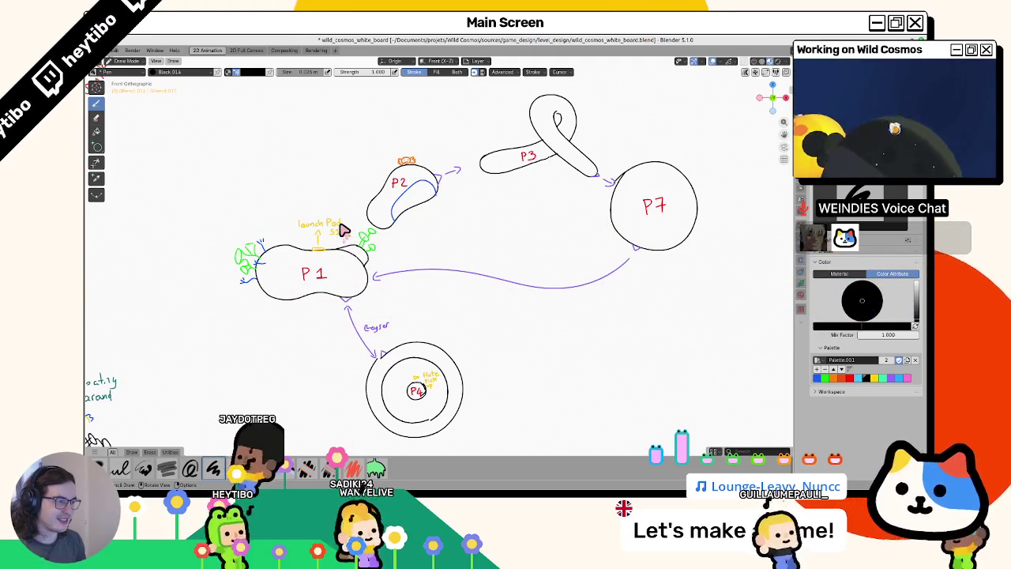
Discard the trial curve from P2 toward P7, pan across the sketches, and return to Object Mode.
{"action": "left_click_drag", "start_coordinate": [521, 231], "coordinate": [454, 179]}
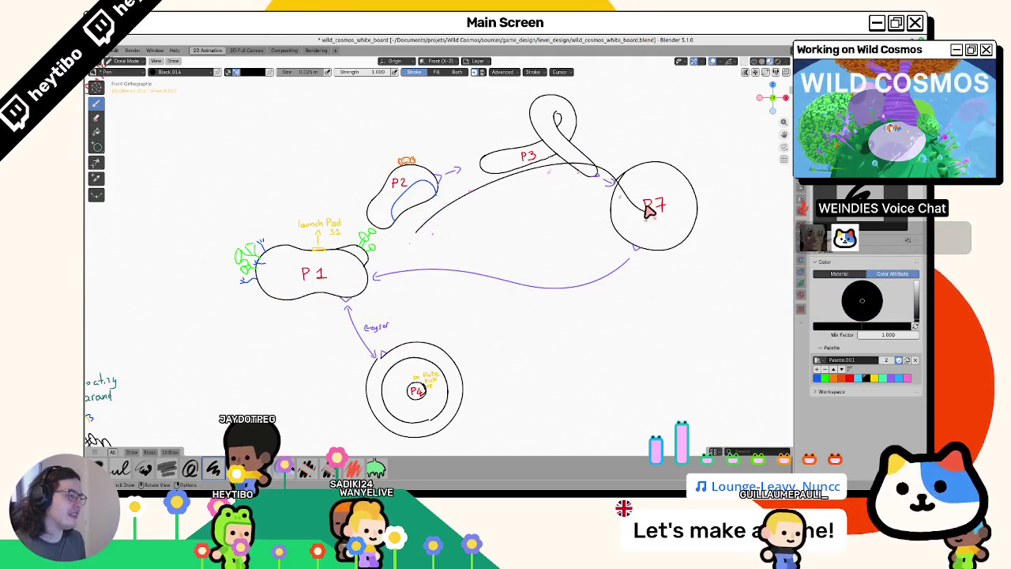
{"action": "scroll", "coordinate": [483, 227], "scroll_direction": "down", "scroll_amount": 2}
{"action": "middle_click_drag", "start_coordinate": [483, 227], "coordinate": [609, 271], "text": "shift"}
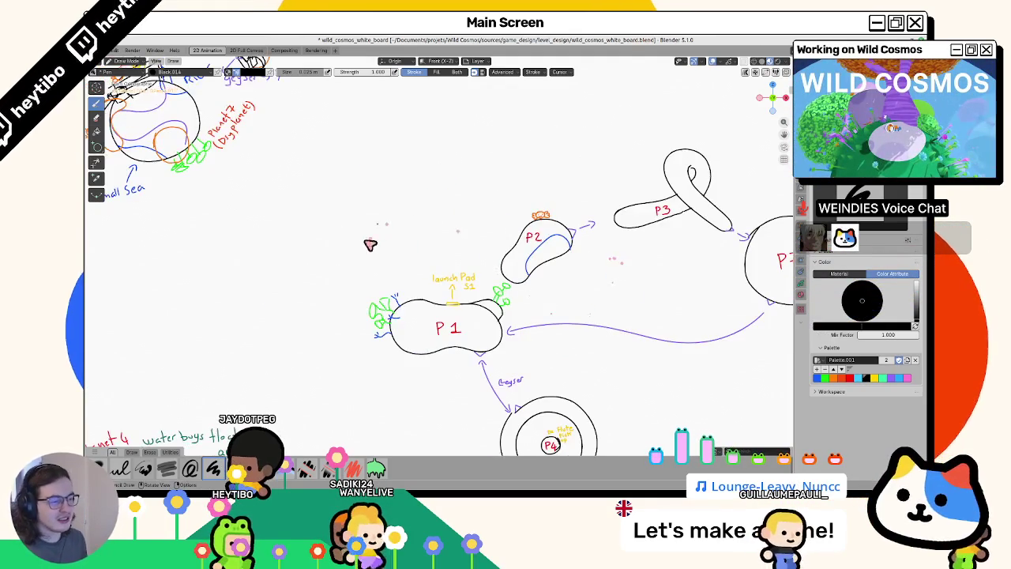
{"action": "scroll", "coordinate": [326, 181], "scroll_direction": "up", "scroll_amount": 2}
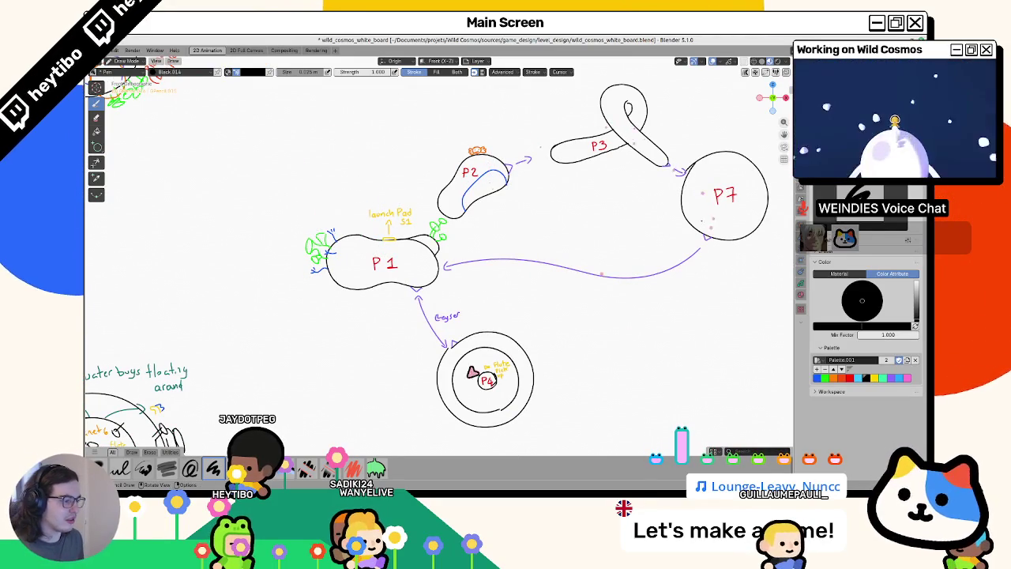
{"action": "mouse_move", "coordinate": [292, 186]}
{"action": "middle_mouse_down", "text": "shift"}
{"action": "mouse_move", "coordinate": [323, 233]}
{"action": "mouse_move", "coordinate": [345, 227]}
{"action": "middle_mouse_up", "text": "shift"}
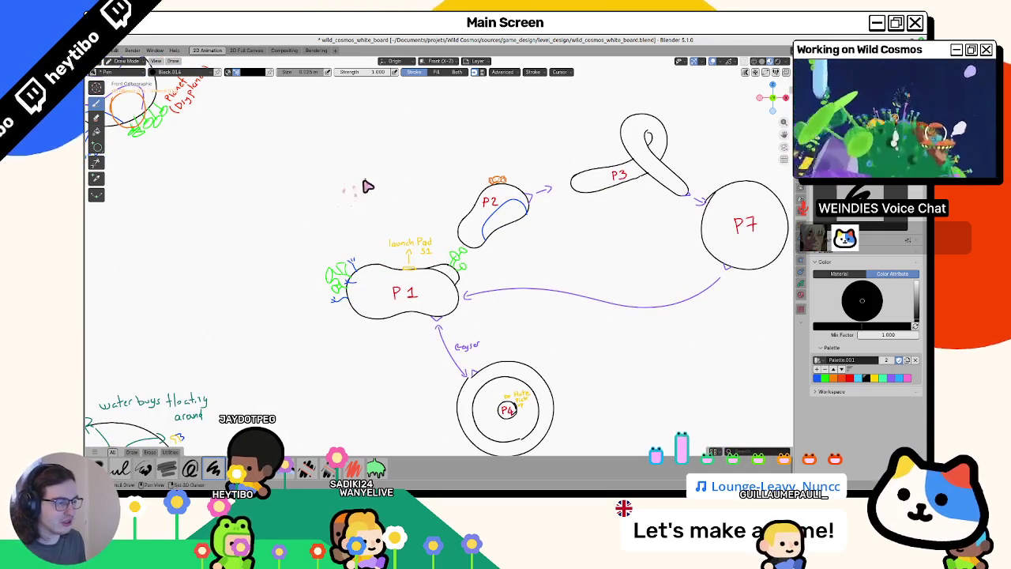
{"action": "mouse_move", "coordinate": [350, 213]}
{"action": "middle_mouse_down", "text": "shift"}
{"action": "mouse_move", "coordinate": [235, 90]}
{"action": "mouse_move", "coordinate": [407, 303]}
{"action": "mouse_move", "coordinate": [398, 429]}
{"action": "mouse_move", "coordinate": [195, 226]}
{"action": "mouse_move", "coordinate": [467, 297]}
{"action": "middle_mouse_up", "text": "shift"}
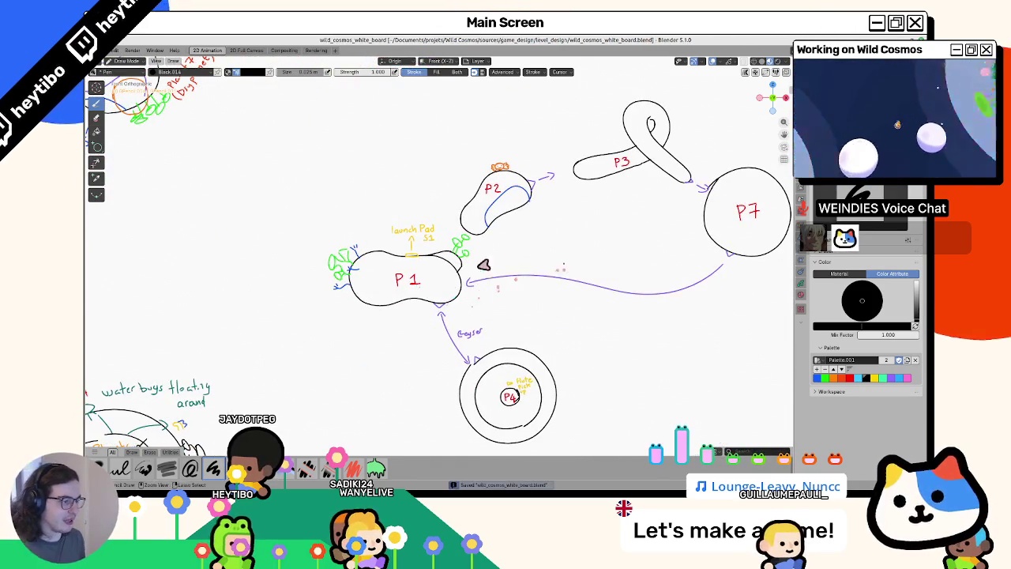
{"action": "key", "text": "ctrl+Tab"}
{"action": "mouse_move", "coordinate": [348, 226]}
{"action": "middle_mouse_down", "text": "shift"}
{"action": "mouse_move", "coordinate": [444, 345]}
{"action": "mouse_move", "coordinate": [436, 331]}
{"action": "mouse_move", "coordinate": [621, 315]}
{"action": "mouse_move", "coordinate": [394, 323]}
{"action": "mouse_move", "coordinate": [422, 442]}
{"action": "mouse_move", "coordinate": [407, 174]}
{"action": "mouse_move", "coordinate": [293, 361]}
{"action": "mouse_move", "coordinate": [318, 244]}
{"action": "middle_mouse_up", "text": "shift"}
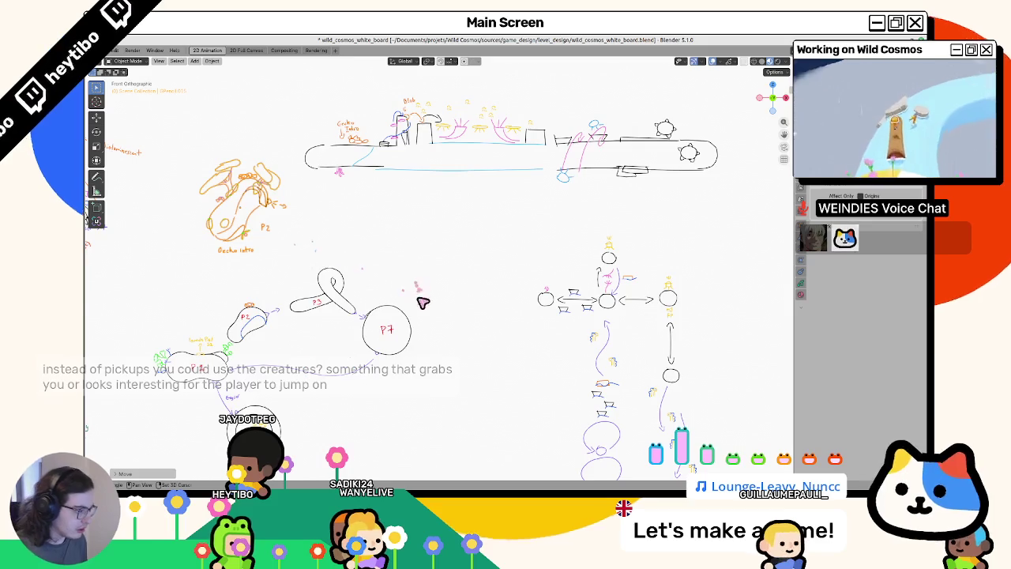
Pan to the planet route, select the flowchart but cancel its move, and save with Ctrl+S.
{"action": "middle_click_drag", "start_coordinate": [422, 300], "coordinate": [416, 227], "text": "shift"}
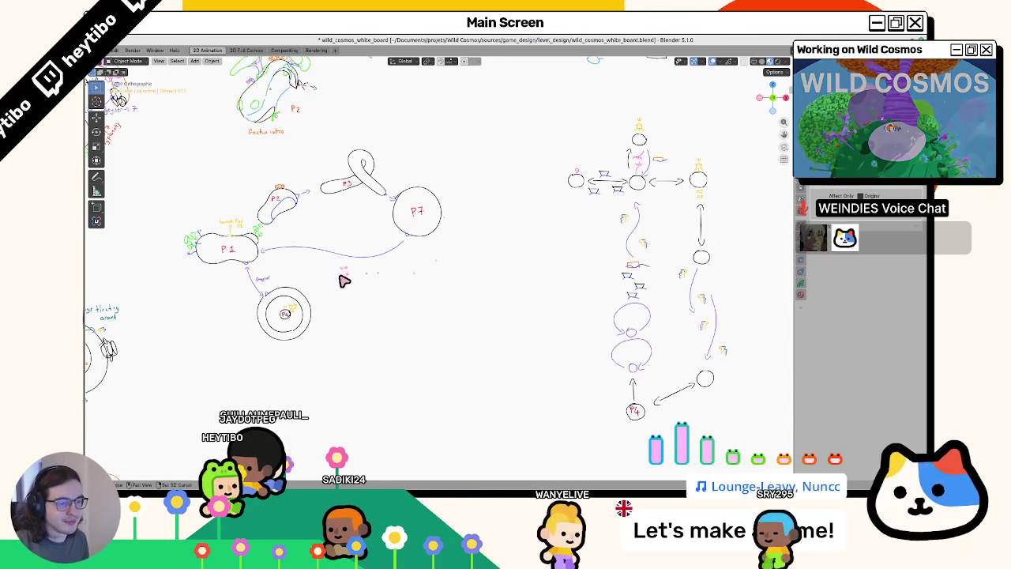
{"action": "middle_click_drag", "start_coordinate": [344, 280], "coordinate": [523, 333], "text": "shift"}
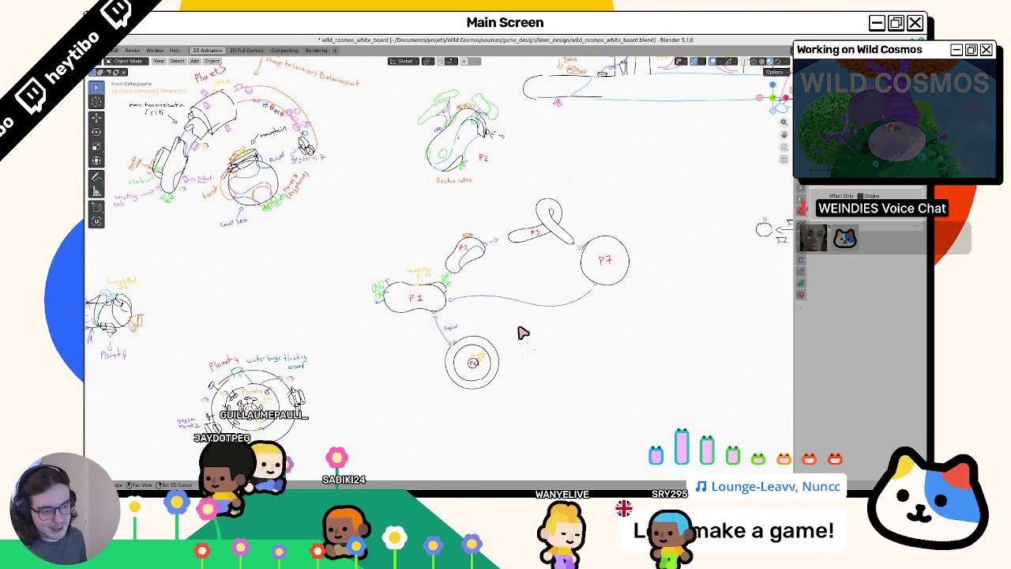
{"action": "mouse_move", "coordinate": [523, 332]}
{"action": "middle_mouse_down", "text": "shift"}
{"action": "mouse_move", "coordinate": [623, 278]}
{"action": "mouse_move", "coordinate": [323, 289]}
{"action": "middle_mouse_up", "text": "shift"}
{"action": "left_click", "coordinate": [597, 201]}
{"action": "key", "text": "g"}
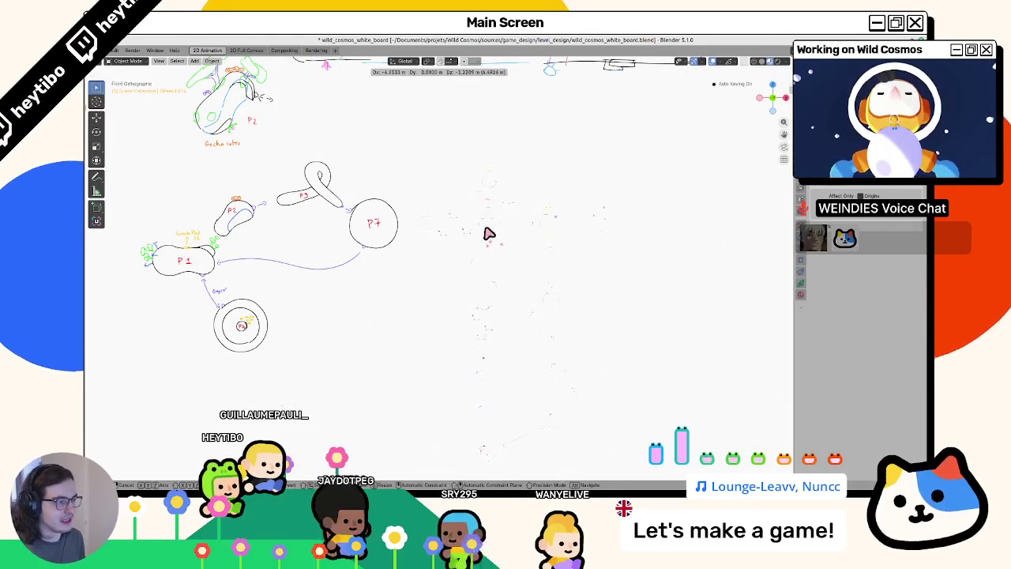
{"action": "key", "text": "Escape"}
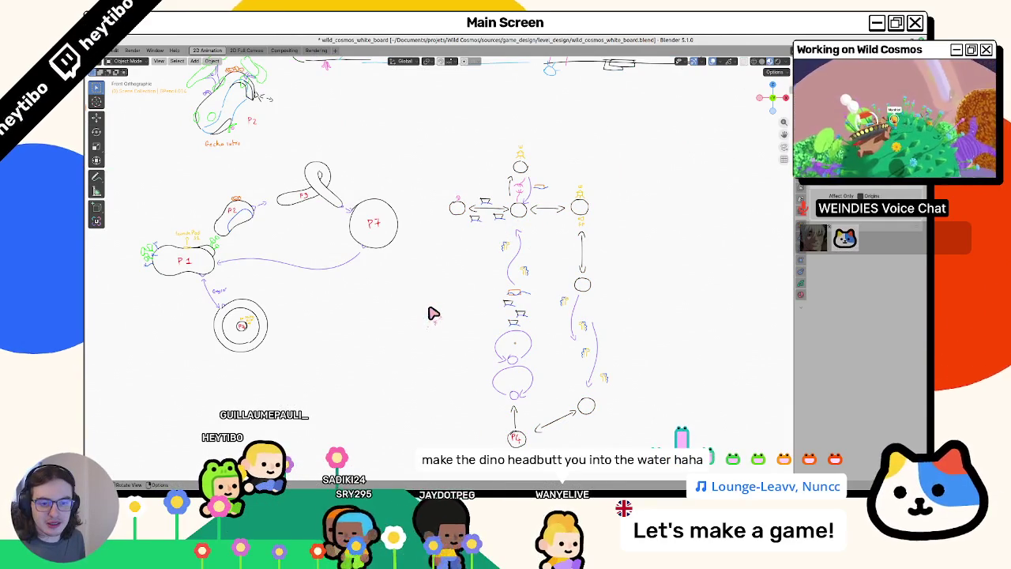
{"action": "scroll", "coordinate": [442, 312], "scroll_direction": "left", "scroll_amount": 4}
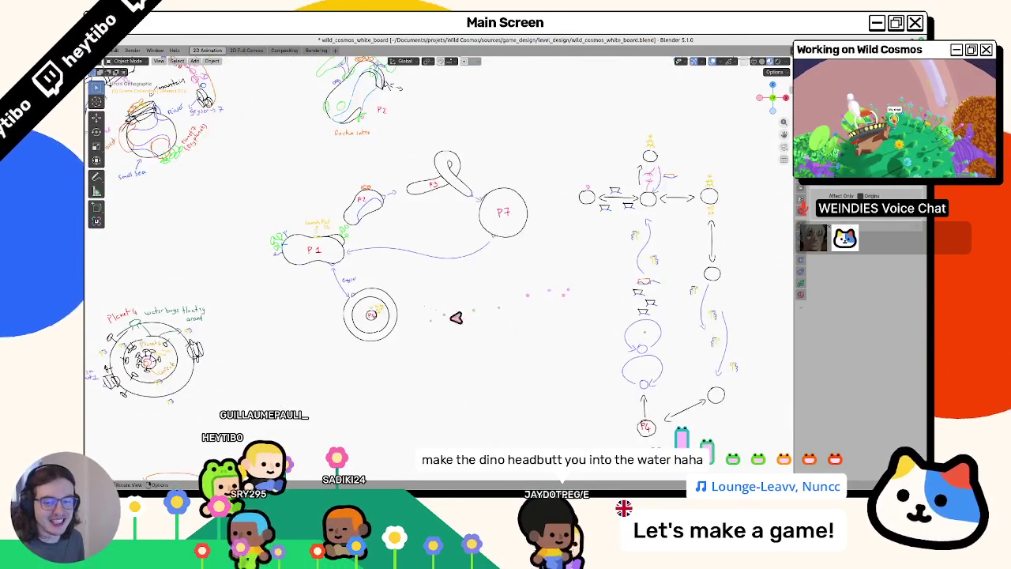
{"action": "scroll", "coordinate": [456, 317], "scroll_direction": "up", "scroll_amount": 2}
{"action": "key", "text": "ctrl+s"}
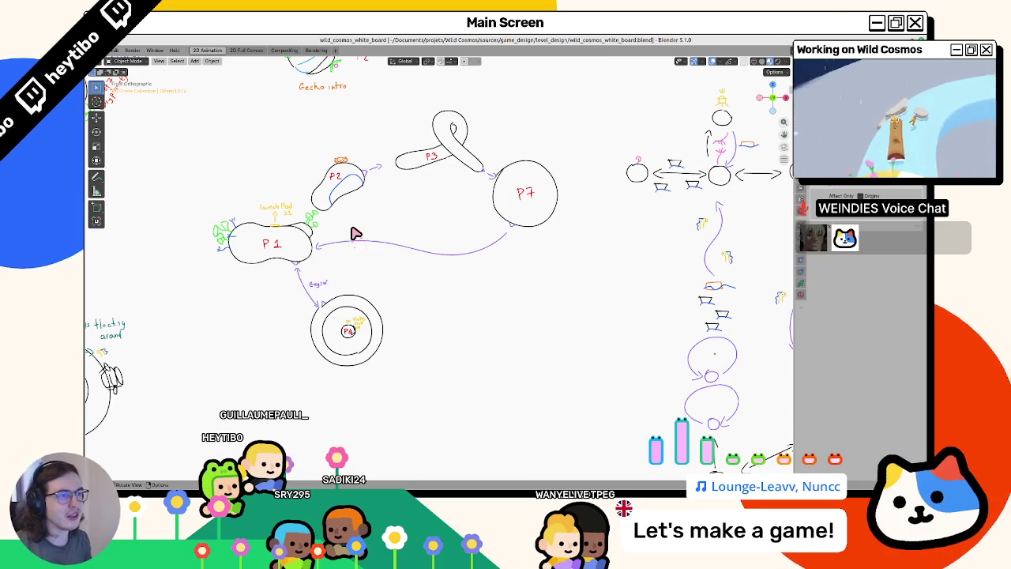
Zoom and pan across the whiteboard to survey the planet sketches.
{"action": "middle_click_drag", "start_coordinate": [157, 228], "coordinate": [440, 237], "text": "shift"}
{"action": "scroll", "coordinate": [424, 350], "scroll_direction": "down", "scroll_amount": 3}
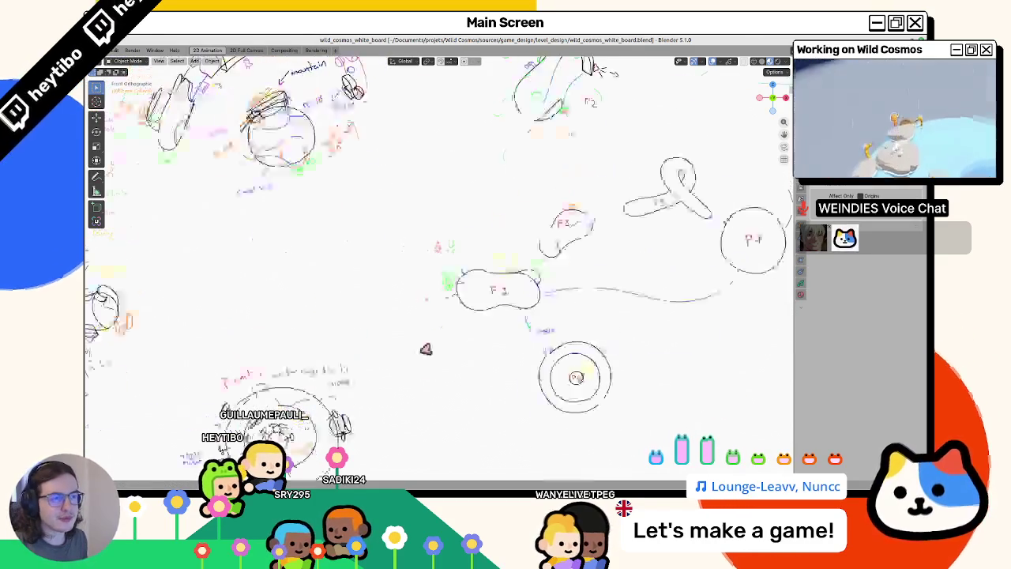
{"action": "scroll", "coordinate": [424, 379], "scroll_direction": "up", "scroll_amount": 3}
{"action": "scroll", "coordinate": [349, 221], "scroll_direction": "up", "scroll_amount": 1}
{"action": "scroll", "coordinate": [349, 222], "scroll_direction": "down", "scroll_amount": 5}
{"action": "scroll", "coordinate": [417, 305], "scroll_direction": "up", "scroll_amount": 2}
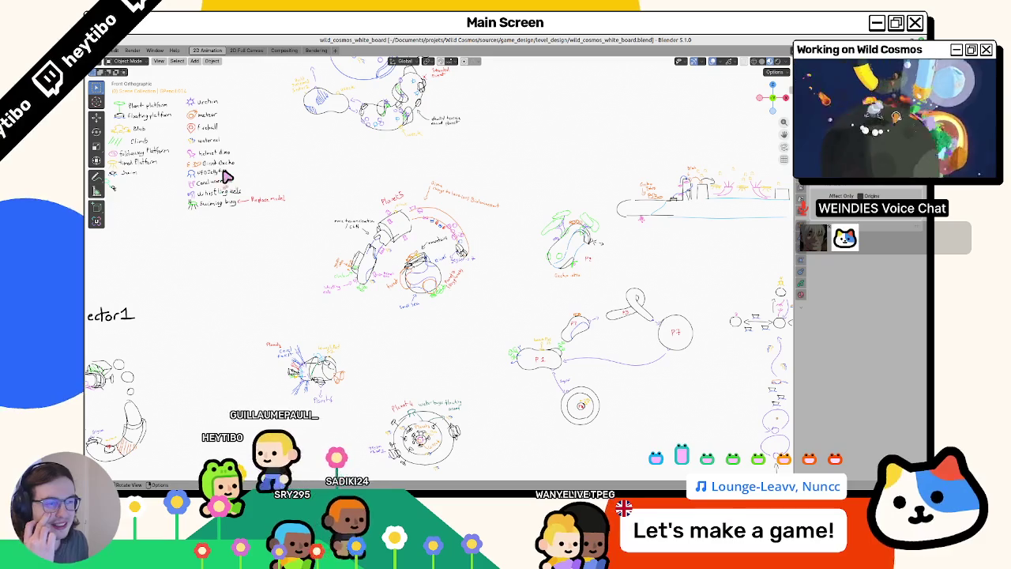
{"action": "mouse_move", "coordinate": [411, 260]}
{"action": "middle_mouse_down", "text": "shift"}
{"action": "mouse_move", "coordinate": [330, 319]}
{"action": "mouse_move", "coordinate": [408, 316]}
{"action": "middle_mouse_up", "text": "shift"}
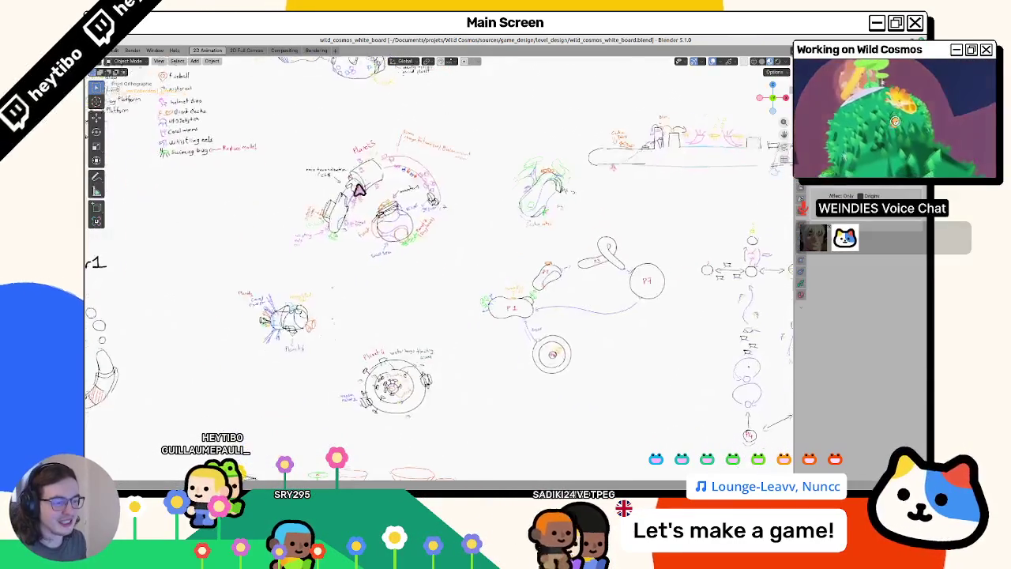
{"action": "scroll", "coordinate": [401, 259], "scroll_direction": "up", "scroll_amount": 2}
Look over the Planet 5 sketches and right-hand flowchart, recenter the route, then switch to Godot.
{"action": "middle_click_drag", "start_coordinate": [402, 259], "coordinate": [351, 240], "text": "shift"}
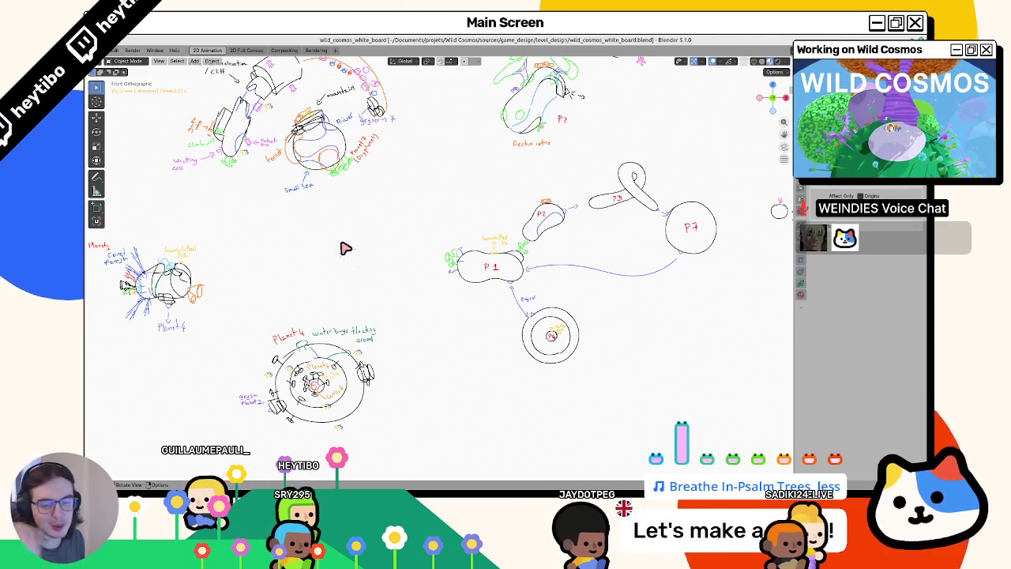
{"action": "middle_click_drag", "start_coordinate": [602, 248], "coordinate": [433, 251], "text": "shift"}
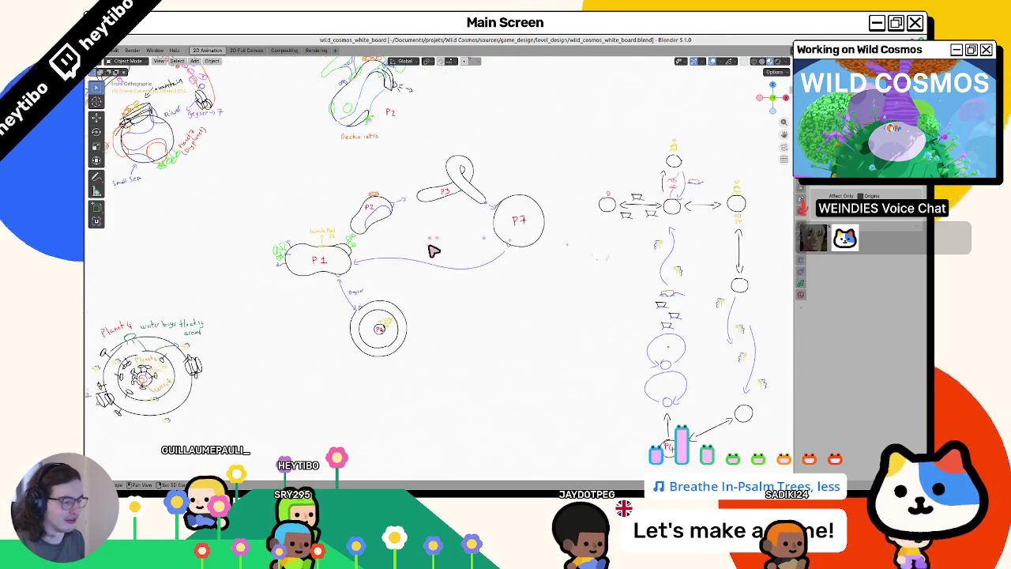
{"action": "scroll", "coordinate": [436, 247], "scroll_direction": "up", "scroll_amount": 1}
{"action": "scroll", "coordinate": [406, 302], "scroll_direction": "up", "scroll_amount": 1}
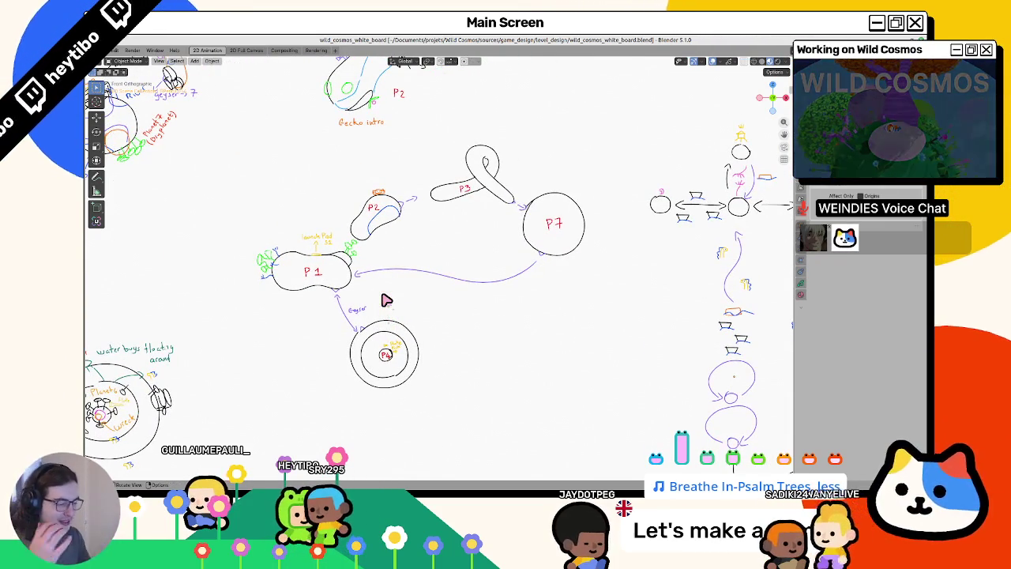
{"action": "left_click", "coordinate": [385, 303]}
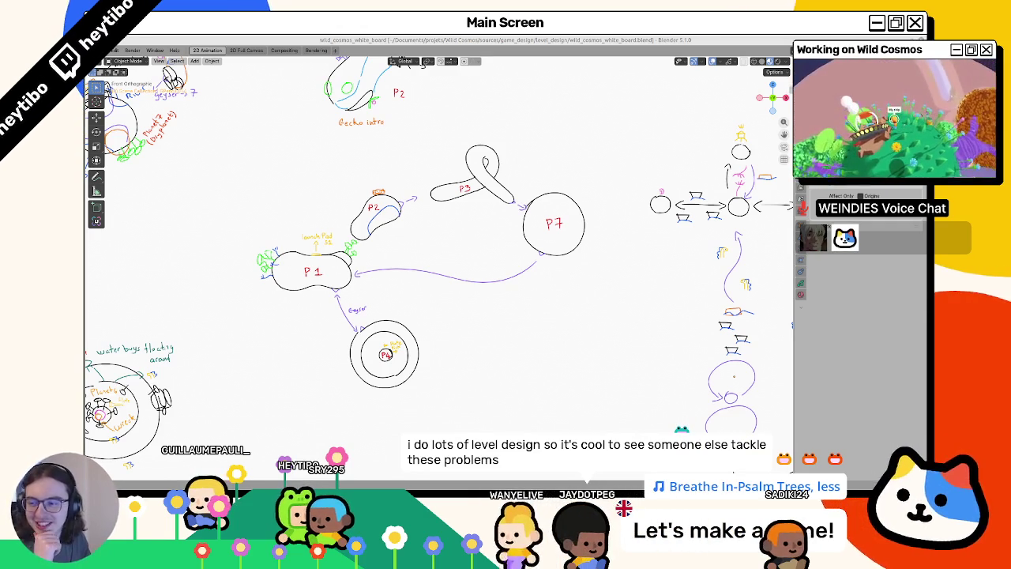
{"action": "mouse_move", "coordinate": [370, 283]}
{"action": "middle_mouse_down", "text": "shift"}
{"action": "mouse_move", "coordinate": [387, 345]}
{"action": "mouse_move", "coordinate": [414, 237]}
{"action": "middle_mouse_up", "text": "shift"}
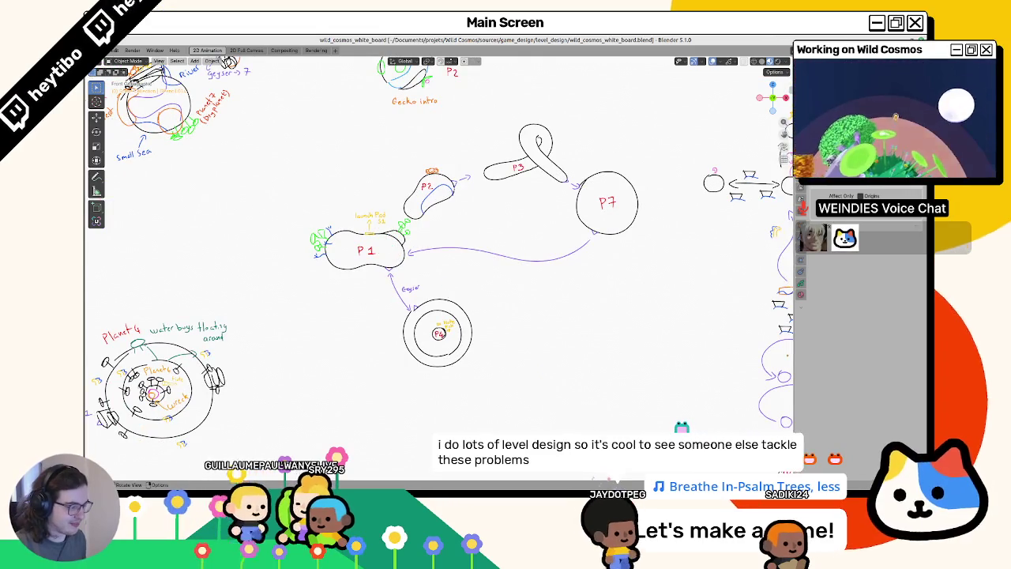
{"action": "key", "text": "alt+Tab"}
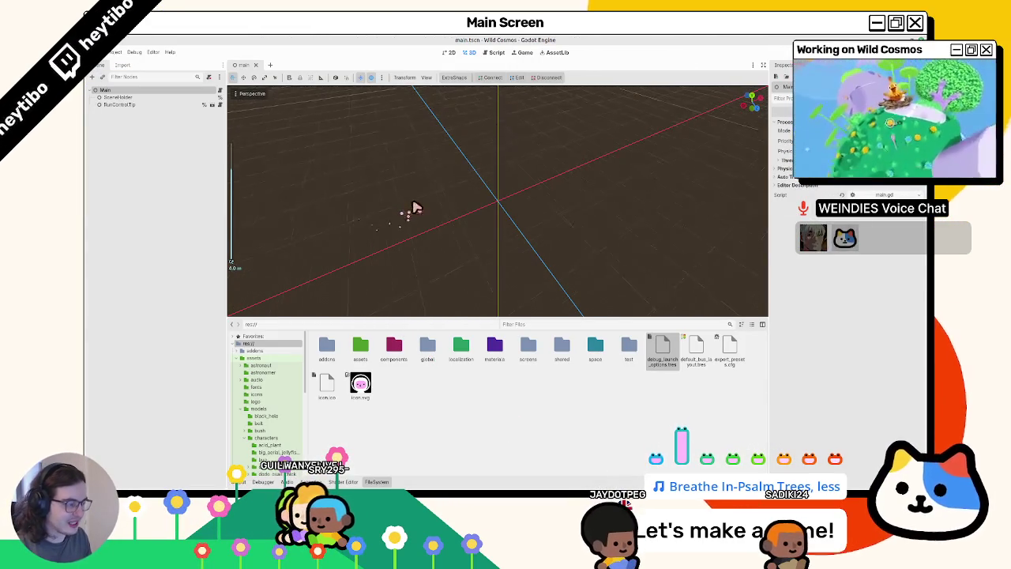
In FileSystem, collapse the models and assets folders and open the space folder.
{"action": "scroll", "coordinate": [414, 207], "scroll_direction": "down", "scroll_amount": 5}
{"action": "left_click", "coordinate": [242, 409]}
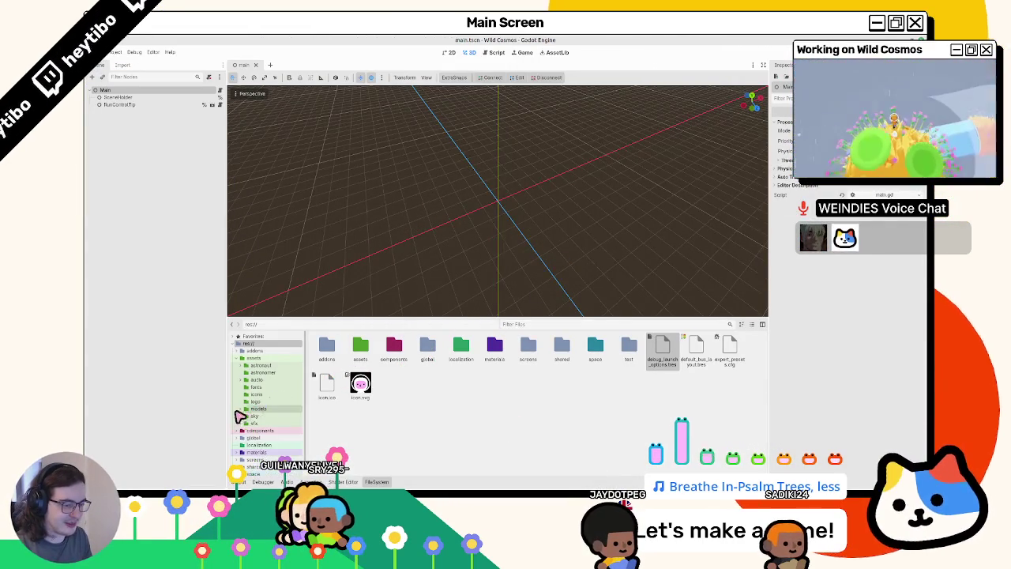
{"action": "left_click", "coordinate": [233, 360]}
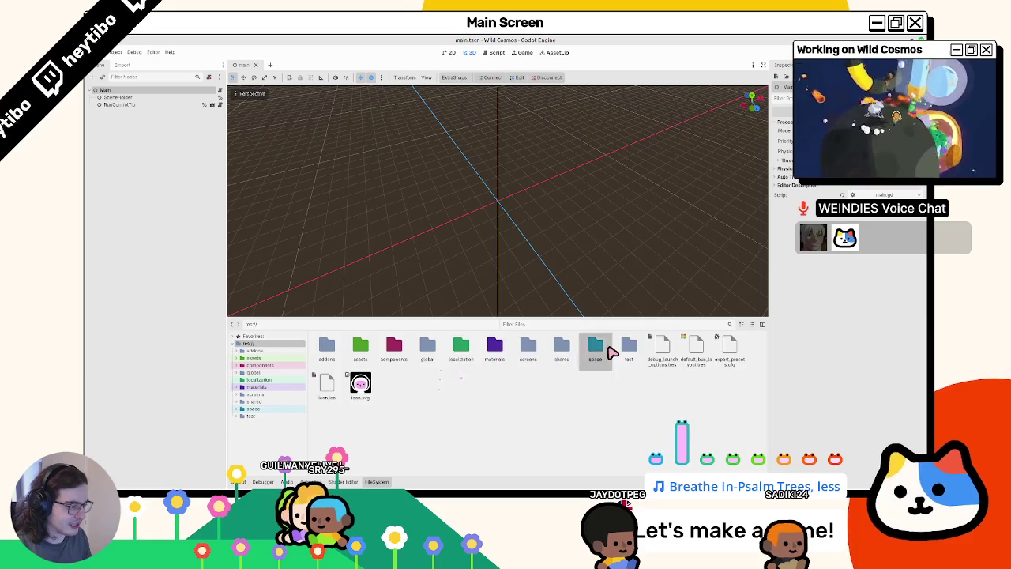
{"action": "double_click", "coordinate": [611, 353]}
Open sector_2.tscn via the quick scene picker and select Planet1 in the Scene tree.
{"action": "key", "text": "ctrl+shift+o"}
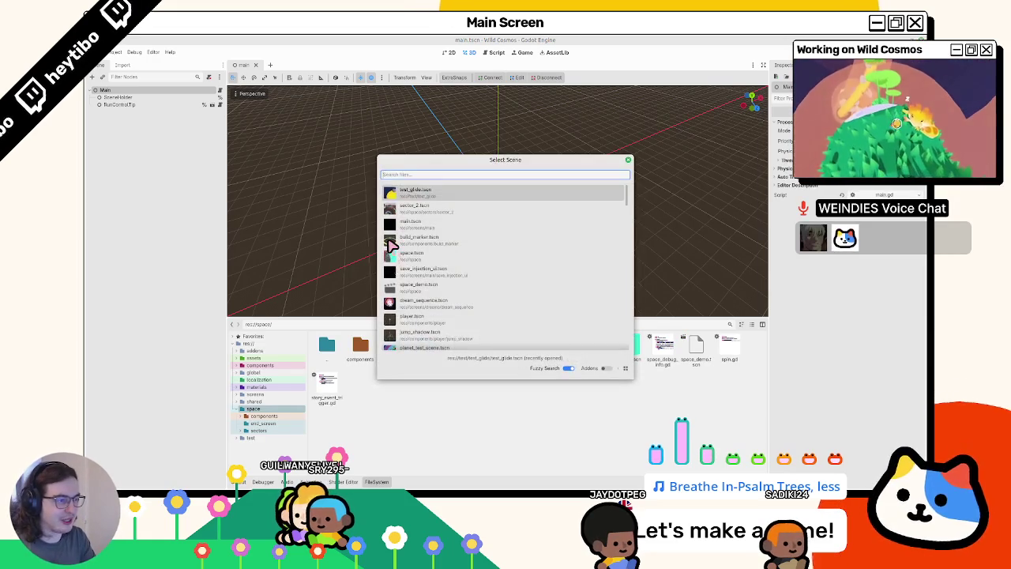
{"action": "key", "text": "Down"}
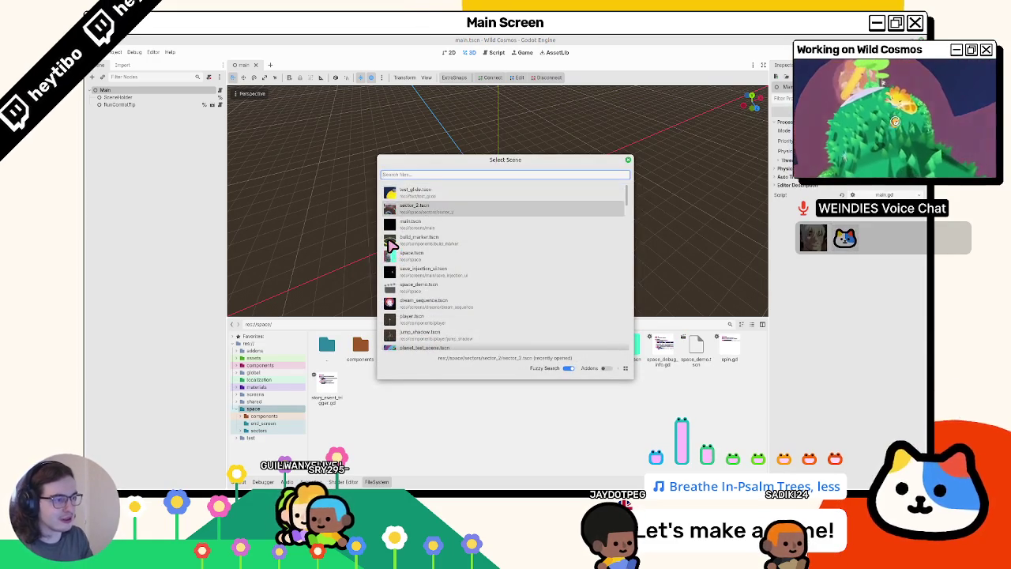
{"action": "key", "text": "Return"}
{"action": "left_click", "coordinate": [158, 97]}
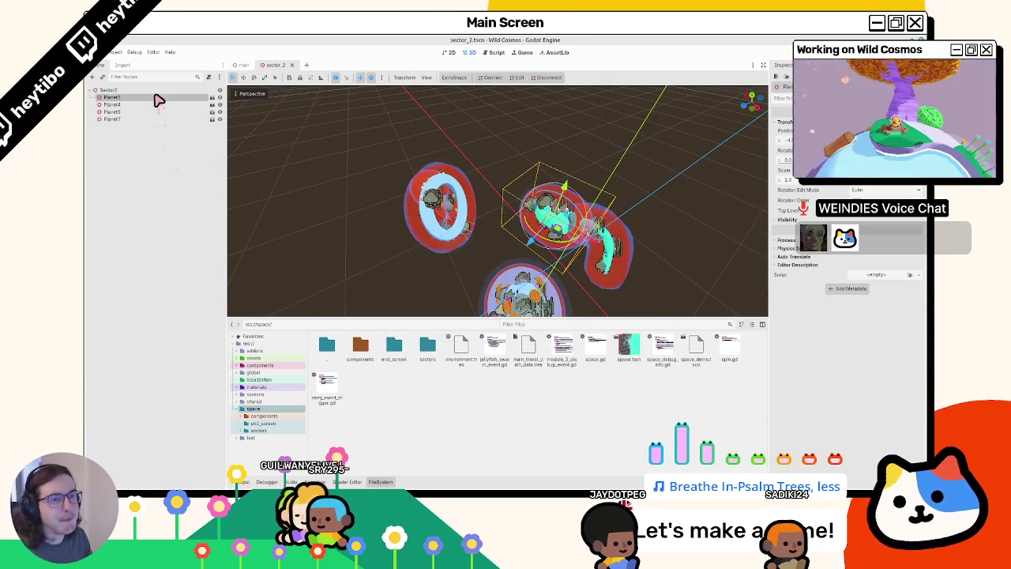
Focus the 3D view on Planet1 and browse into the sectors/sector_2 folder.
{"action": "key", "text": "f"}
{"action": "middle_click_drag", "start_coordinate": [455, 186], "coordinate": [431, 179]}
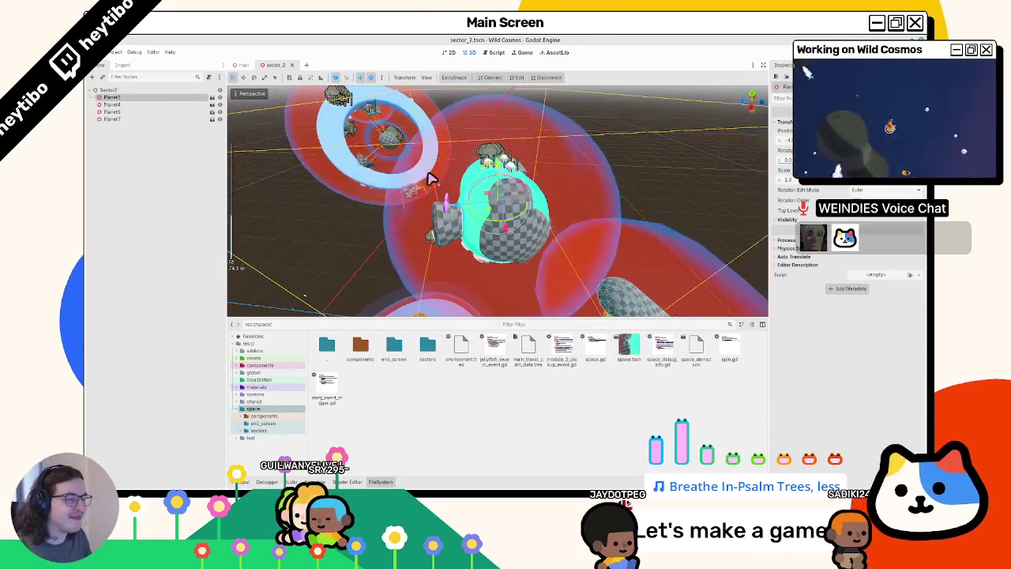
{"action": "double_click", "coordinate": [427, 346]}
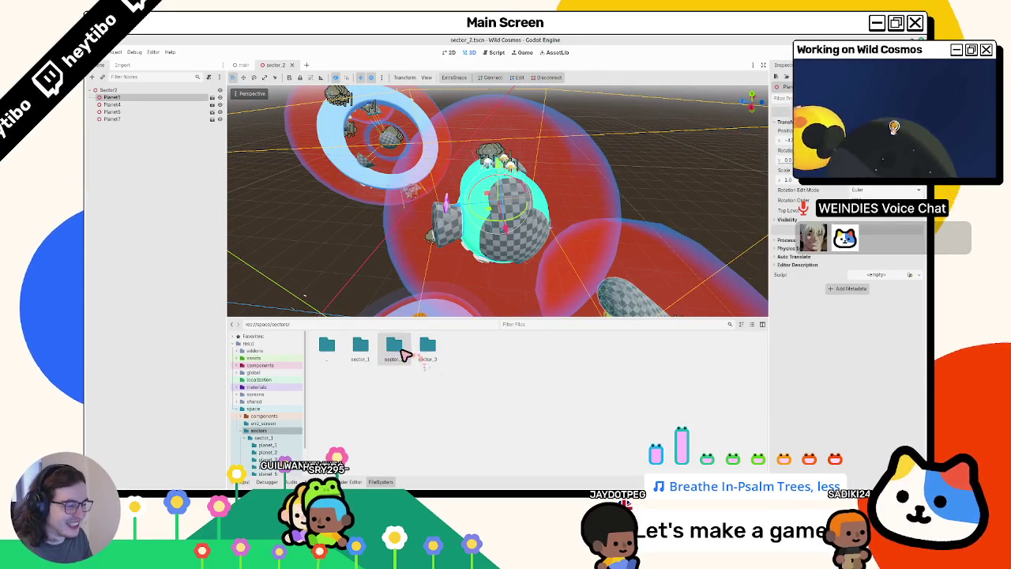
{"action": "double_click", "coordinate": [394, 348]}
Try opening planet_3.tscn, dismiss the loading error, and reimport planet_3.blend.
{"action": "double_click", "coordinate": [427, 346]}
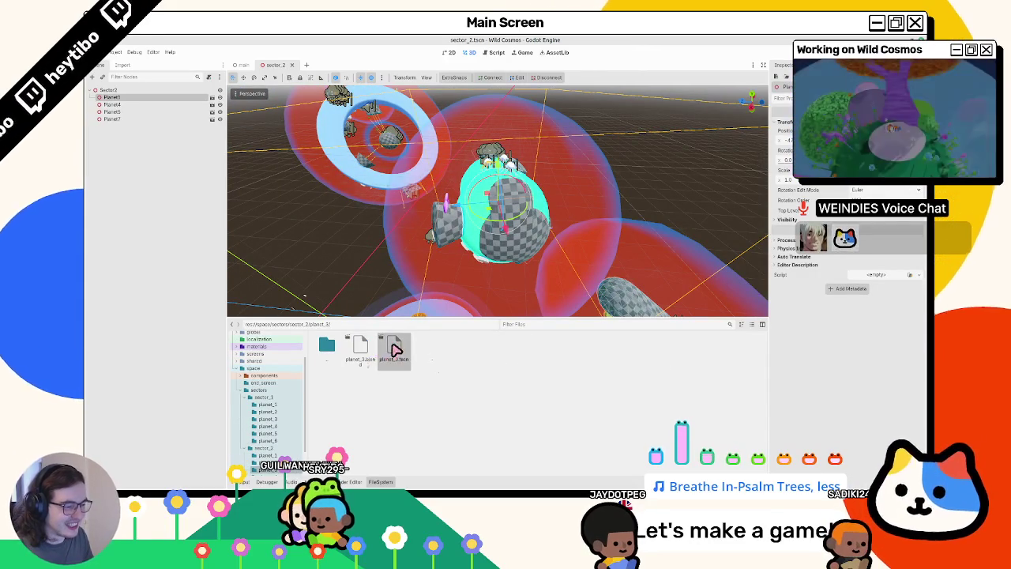
{"action": "double_click", "coordinate": [393, 347]}
{"action": "left_click", "coordinate": [384, 345]}
{"action": "double_click", "coordinate": [385, 345]}
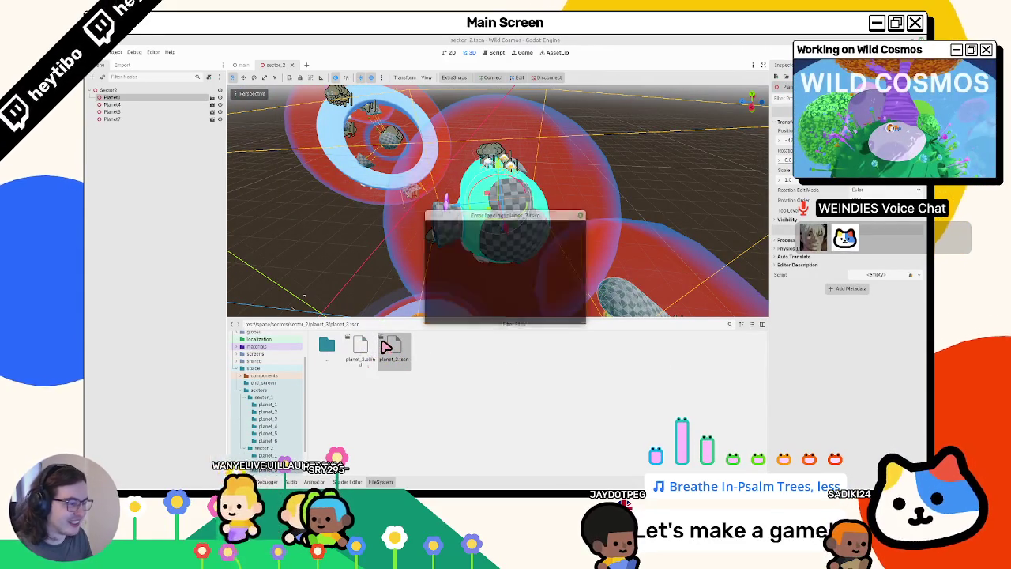
{"action": "double_click", "coordinate": [354, 348]}
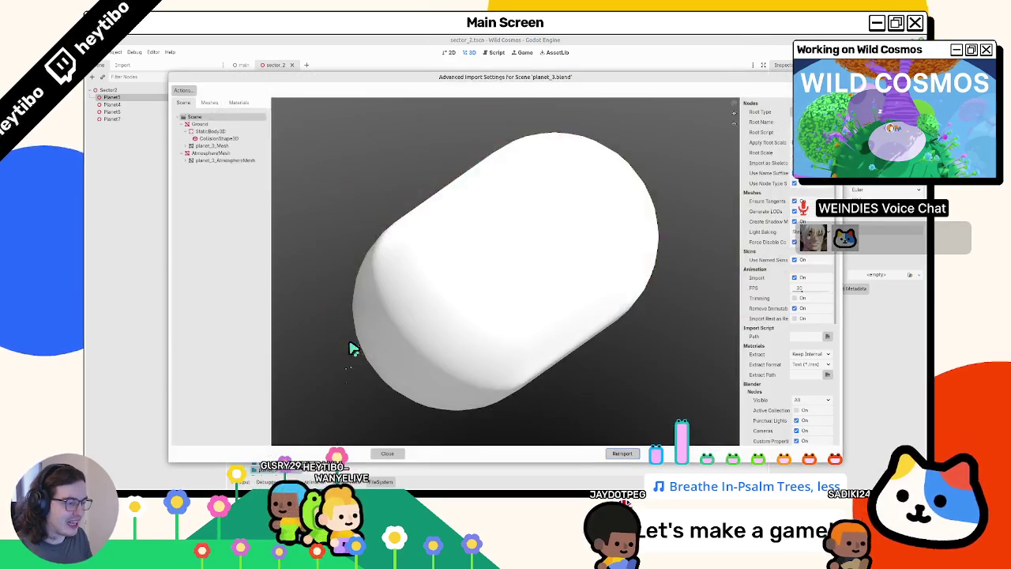
{"action": "left_click_drag", "start_coordinate": [350, 345], "coordinate": [429, 309]}
Check the planet_3 import preview and its AtmosphereMesh and StaticBody3D nodes, then close it.
{"action": "scroll", "coordinate": [420, 309], "scroll_direction": "up", "scroll_amount": 3}
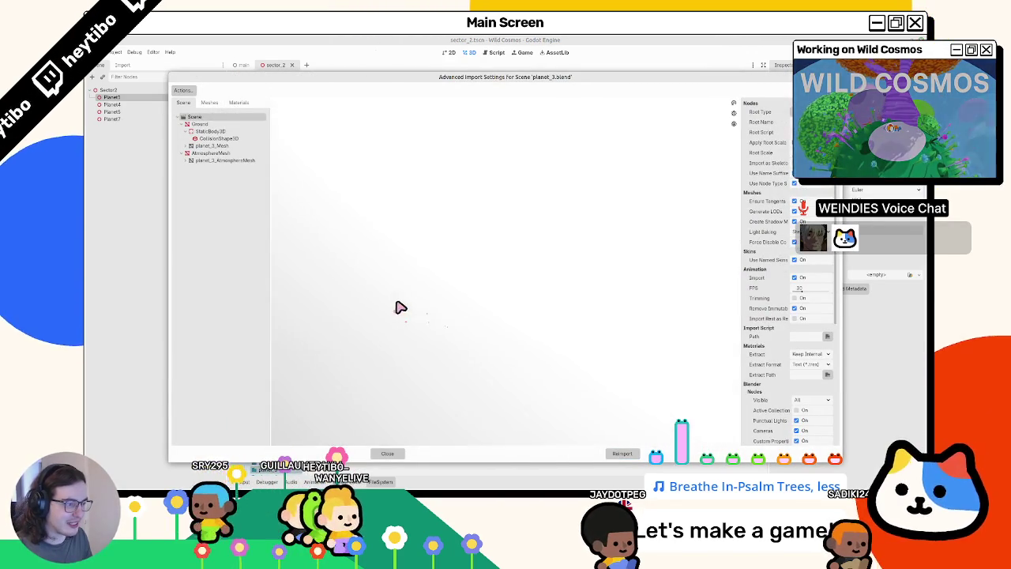
{"action": "scroll", "coordinate": [398, 307], "scroll_direction": "down", "scroll_amount": 5}
{"action": "left_click", "coordinate": [234, 154]}
{"action": "left_click", "coordinate": [229, 133]}
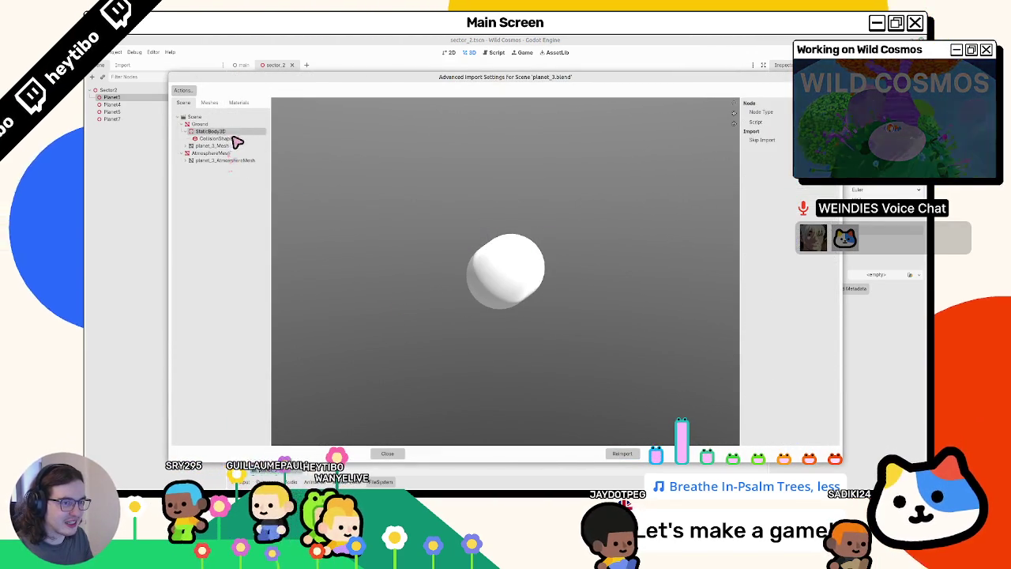
{"action": "left_click", "coordinate": [228, 154]}
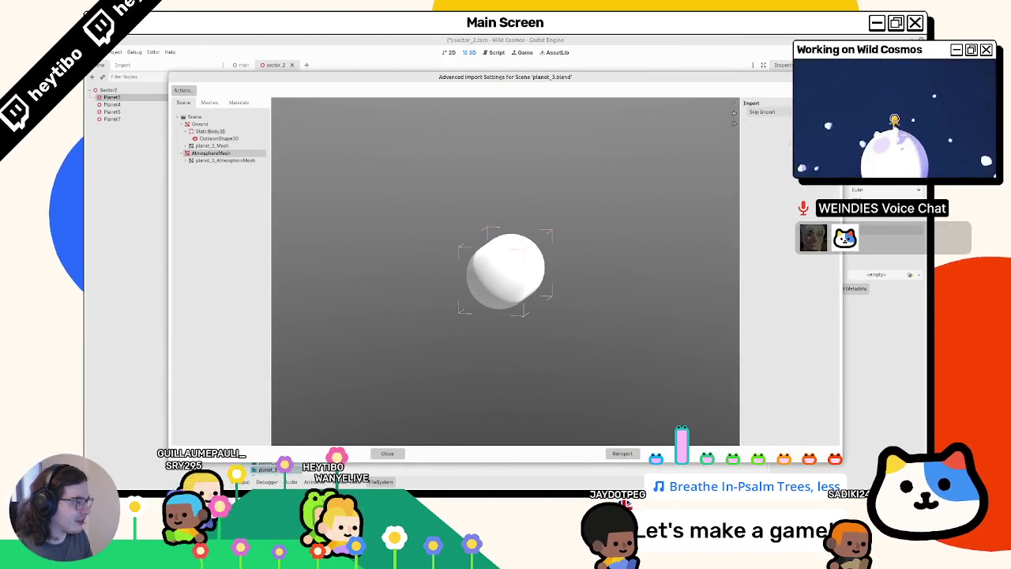
{"action": "scroll", "coordinate": [609, 226], "scroll_direction": "up", "scroll_amount": 3}
{"action": "scroll", "coordinate": [578, 248], "scroll_direction": "up", "scroll_amount": 3}
{"action": "scroll", "coordinate": [577, 248], "scroll_direction": "down", "scroll_amount": 5}
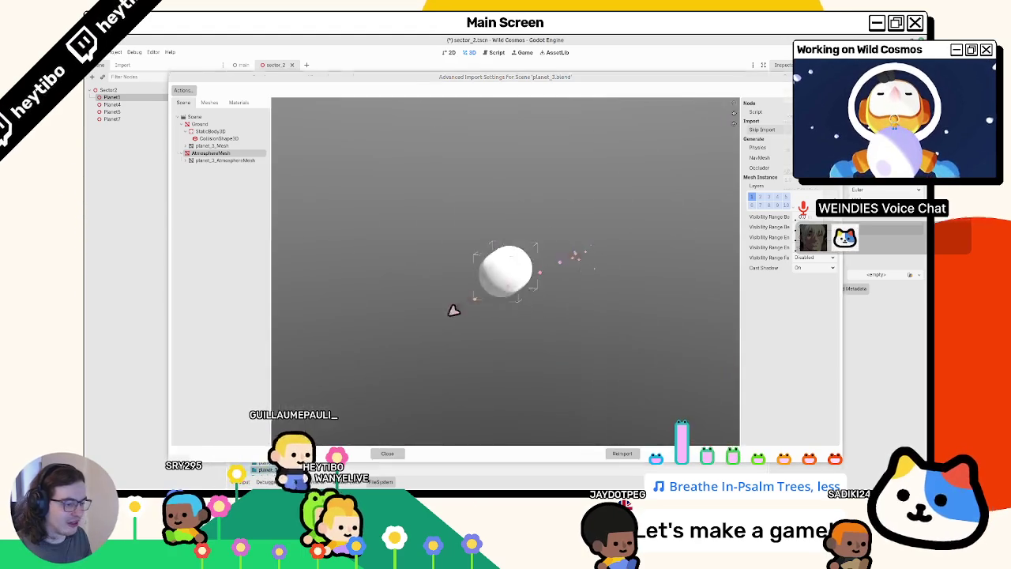
{"action": "left_click", "coordinate": [387, 453]}
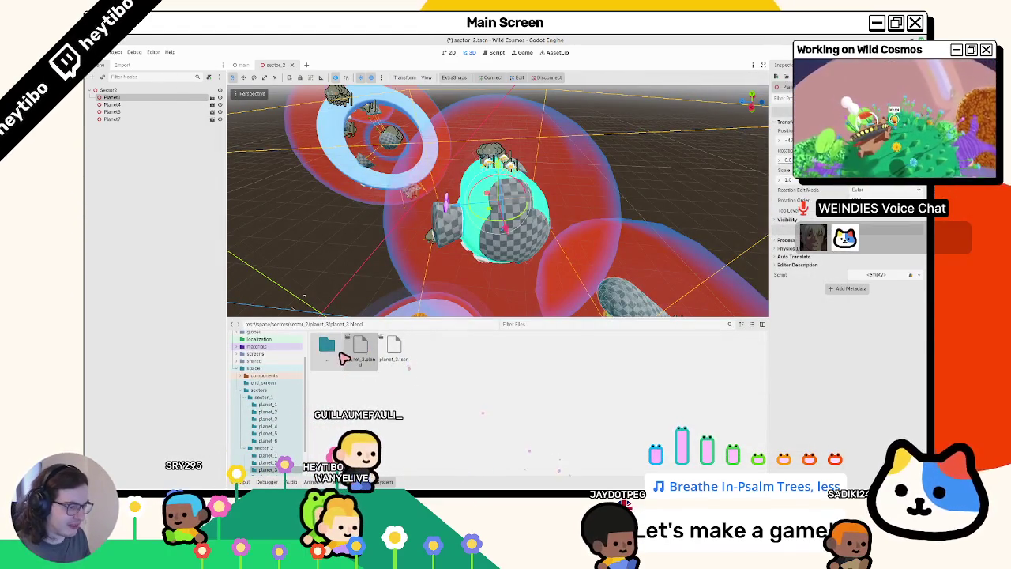
Browse into the planet_4 folder and frame Planet4 and Planet5 in the 3D view.
{"action": "double_click", "coordinate": [342, 357]}
{"action": "double_click", "coordinate": [452, 349]}
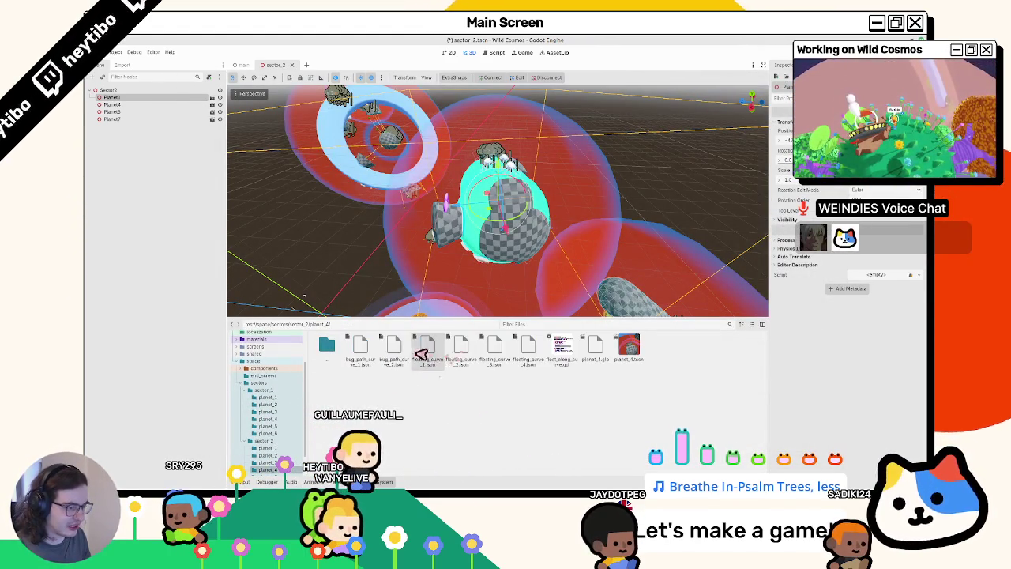
{"action": "scroll", "coordinate": [393, 280], "scroll_direction": "down", "scroll_amount": 4}
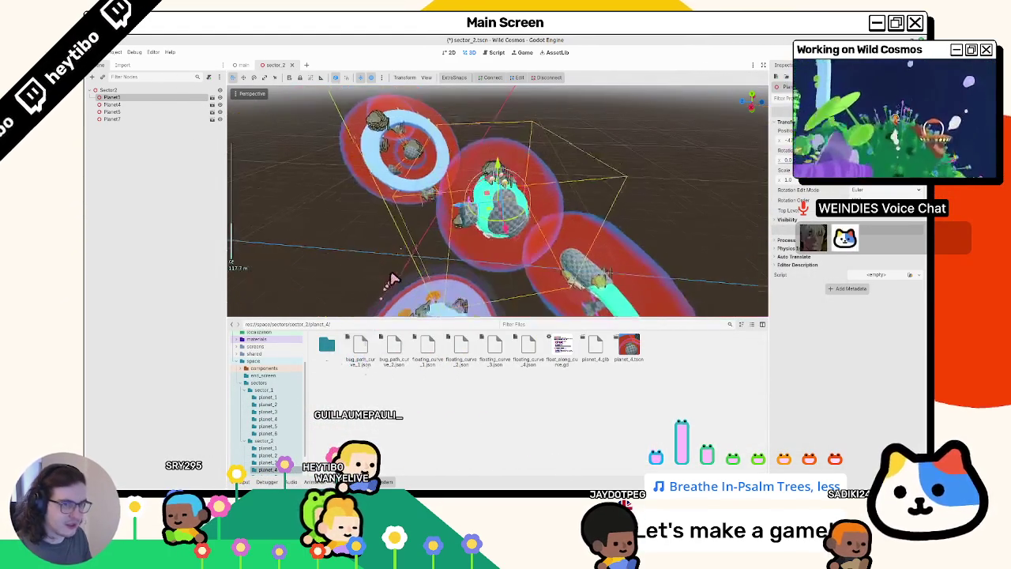
{"action": "double_click", "coordinate": [157, 104]}
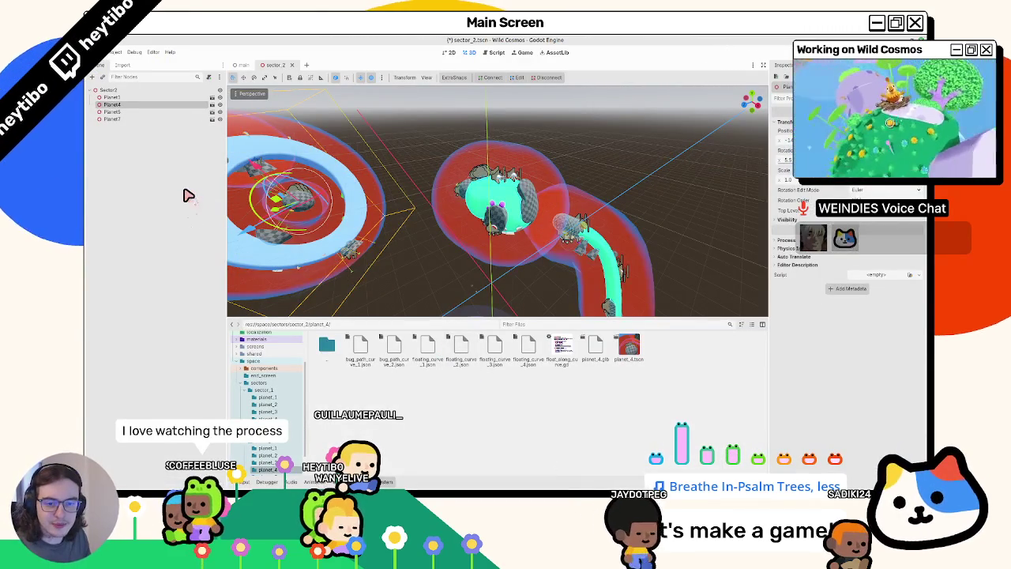
{"action": "double_click", "coordinate": [158, 112]}
{"action": "scroll", "coordinate": [389, 209], "scroll_direction": "down", "scroll_amount": 5}
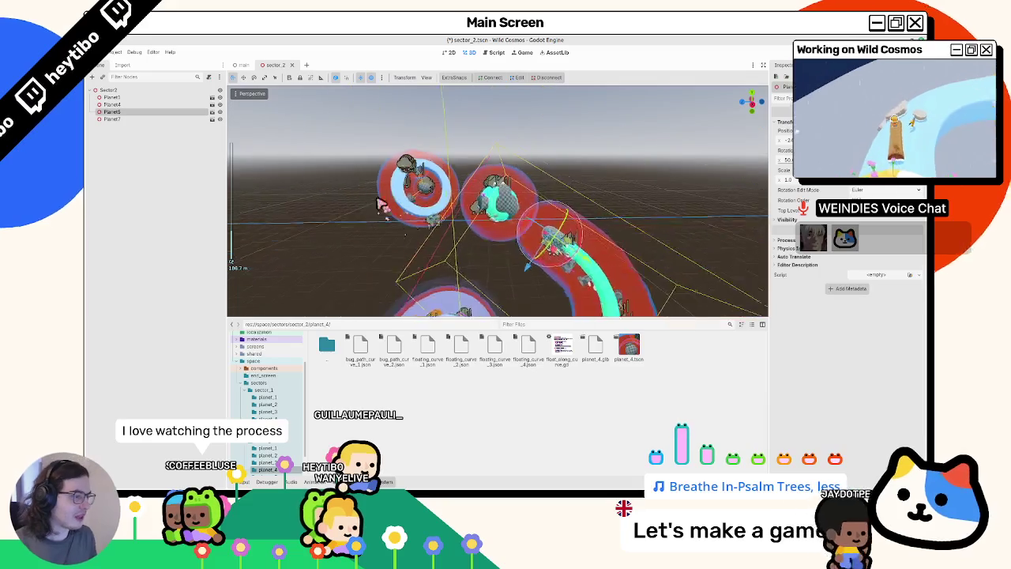
{"action": "middle_click_drag", "start_coordinate": [383, 205], "coordinate": [388, 226]}
Open bug_path_curve_2.json, then try opening the planet_2 scene from its folder.
{"action": "double_click", "coordinate": [389, 358]}
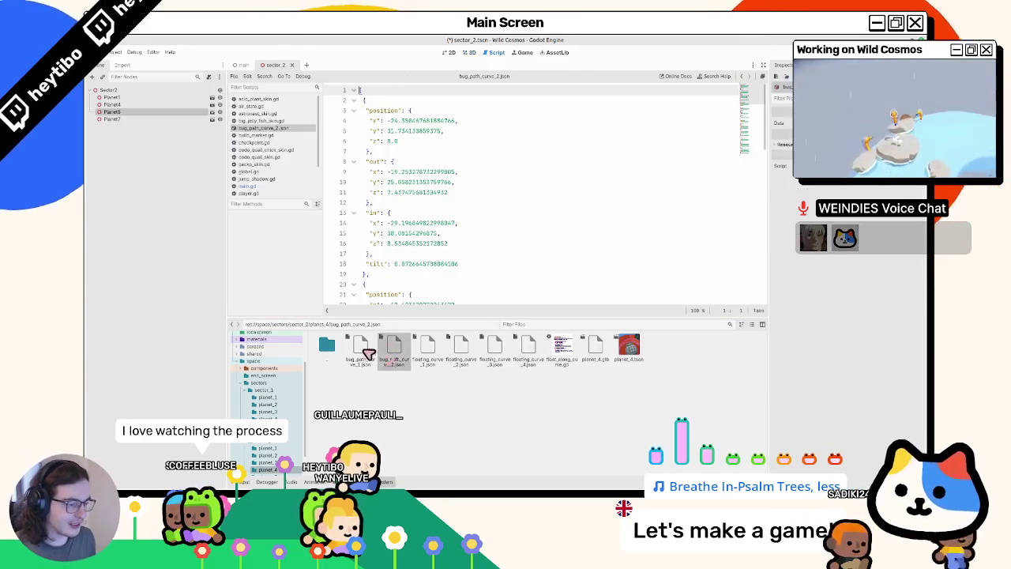
{"action": "double_click", "coordinate": [328, 351]}
{"action": "double_click", "coordinate": [387, 356]}
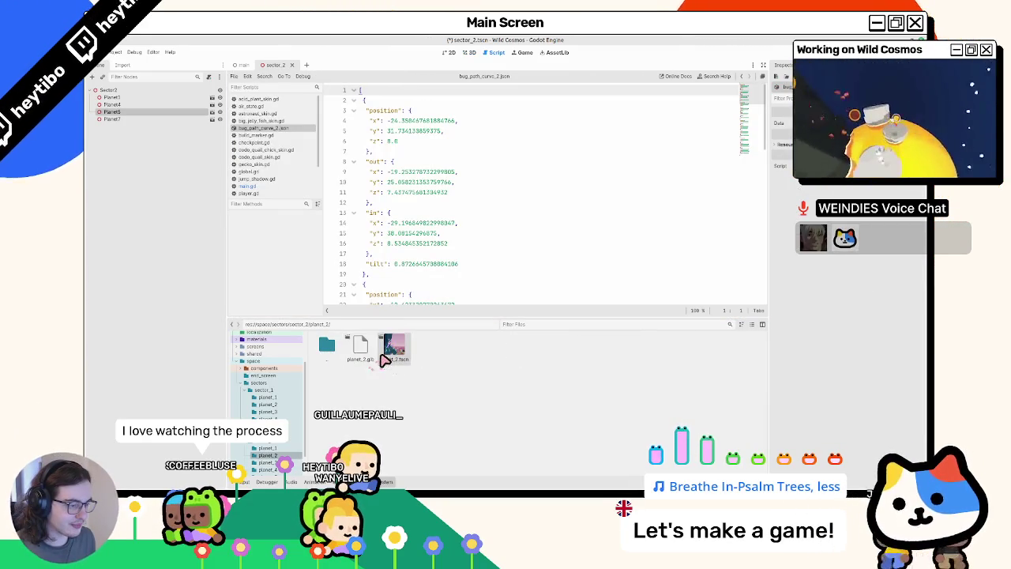
{"action": "double_click", "coordinate": [387, 355]}
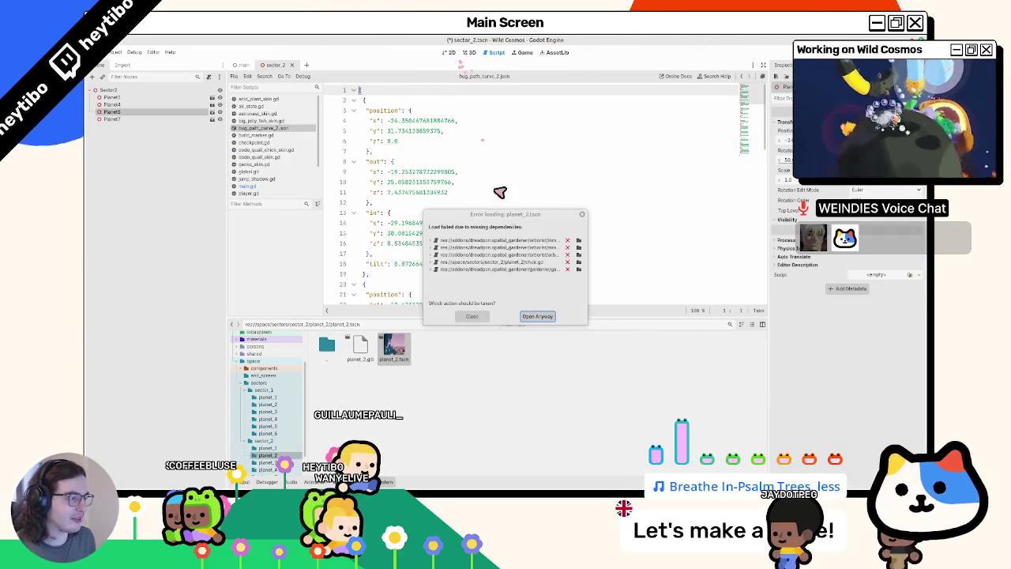
Dismiss the missing-dependency error, return to the 3D view and glance at planet_2.glb's import settings.
{"action": "left_click", "coordinate": [582, 214]}
{"action": "left_click", "coordinate": [450, 52]}
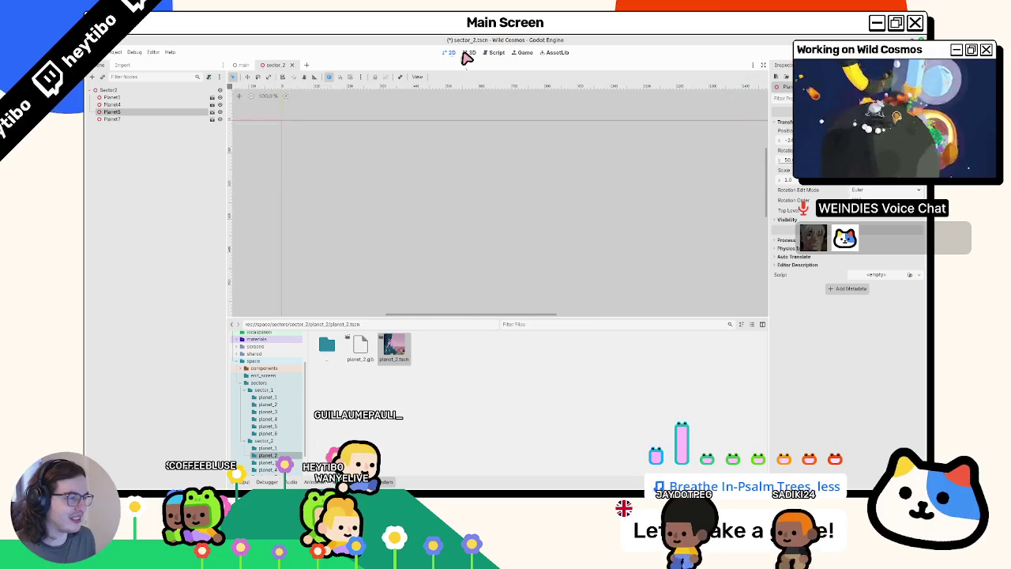
{"action": "left_click", "coordinate": [470, 53]}
{"action": "double_click", "coordinate": [360, 347]}
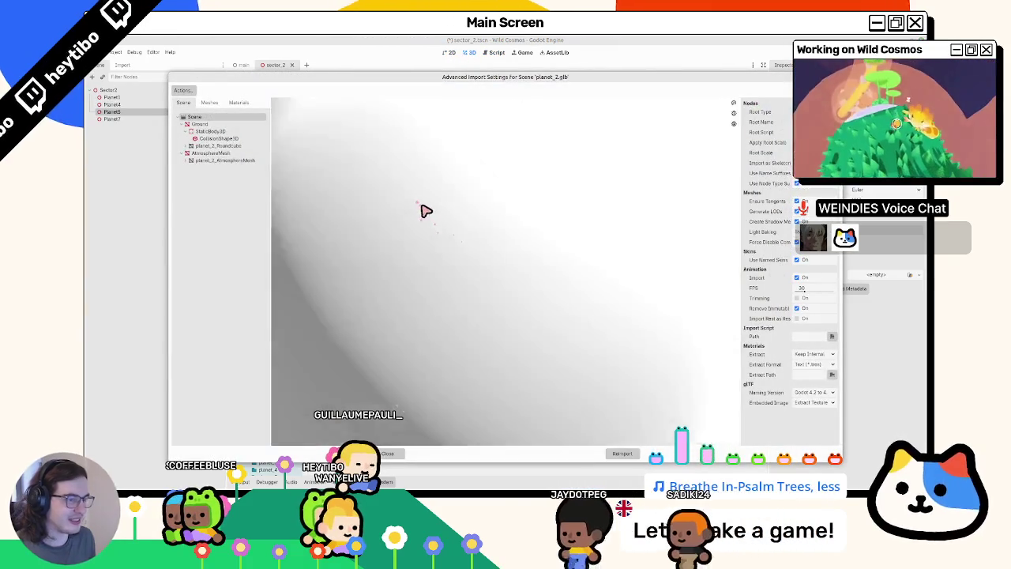
{"action": "key", "text": "Escape"}
Reimport planet_3.blend and preview the peanut-shaped planet_3_Mesh before returning to Blender.
{"action": "double_click", "coordinate": [329, 348]}
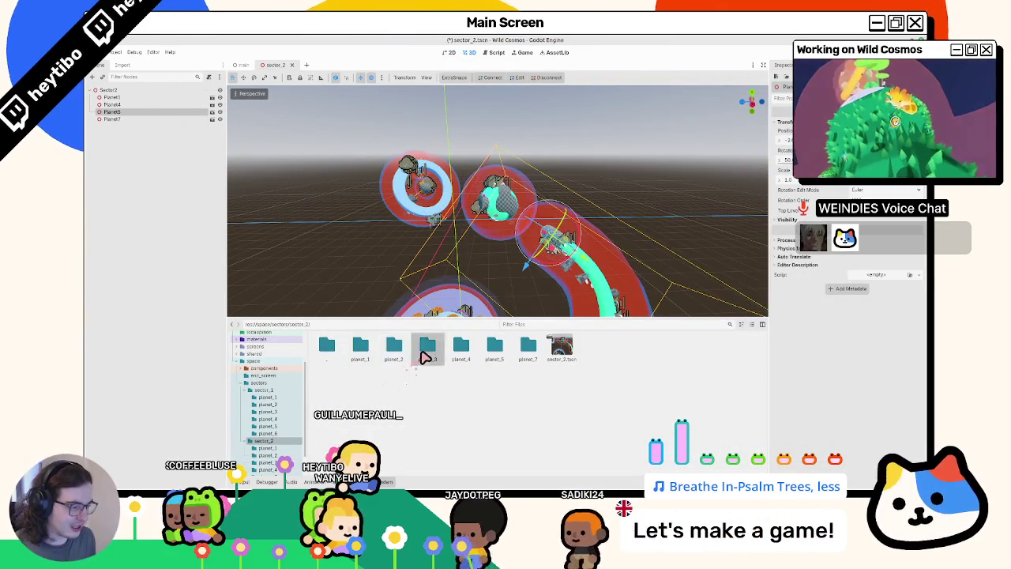
{"action": "double_click", "coordinate": [425, 358]}
{"action": "double_click", "coordinate": [368, 356]}
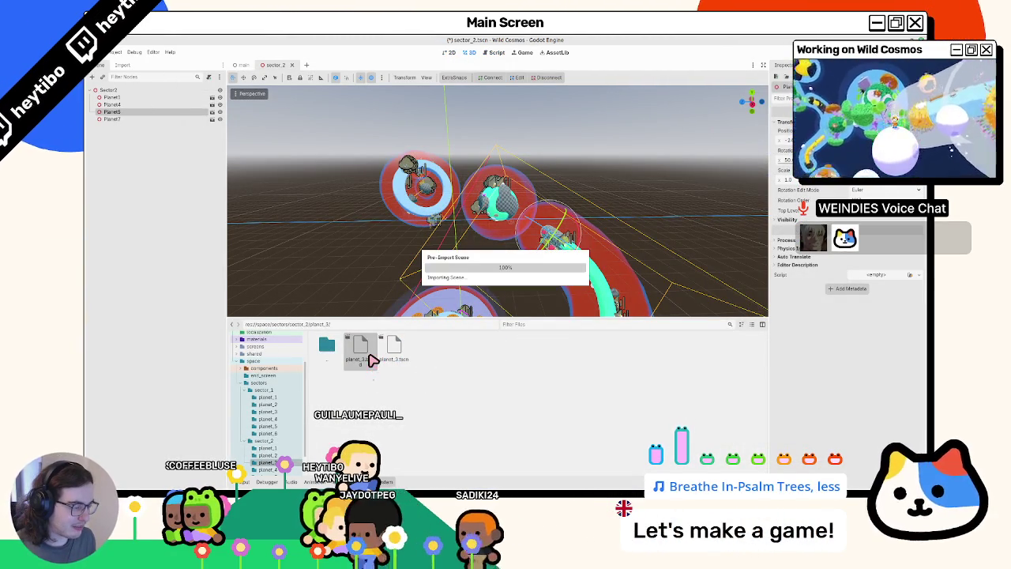
{"action": "key", "text": "Escape"}
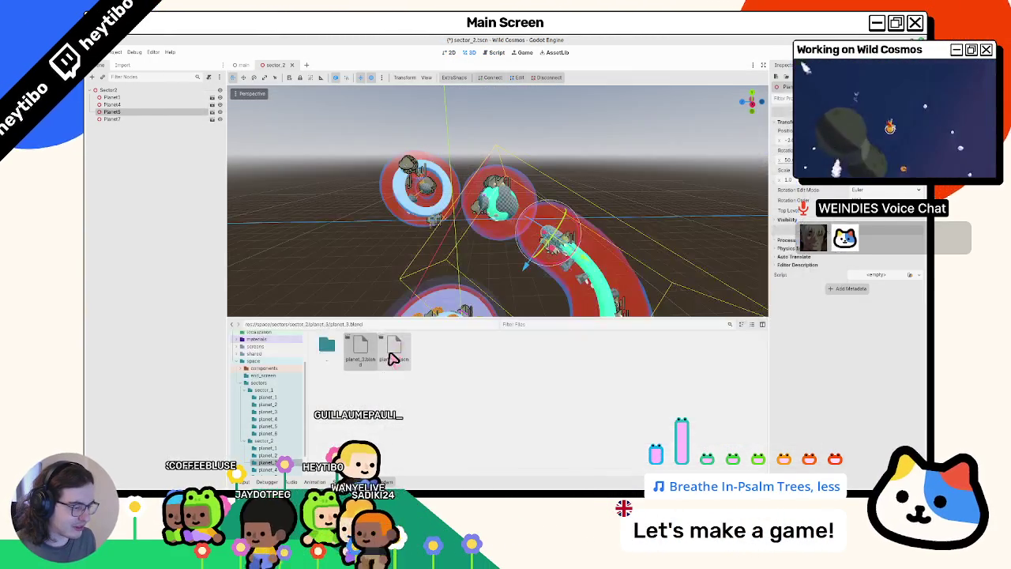
{"action": "double_click", "coordinate": [368, 355]}
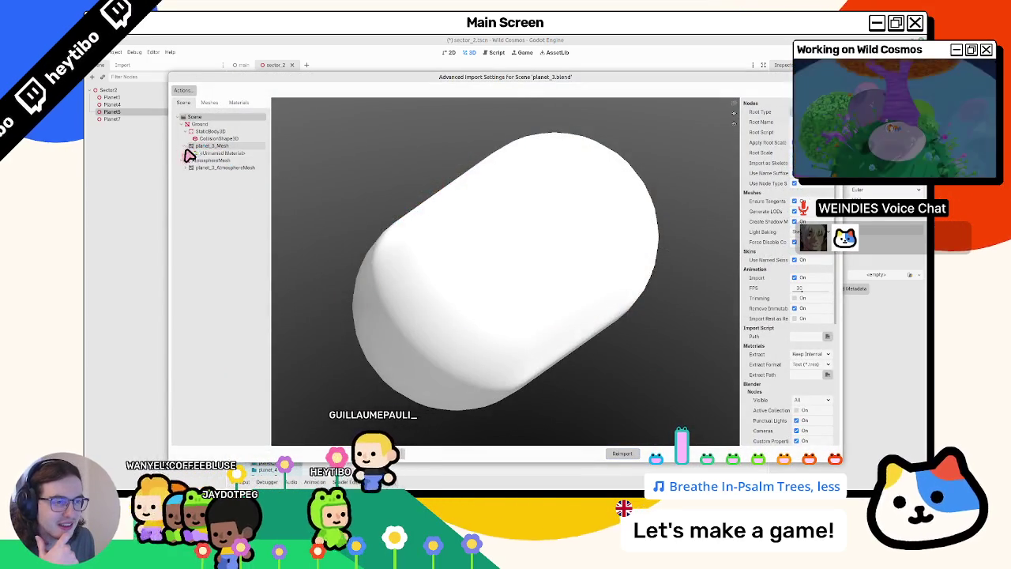
{"action": "left_click", "coordinate": [198, 152]}
{"action": "left_click", "coordinate": [198, 145]}
{"action": "mouse_move", "coordinate": [402, 226]}
{"action": "left_mouse_down"}
{"action": "mouse_move", "coordinate": [489, 192]}
{"action": "mouse_move", "coordinate": [419, 200]}
{"action": "mouse_move", "coordinate": [384, 218]}
{"action": "mouse_move", "coordinate": [501, 201]}
{"action": "mouse_move", "coordinate": [432, 203]}
{"action": "left_mouse_up"}
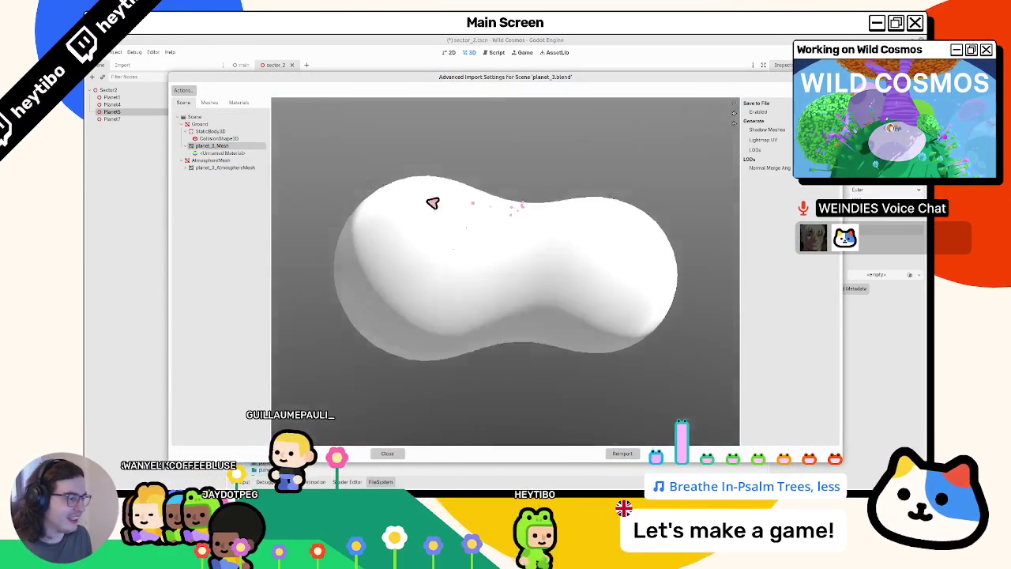
{"action": "key", "text": "Escape"}
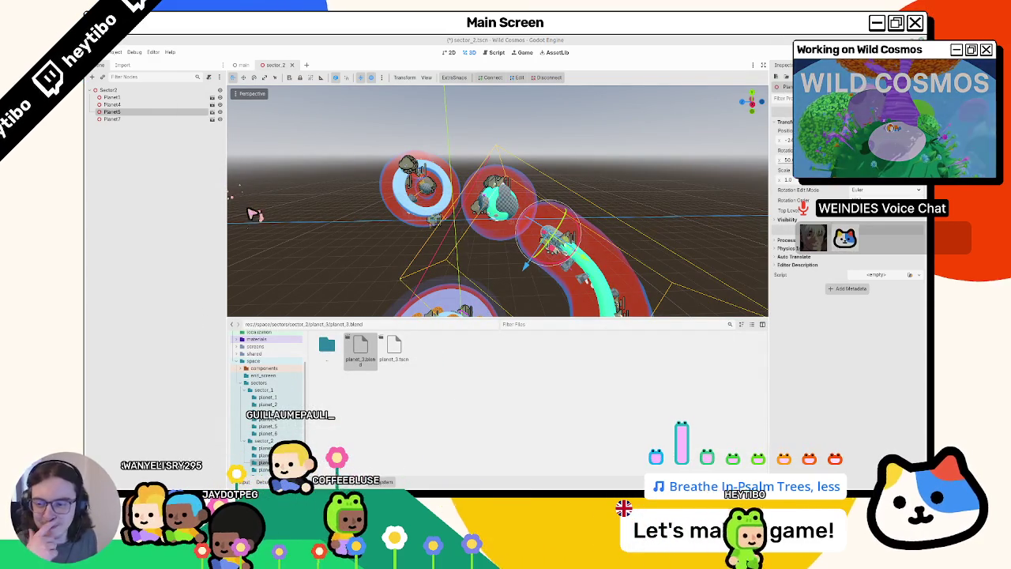
{"action": "key", "text": "alt+Tab"}
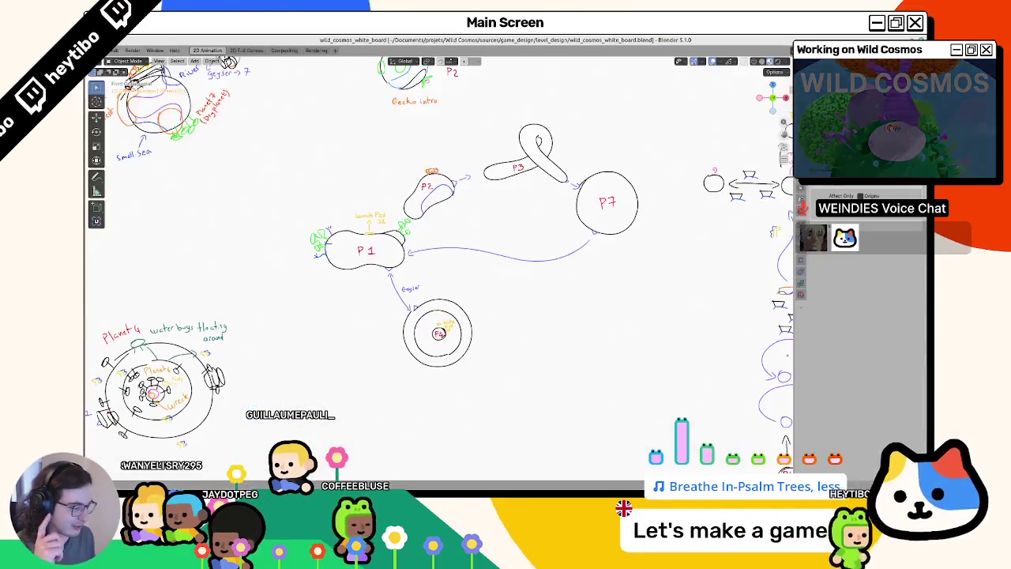
Pan to the P7 circle and undo the stray scribbles inside it, ending in Edit Mode.
{"action": "scroll", "coordinate": [419, 169], "scroll_direction": "up", "scroll_amount": 3}
{"action": "middle_click_drag", "start_coordinate": [430, 173], "coordinate": [451, 252], "text": "shift"}
{"action": "scroll", "coordinate": [464, 226], "scroll_direction": "down", "scroll_amount": 1}
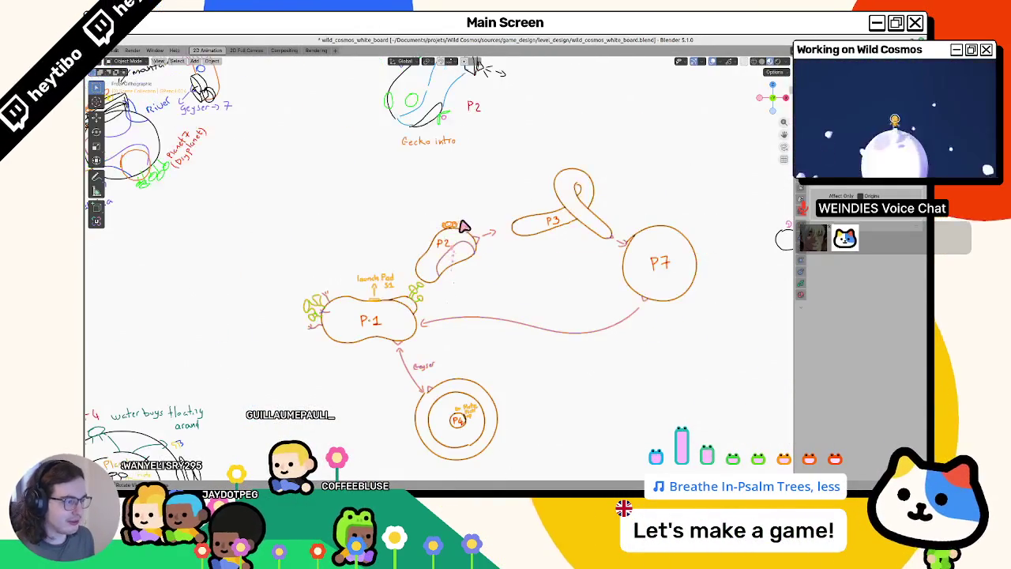
{"action": "scroll", "coordinate": [460, 229], "scroll_direction": "up", "scroll_amount": 4}
{"action": "scroll", "coordinate": [468, 224], "scroll_direction": "down", "scroll_amount": 1}
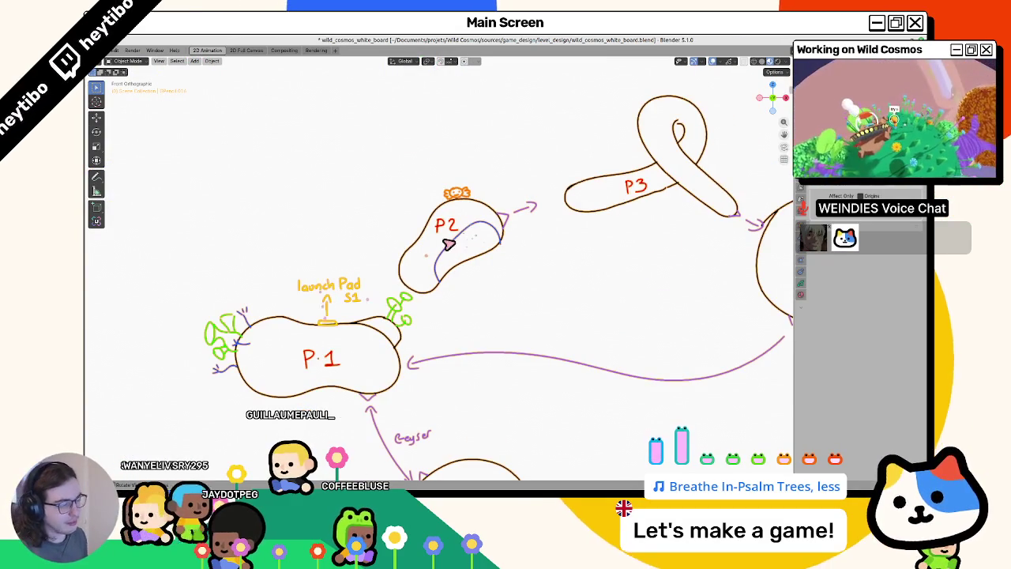
{"action": "scroll", "coordinate": [448, 244], "scroll_direction": "down", "scroll_amount": 1}
{"action": "middle_click_drag", "start_coordinate": [748, 258], "coordinate": [632, 233], "text": "shift"}
{"action": "key", "text": "ctrl+Tab"}
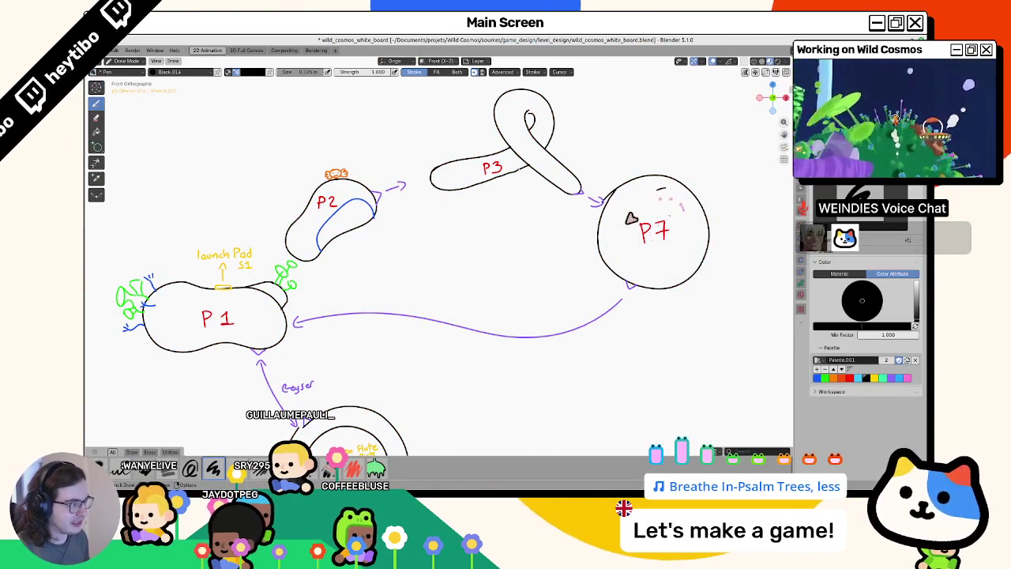
{"action": "key", "text": "ctrl+z"}
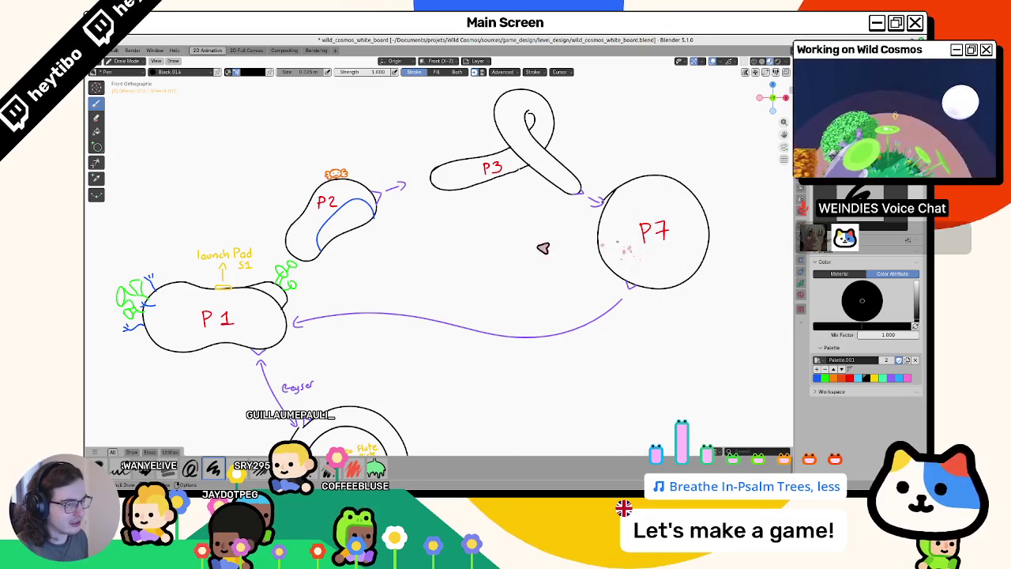
{"action": "scroll", "coordinate": [543, 248], "scroll_direction": "left", "scroll_amount": 3}
{"action": "scroll", "coordinate": [514, 296], "scroll_direction": "left", "scroll_amount": 1}
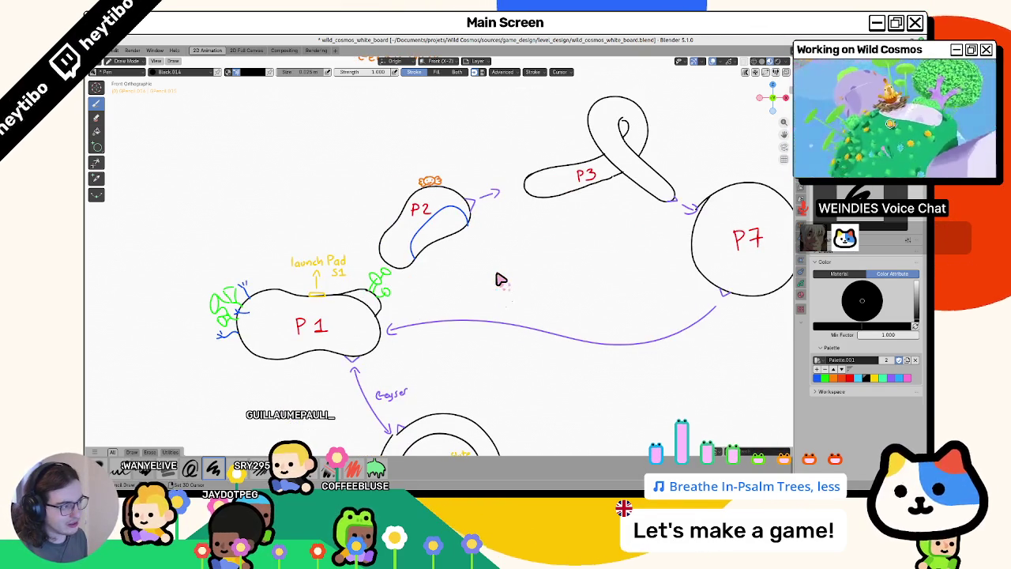
{"action": "key", "text": "Tab"}
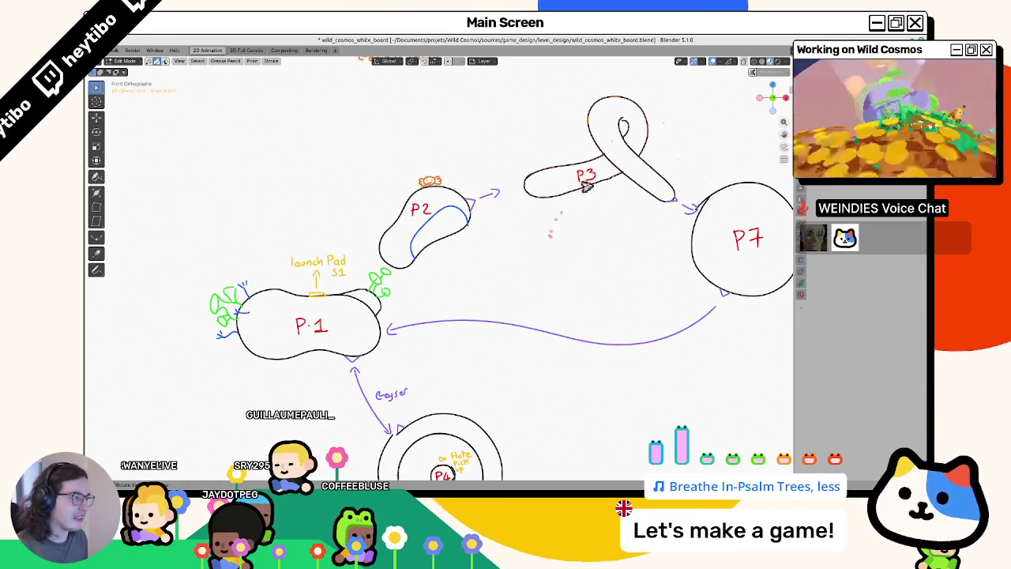
Try moving the P3 loop and resizing the purple arrow, then undo both changes.
{"action": "left_click", "coordinate": [605, 182]}
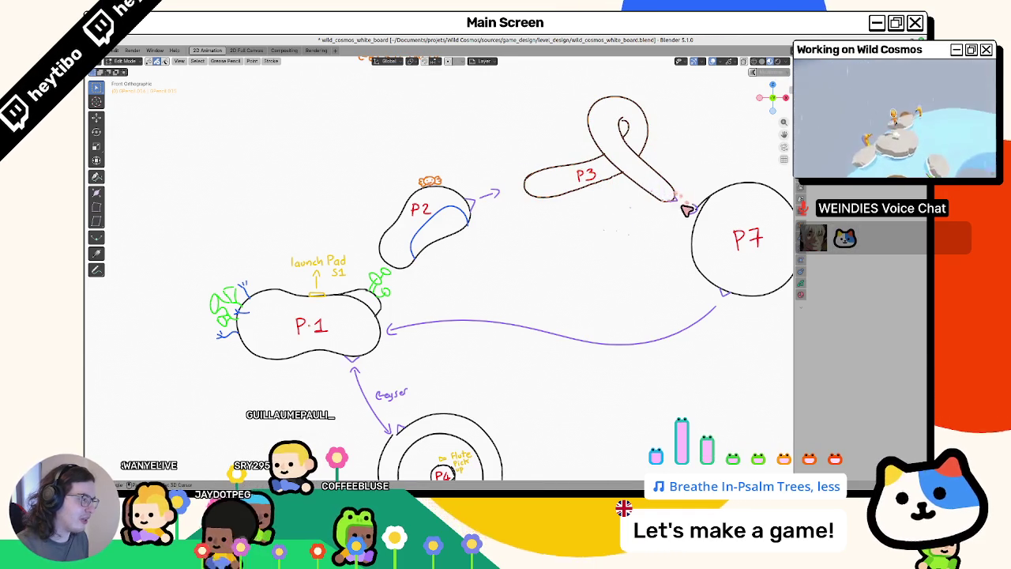
{"action": "key", "text": "g"}
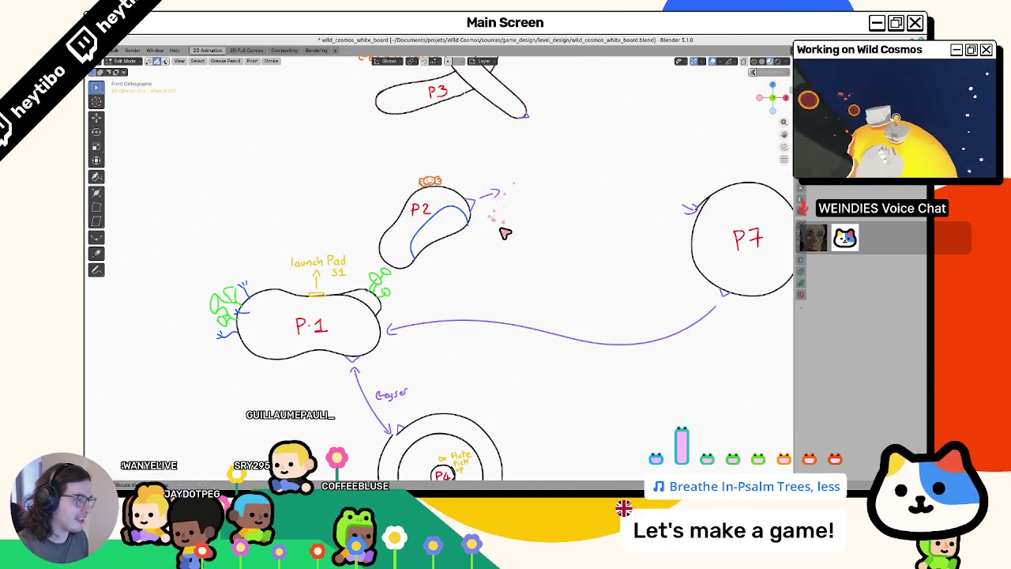
{"action": "left_click", "coordinate": [452, 204]}
{"action": "key", "text": "s"}
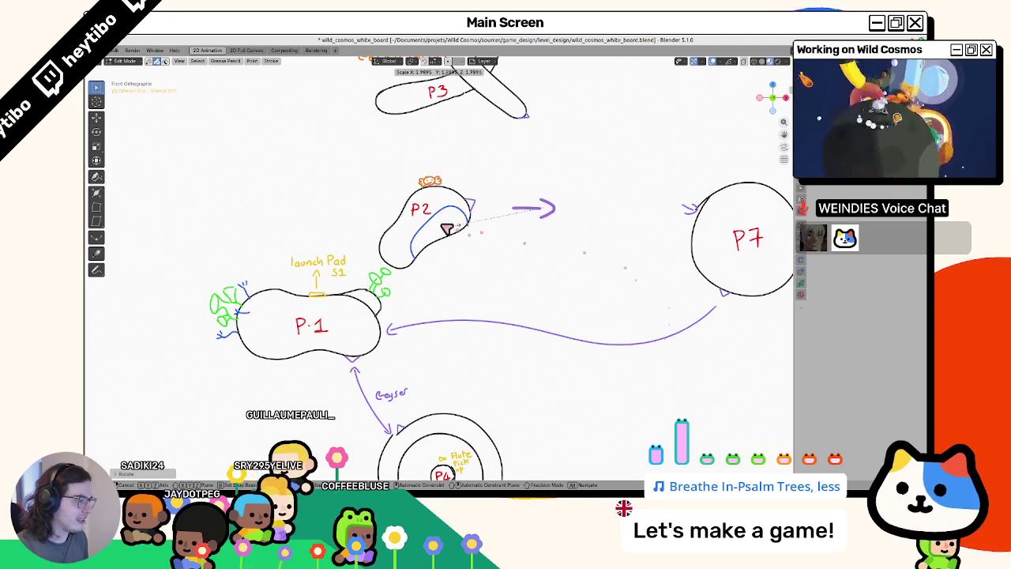
{"action": "left_click", "coordinate": [293, 264]}
{"action": "key", "text": "g"}
{"action": "left_click", "coordinate": [383, 252]}
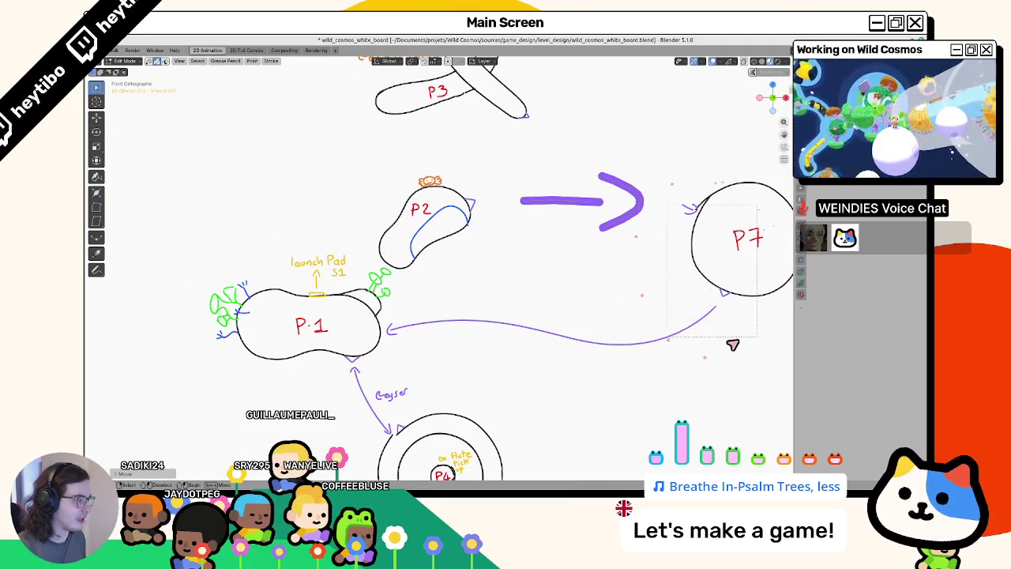
{"action": "scroll", "coordinate": [739, 292], "scroll_direction": "up", "scroll_amount": 3}
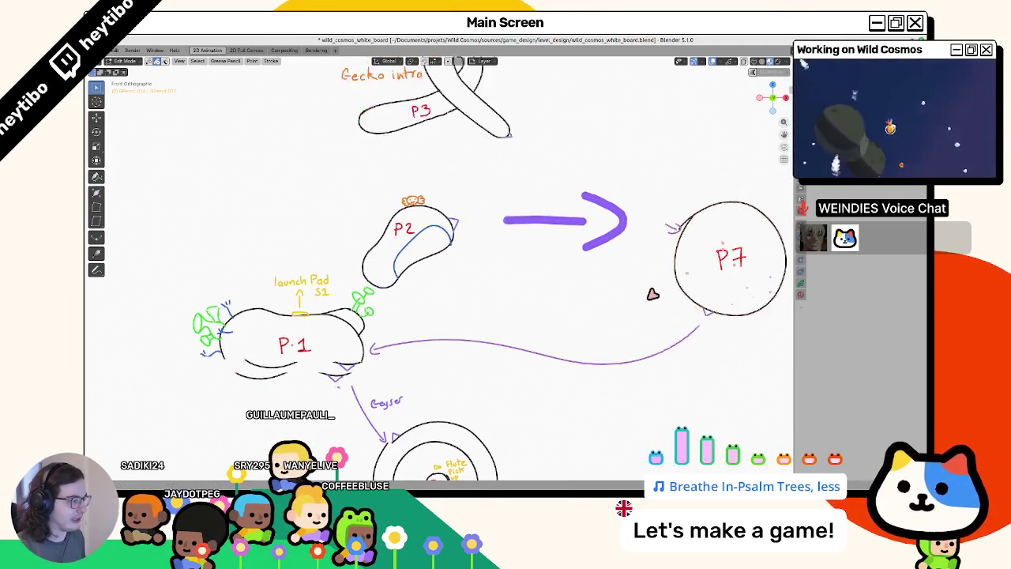
{"action": "key", "text": "ctrl+z"}
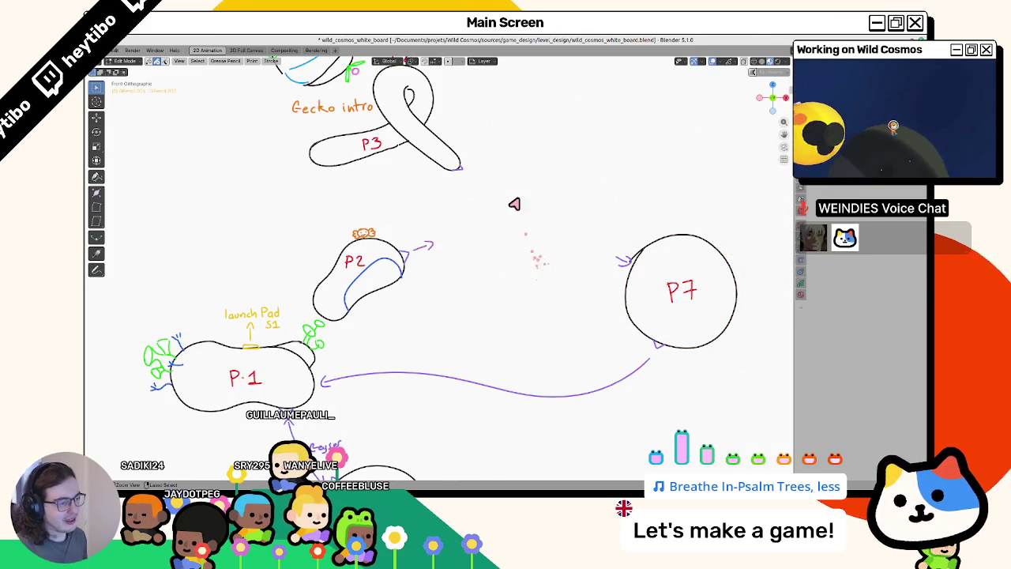
{"action": "key", "text": "ctrl+z"}
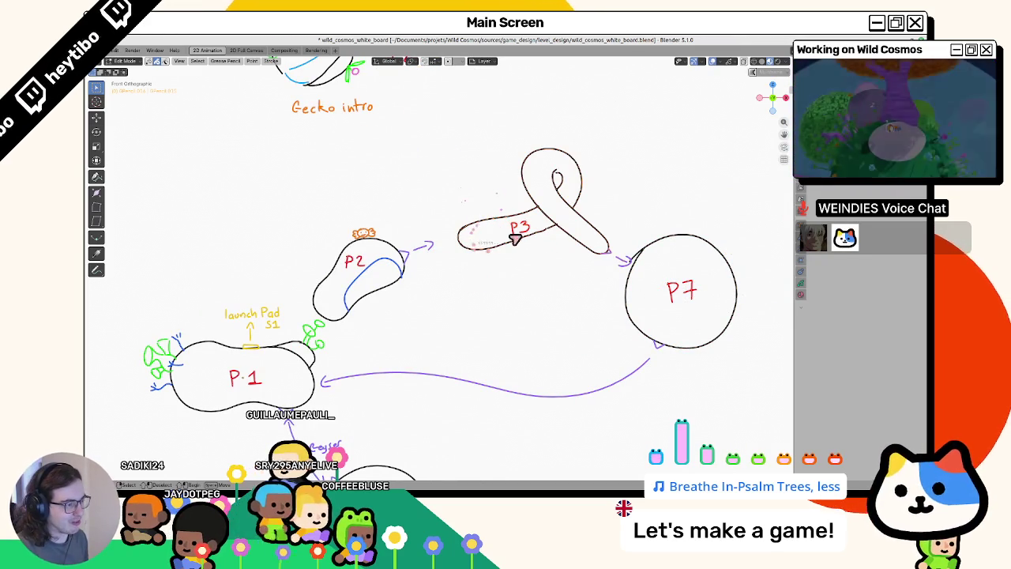
Rotate the P3 loop slightly so it sits between P2 and P7.
{"action": "middle_click_drag", "start_coordinate": [560, 211], "coordinate": [588, 194], "text": "shift"}
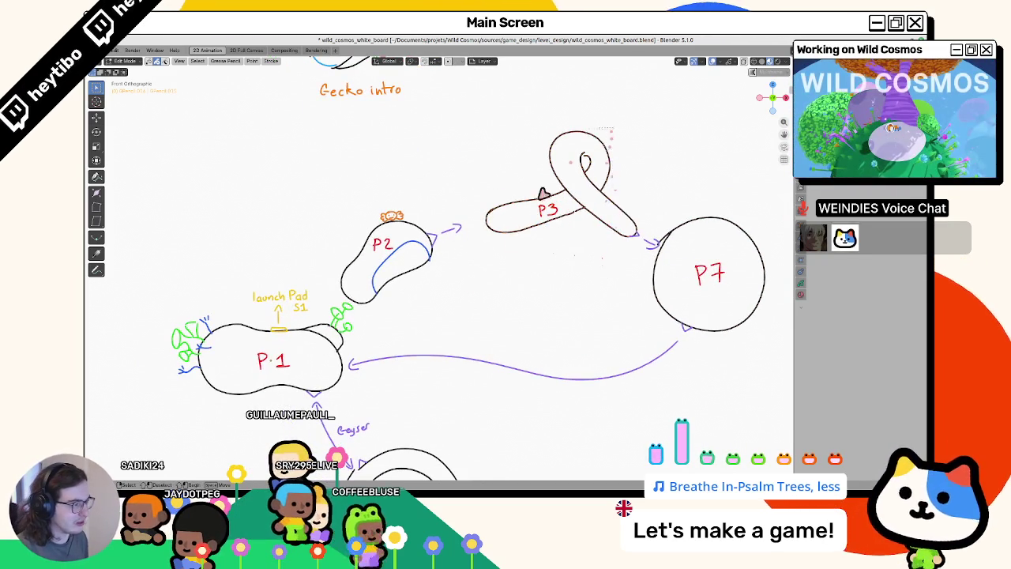
{"action": "key", "text": "g"}
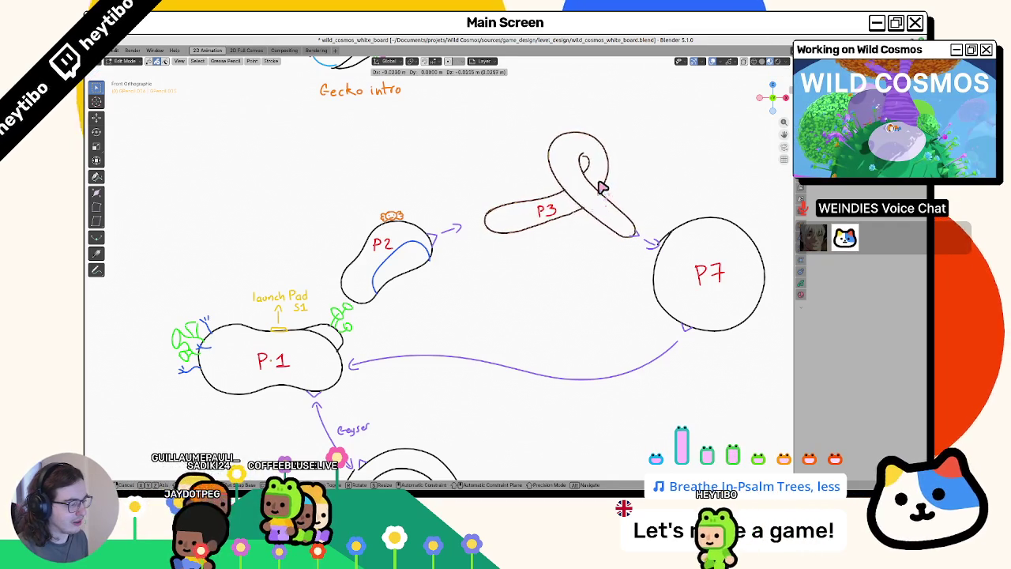
{"action": "key", "text": "Escape"}
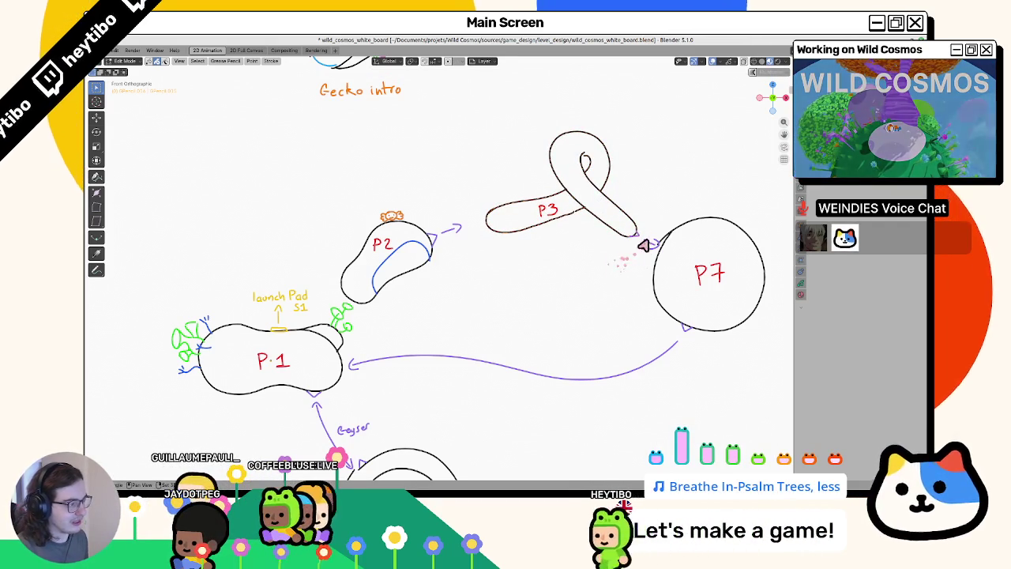
{"action": "key", "text": "r"}
{"action": "key", "text": "Escape"}
{"action": "key", "text": "r"}
{"action": "left_click", "coordinate": [669, 194]}
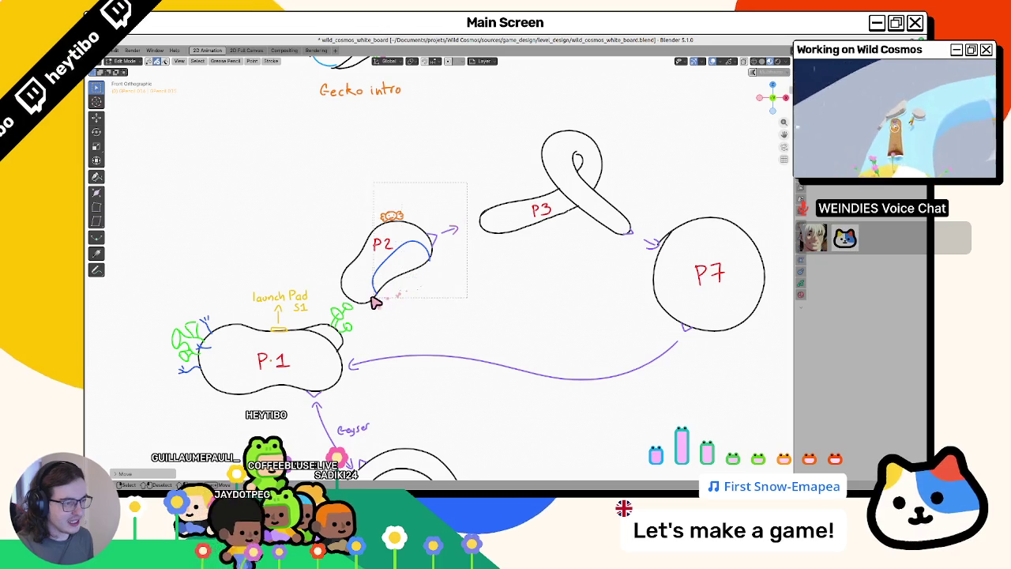
Select the P2 strokes, pan to the P4 circles, and return to Object Mode.
{"action": "left_click_drag", "start_coordinate": [375, 301], "coordinate": [382, 296]}
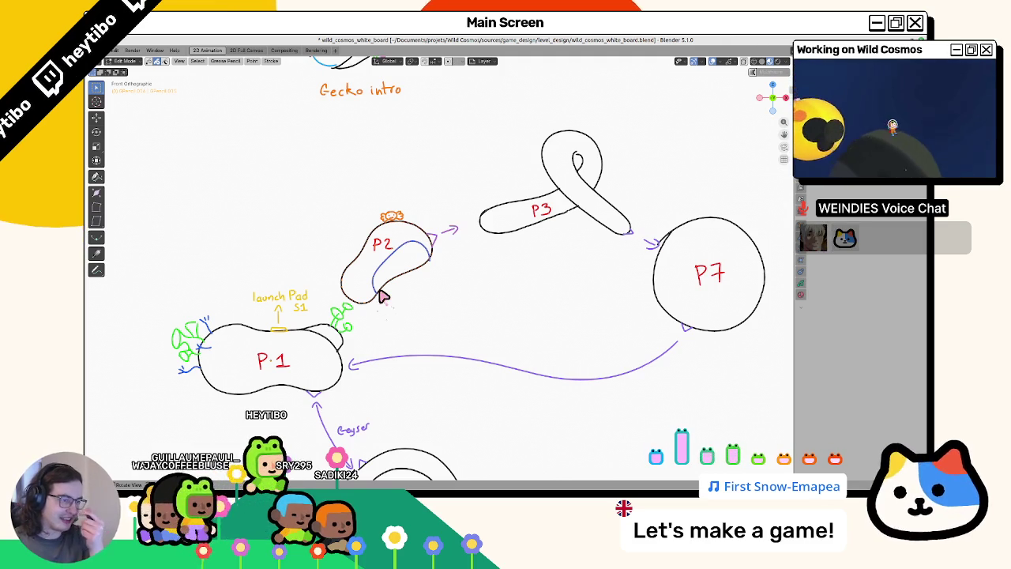
{"action": "key", "text": "Tab"}
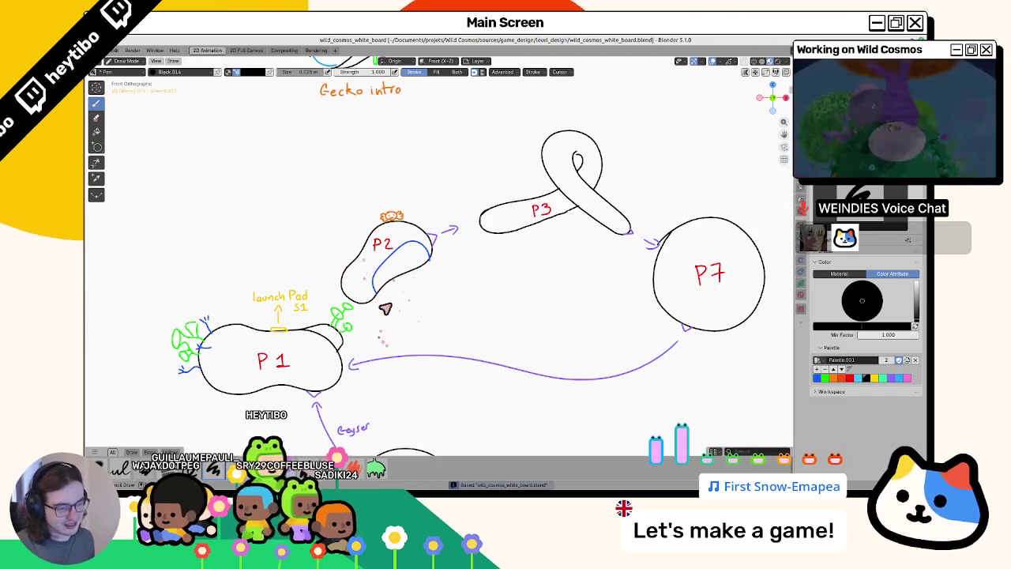
{"action": "middle_click_drag", "start_coordinate": [402, 297], "coordinate": [391, 247], "text": "shift"}
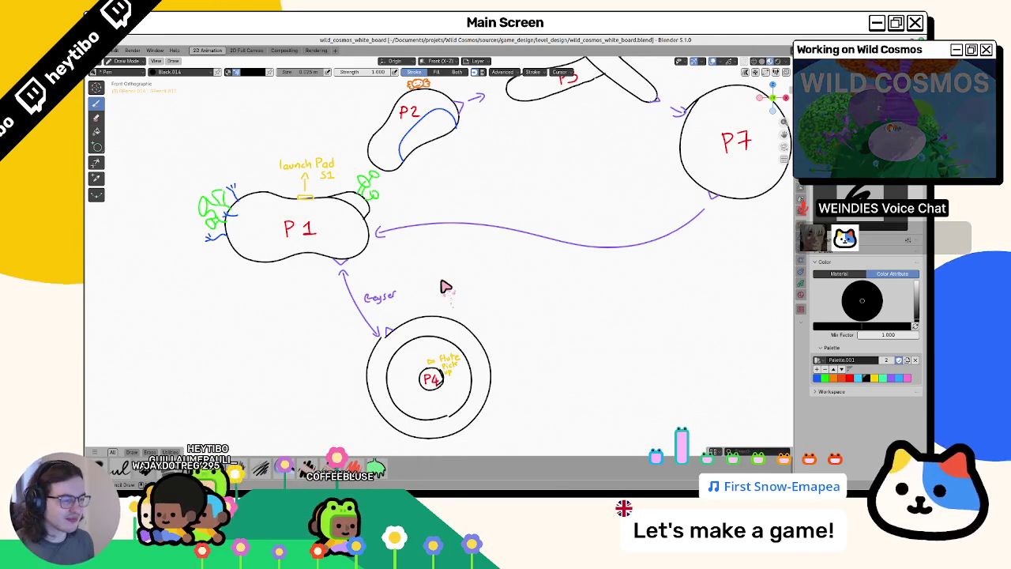
{"action": "middle_click_drag", "start_coordinate": [288, 247], "coordinate": [283, 319], "text": "shift"}
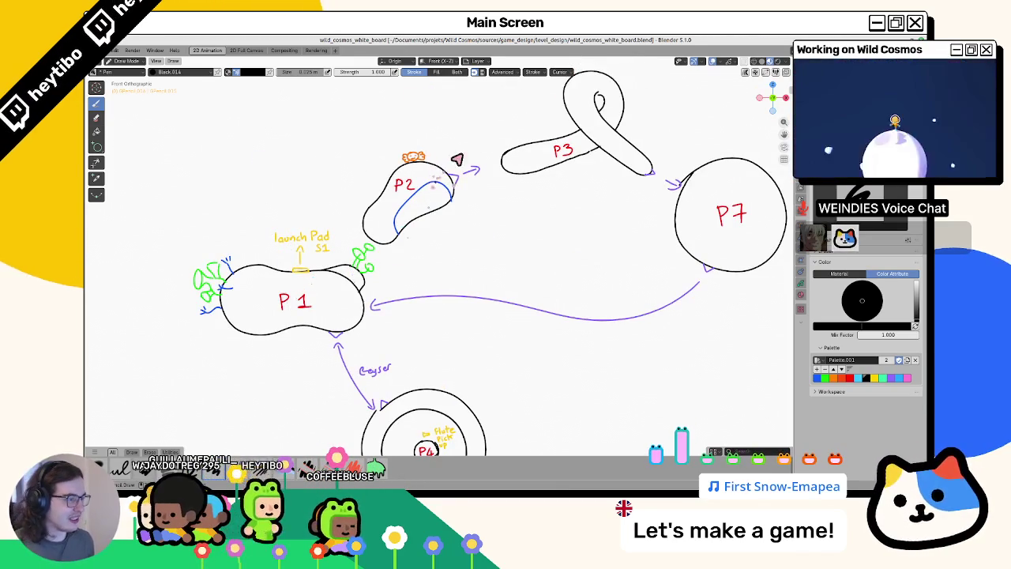
{"action": "key", "text": "ctrl+Tab"}
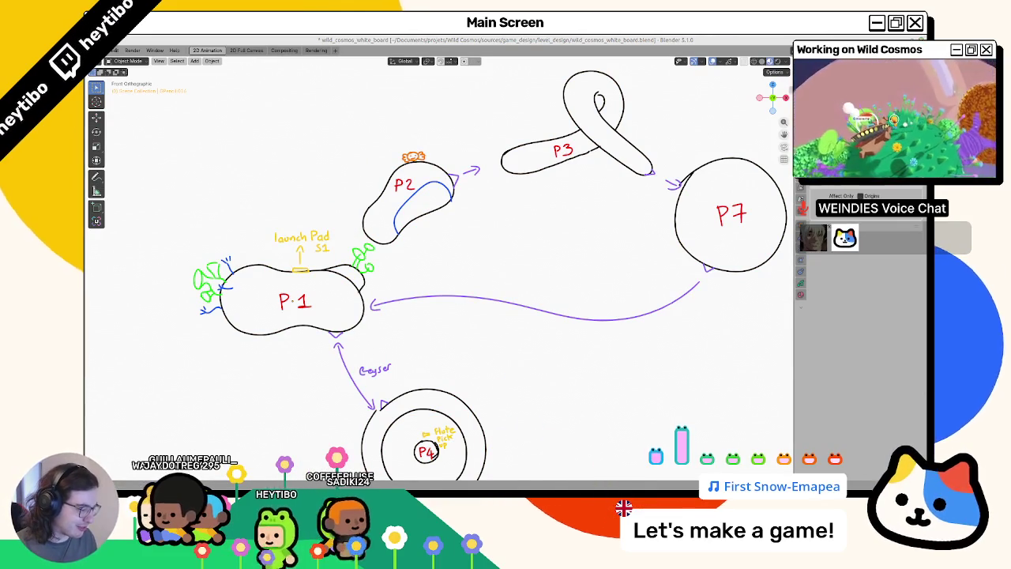
{"action": "scroll", "coordinate": [474, 474], "scroll_direction": "down", "scroll_amount": 1}
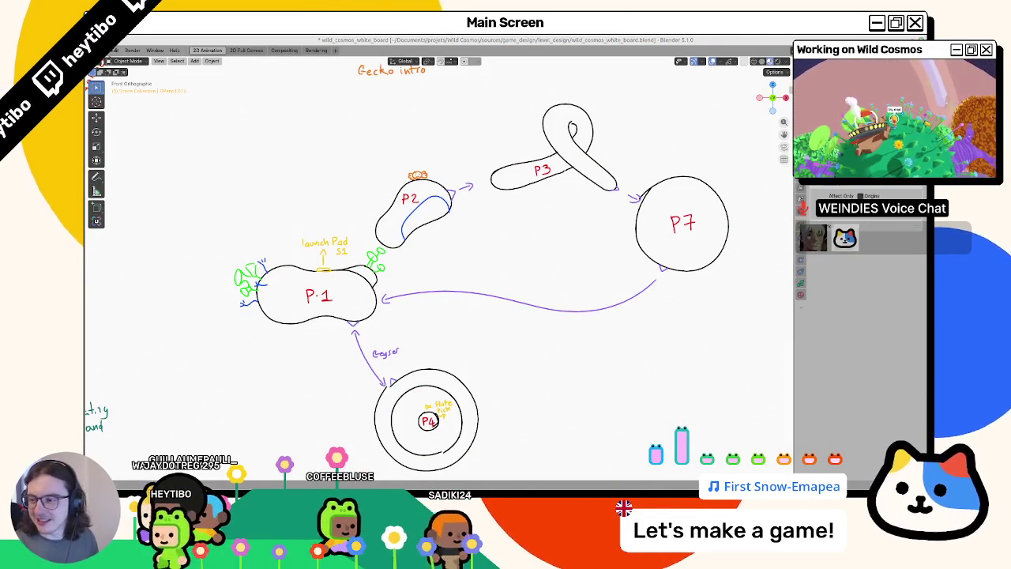
{"action": "key", "text": "alt+Tab"}
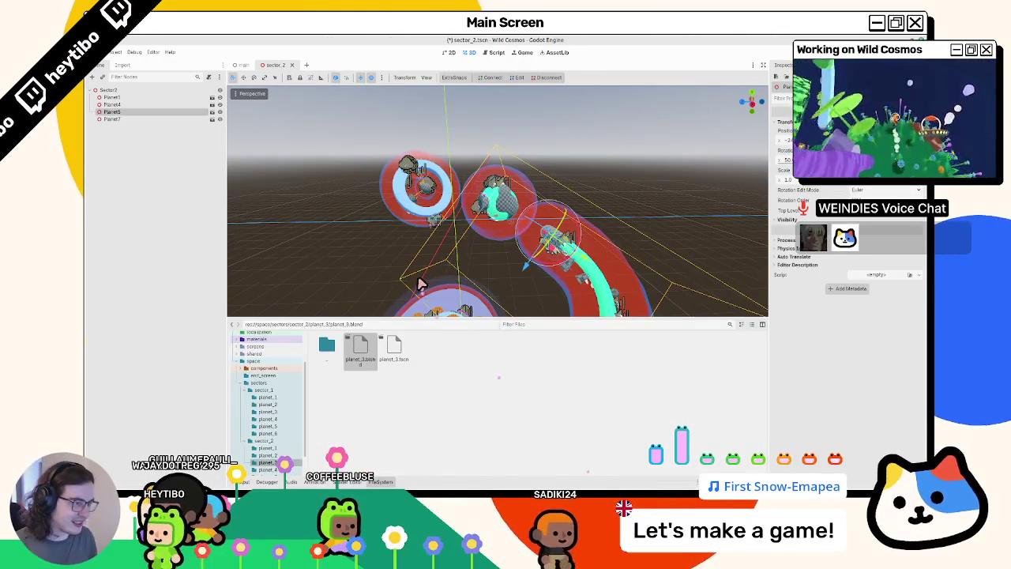
Zoom and orbit around the sector_2 planets in Godot's 3D view, then go back to Blender.
{"action": "scroll", "coordinate": [446, 269], "scroll_direction": "up", "scroll_amount": 4}
{"action": "scroll", "coordinate": [474, 276], "scroll_direction": "up", "scroll_amount": 4}
{"action": "scroll", "coordinate": [498, 237], "scroll_direction": "up", "scroll_amount": 4}
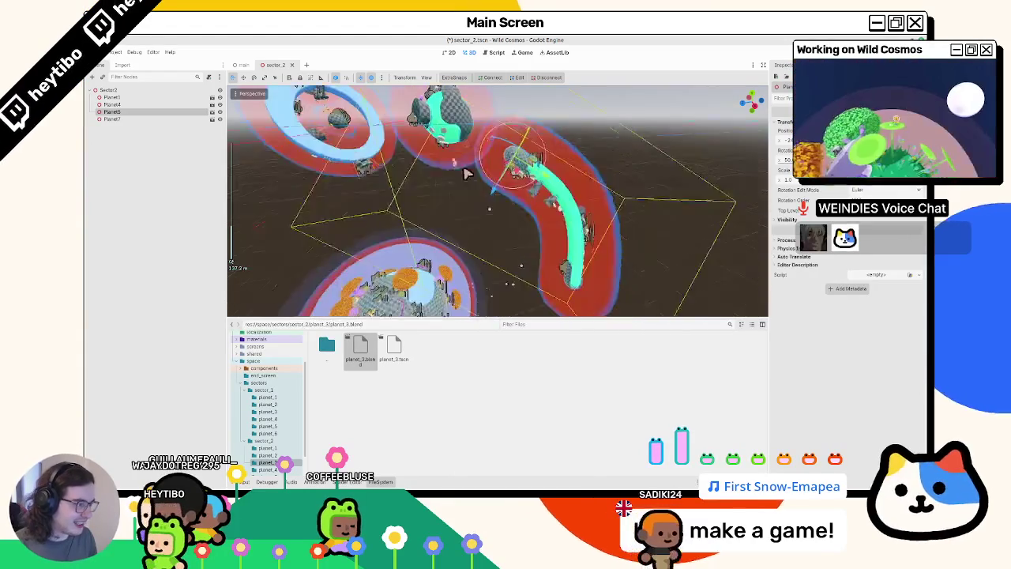
{"action": "scroll", "coordinate": [529, 194], "scroll_direction": "up", "scroll_amount": 3}
{"action": "middle_click_drag", "start_coordinate": [531, 189], "coordinate": [589, 196]}
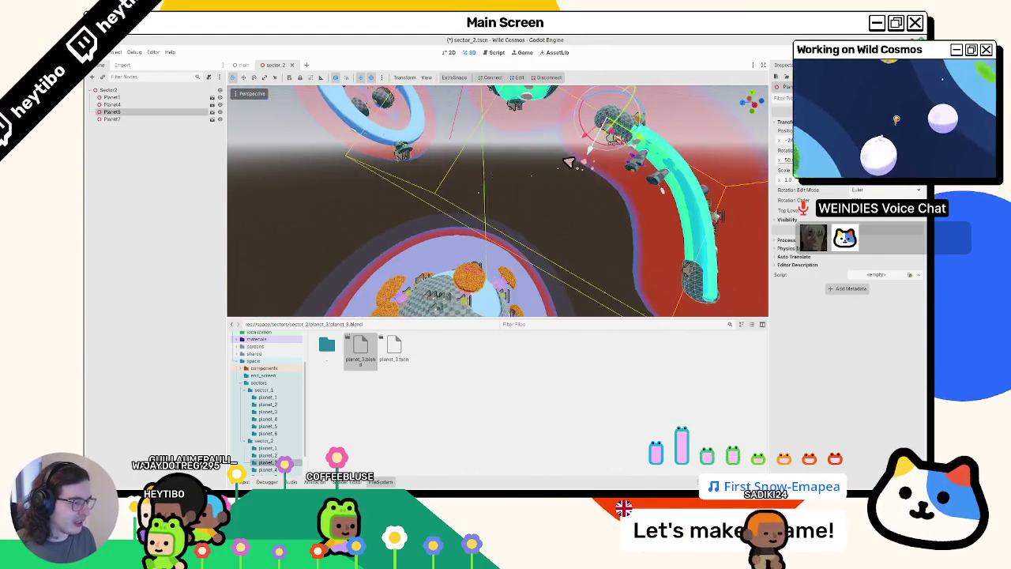
{"action": "scroll", "coordinate": [588, 197], "scroll_direction": "down", "scroll_amount": 3}
{"action": "scroll", "coordinate": [553, 205], "scroll_direction": "down", "scroll_amount": 2}
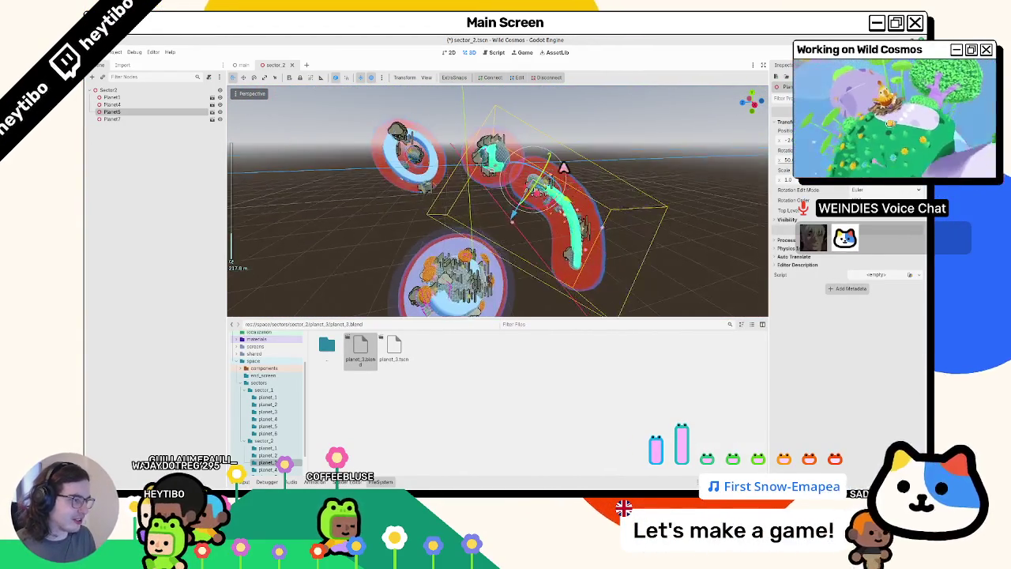
{"action": "scroll", "coordinate": [491, 219], "scroll_direction": "down", "scroll_amount": 1}
{"action": "scroll", "coordinate": [491, 220], "scroll_direction": "up", "scroll_amount": 1}
{"action": "middle_click_drag", "start_coordinate": [491, 220], "coordinate": [630, 330]}
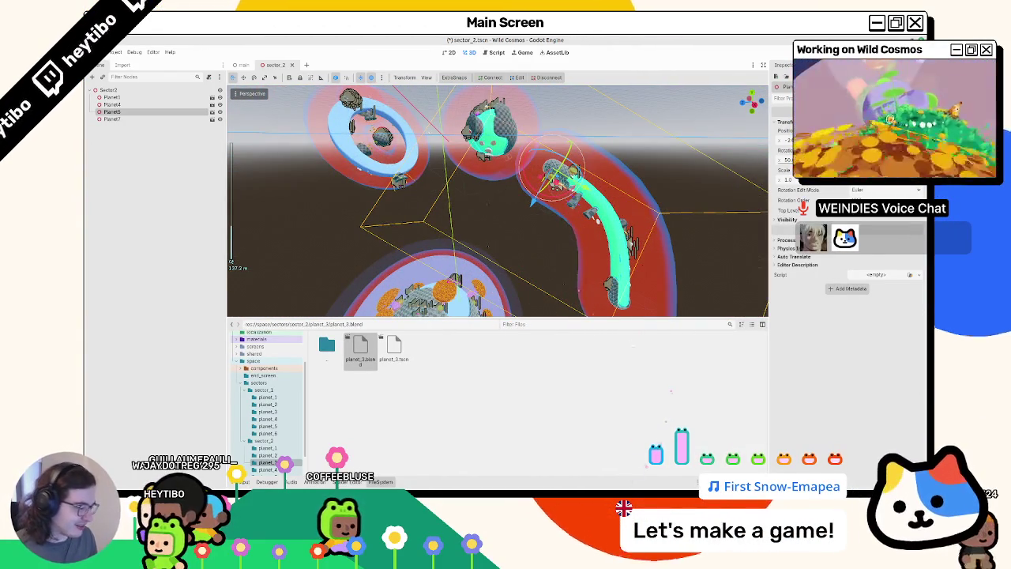
{"action": "left_click", "coordinate": [616, 478]}
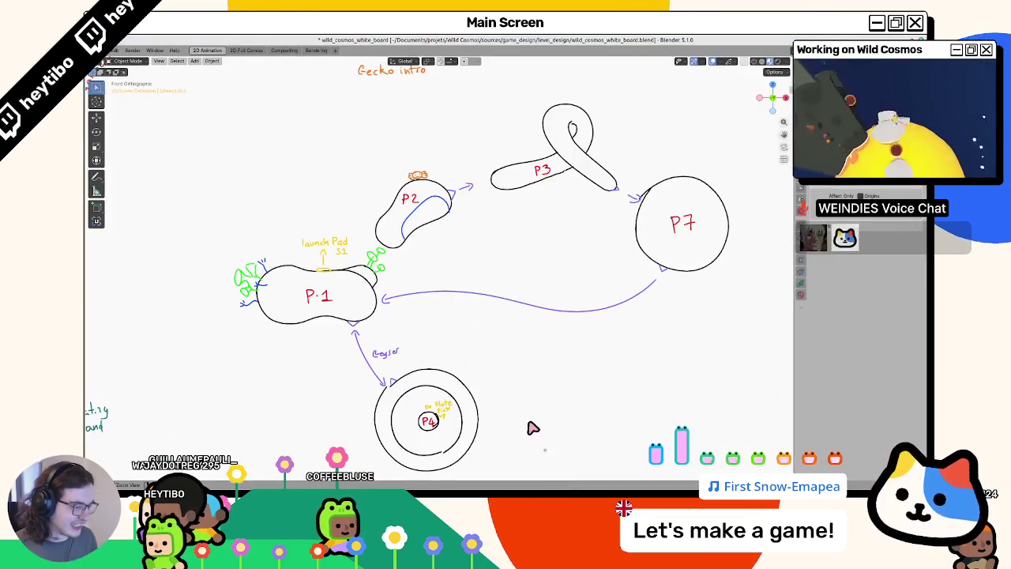
Save the level-design whiteboard file with Ctrl+S.
{"action": "key", "text": "ctrl+s"}
{"action": "right_click", "coordinate": [530, 425]}
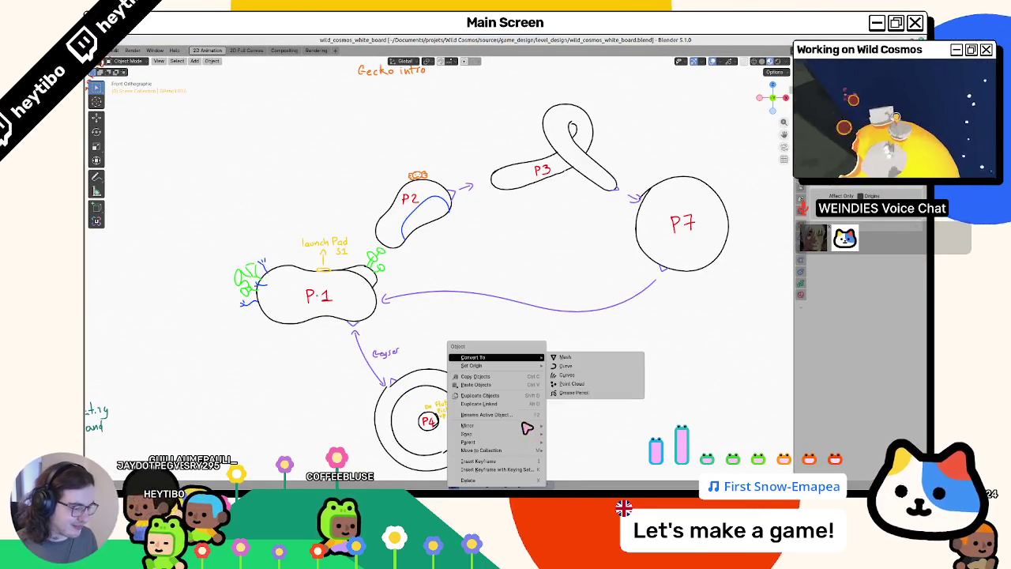
{"action": "key", "text": "Escape"}
Browse to Wild Cosmos > sources in the file manager and open planet_editor_v2.blend.
{"action": "key", "text": "super+e"}
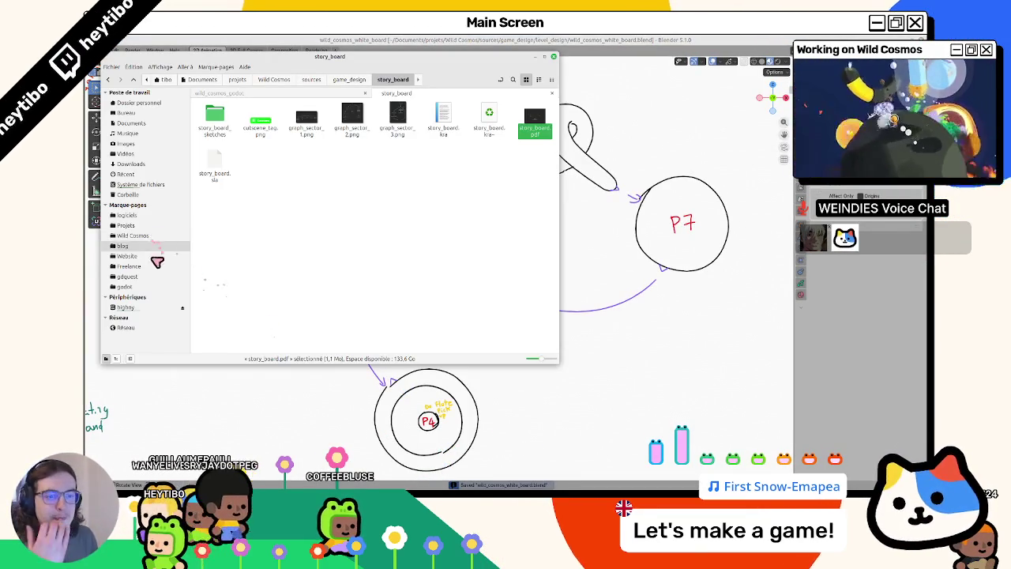
{"action": "left_click", "coordinate": [153, 239]}
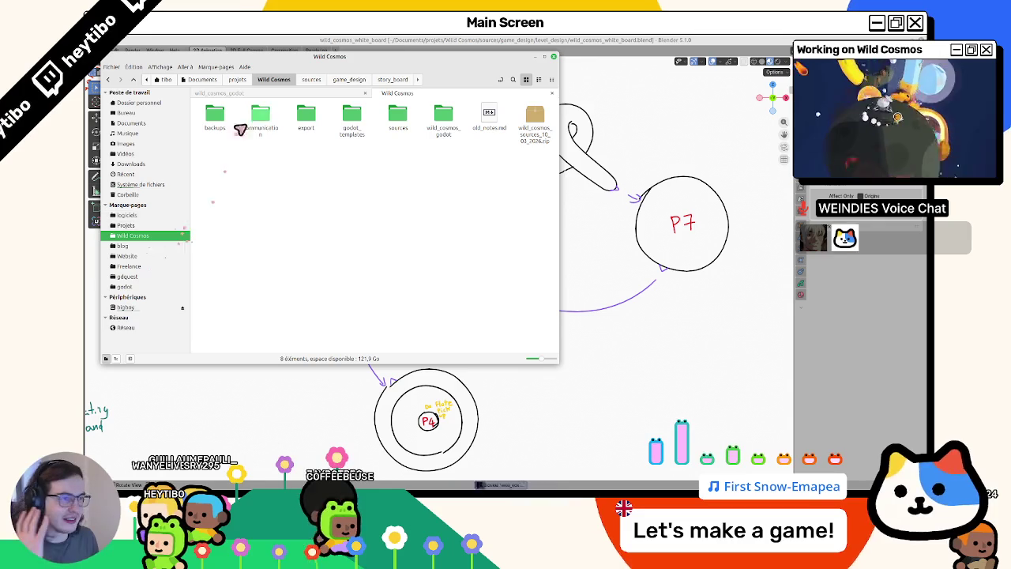
{"action": "double_click", "coordinate": [444, 111]}
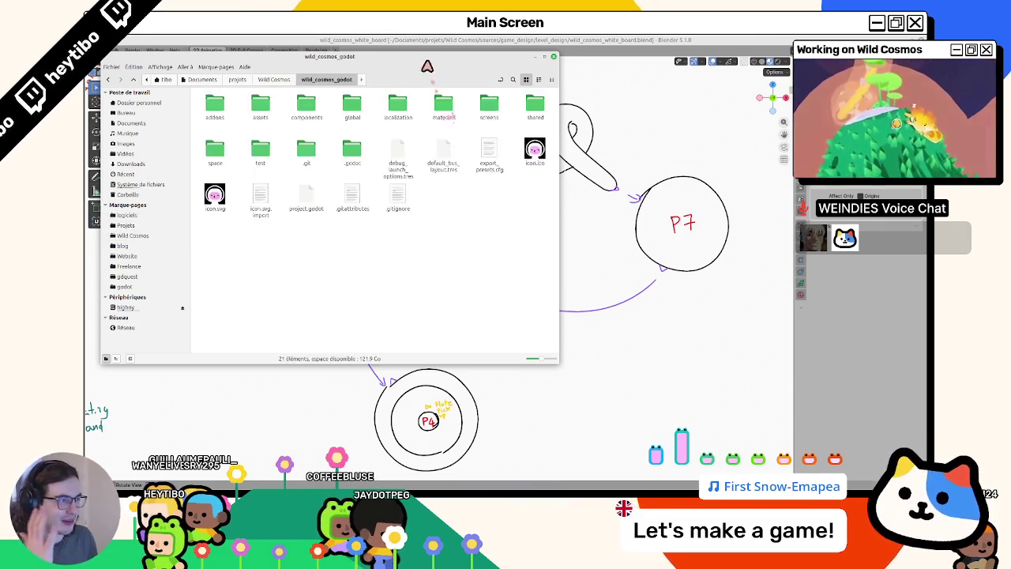
{"action": "left_click", "coordinate": [284, 123]}
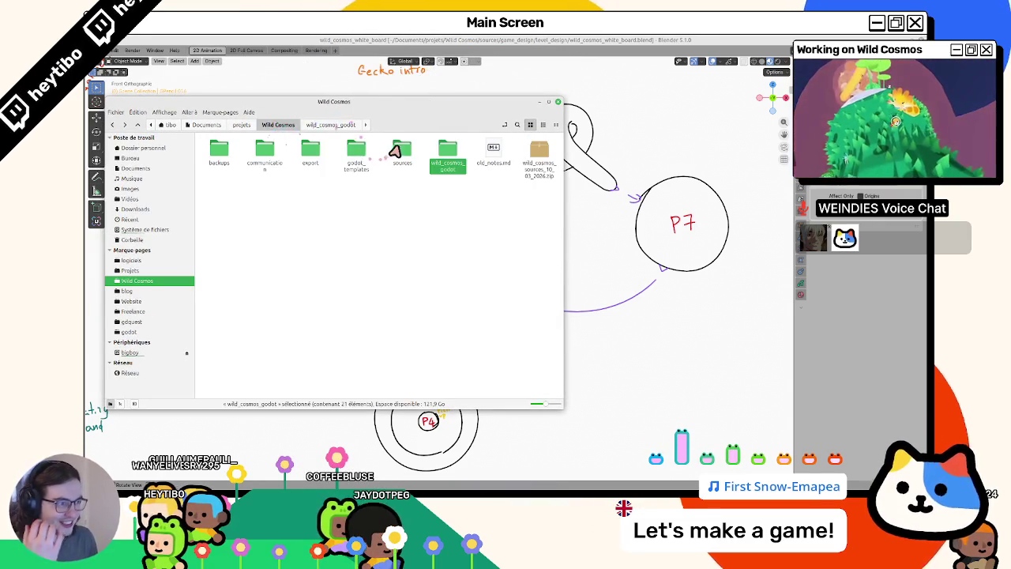
{"action": "double_click", "coordinate": [401, 150]}
{"action": "key", "text": "super+h"}
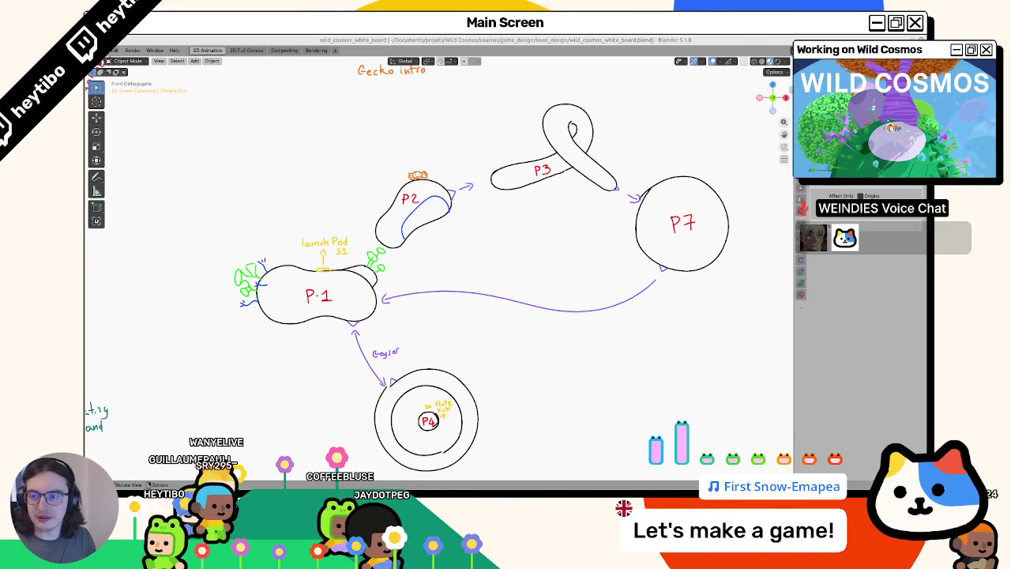
{"action": "key", "text": "alt+Tab"}
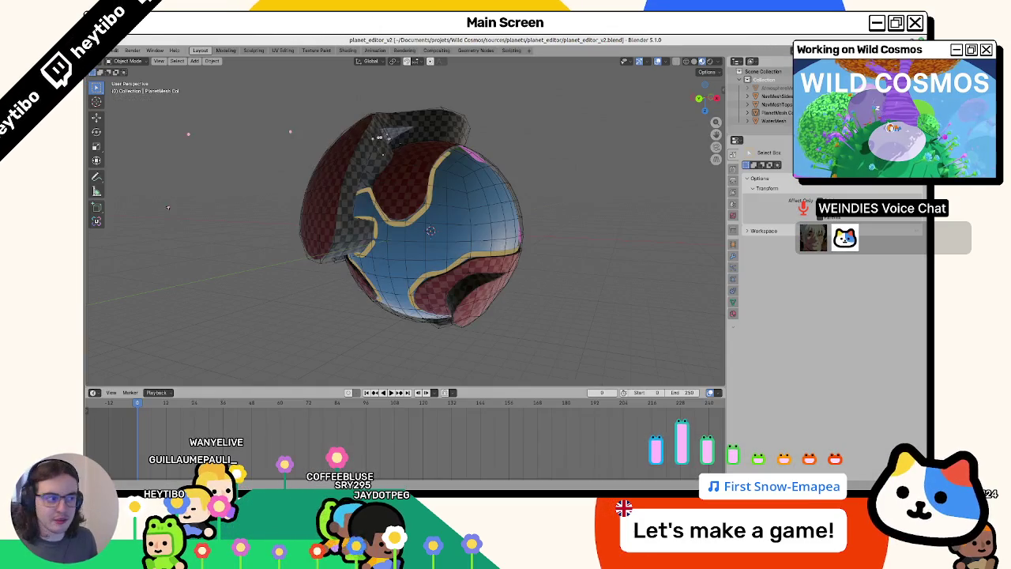
Hide the outer planet mesh and orbit around the inner WaterMesh and PlanetMesh Col.
{"action": "mouse_move", "coordinate": [366, 234]}
{"action": "middle_mouse_down"}
{"action": "mouse_move", "coordinate": [479, 242]}
{"action": "mouse_move", "coordinate": [406, 226]}
{"action": "mouse_move", "coordinate": [391, 245]}
{"action": "mouse_move", "coordinate": [402, 214]}
{"action": "middle_mouse_up"}
{"action": "key", "text": "h"}
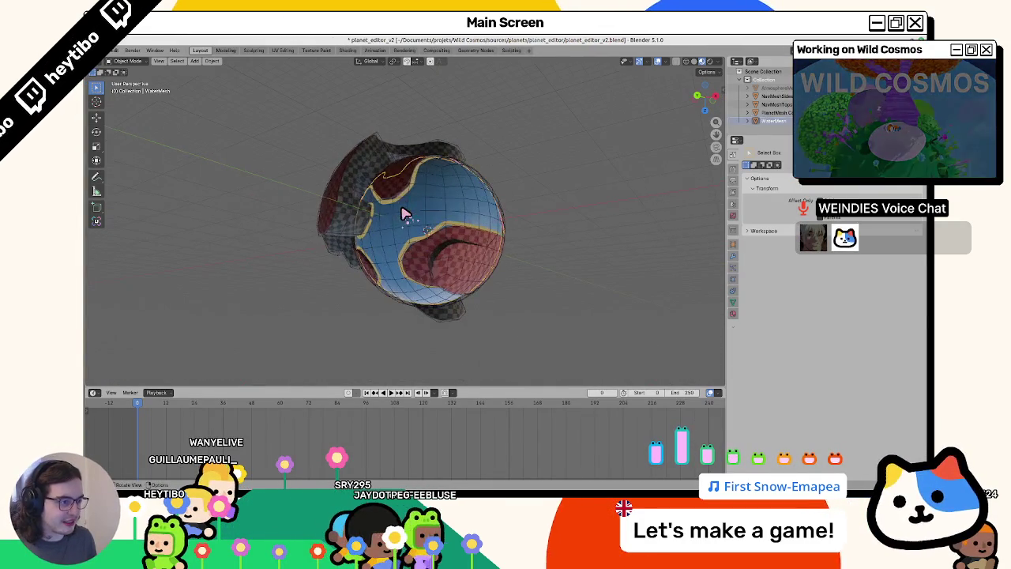
{"action": "scroll", "coordinate": [387, 217], "scroll_direction": "up", "scroll_amount": 3}
{"action": "scroll", "coordinate": [363, 244], "scroll_direction": "up", "scroll_amount": 2}
{"action": "mouse_move", "coordinate": [355, 261]}
{"action": "middle_mouse_down"}
{"action": "mouse_move", "coordinate": [395, 241]}
{"action": "mouse_move", "coordinate": [446, 252]}
{"action": "middle_mouse_up"}
{"action": "scroll", "coordinate": [449, 255], "scroll_direction": "down", "scroll_amount": 5}
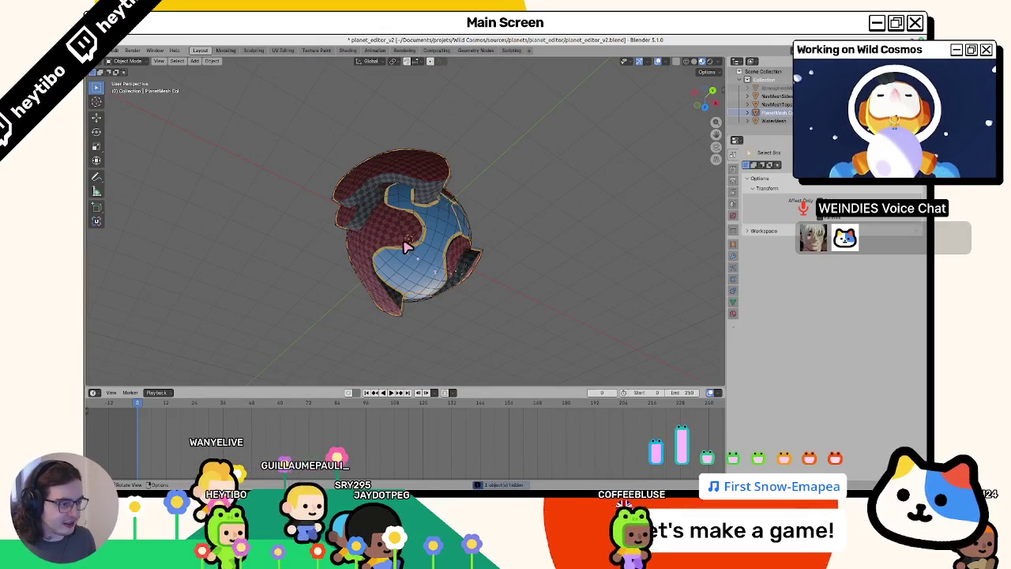
{"action": "left_click", "coordinate": [406, 245]}
{"action": "mouse_move", "coordinate": [379, 245]}
{"action": "middle_mouse_down"}
{"action": "mouse_move", "coordinate": [362, 248]}
{"action": "mouse_move", "coordinate": [377, 274]}
{"action": "middle_mouse_up"}
Compare NavMeshTops, PlanetMesh Col, WaterMesh and NavMeshSides by selecting each in turn.
{"action": "left_click", "coordinate": [369, 268]}
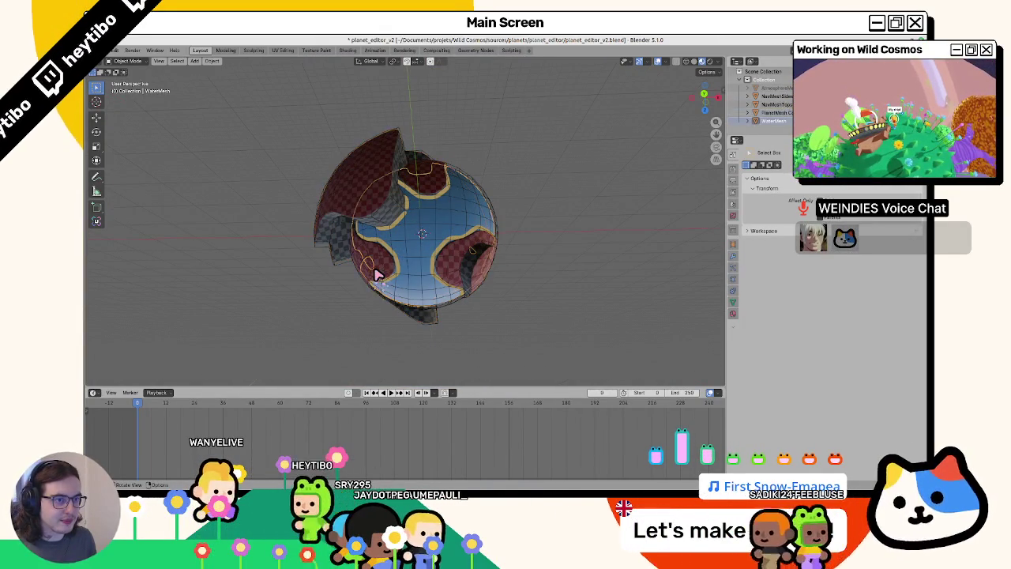
{"action": "left_click", "coordinate": [377, 274]}
{"action": "left_click", "coordinate": [376, 274]}
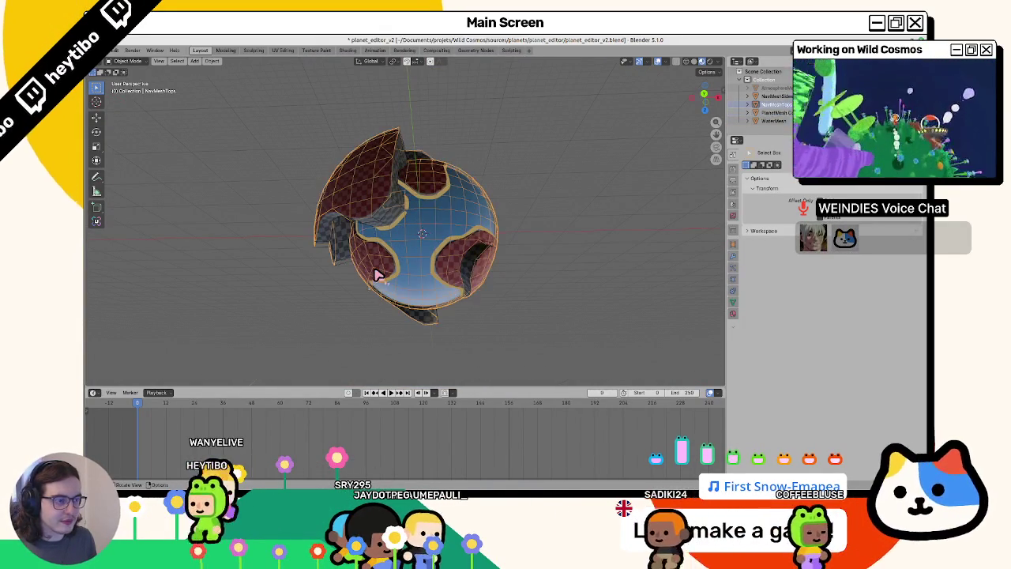
{"action": "left_click", "coordinate": [377, 274]}
{"action": "left_click", "coordinate": [377, 274]}
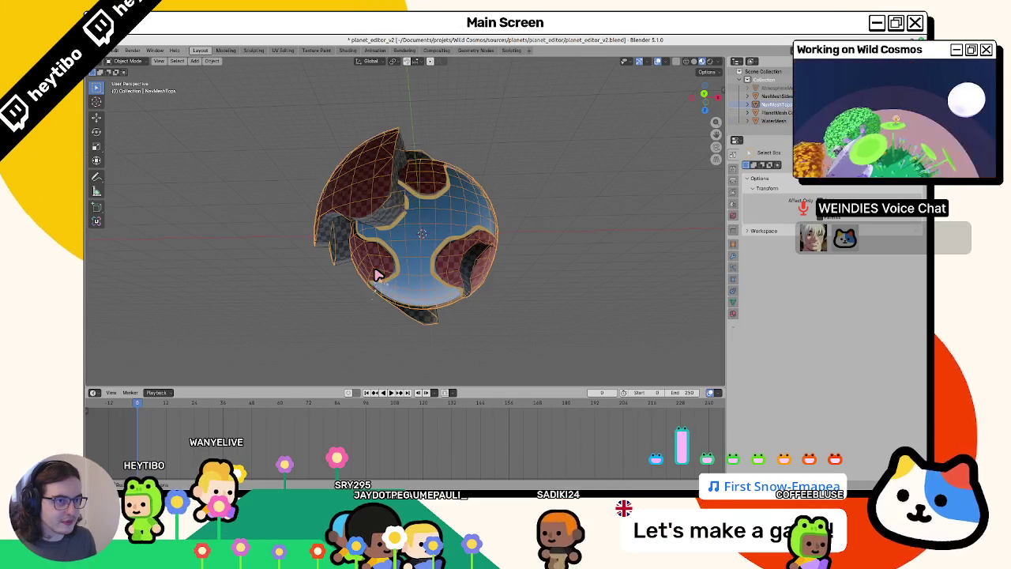
{"action": "left_click", "coordinate": [377, 274]}
{"action": "left_click", "coordinate": [377, 274]}
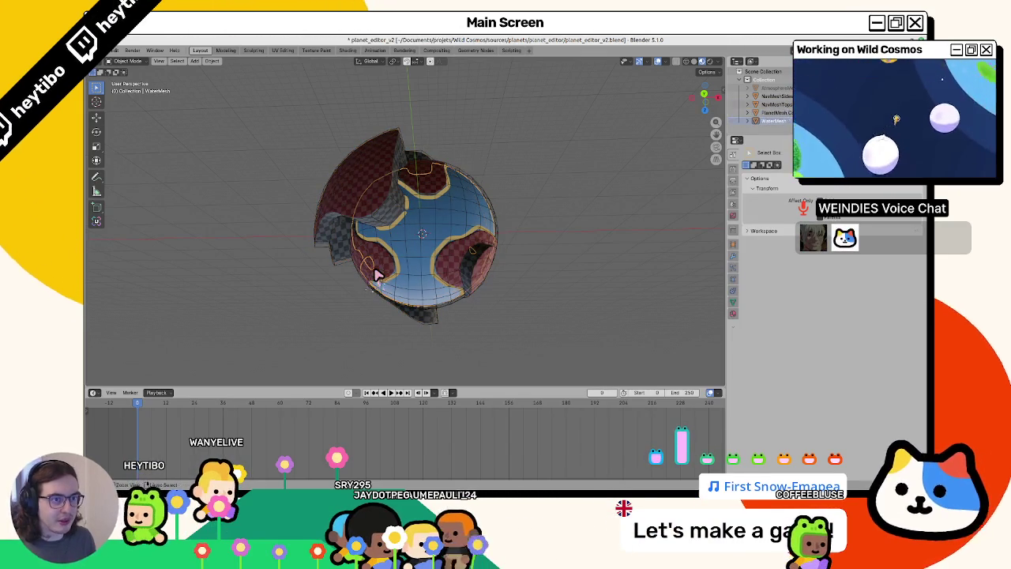
{"action": "left_click", "coordinate": [377, 274]}
{"action": "left_click", "coordinate": [377, 274]}
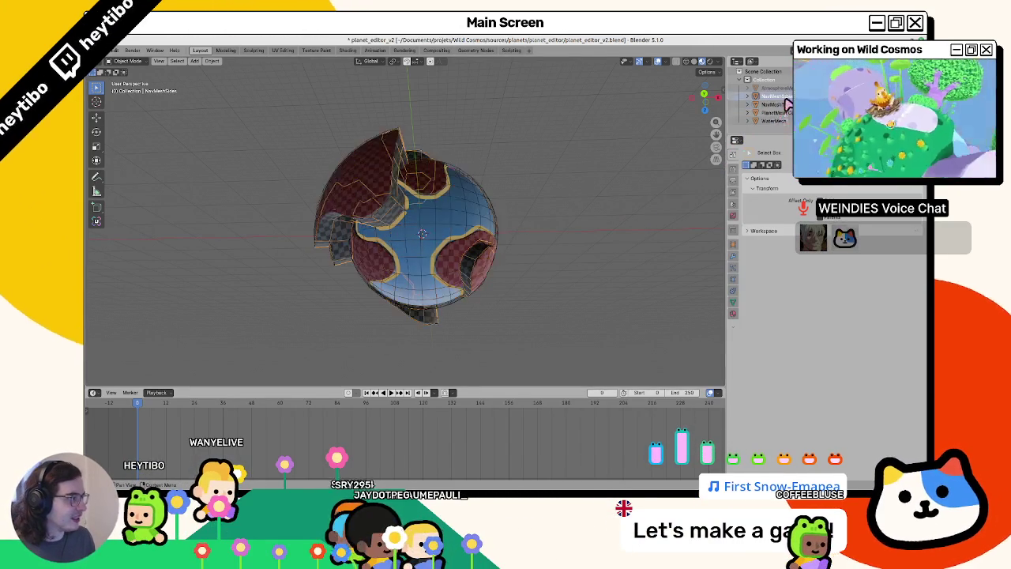
{"action": "left_click", "coordinate": [777, 121]}
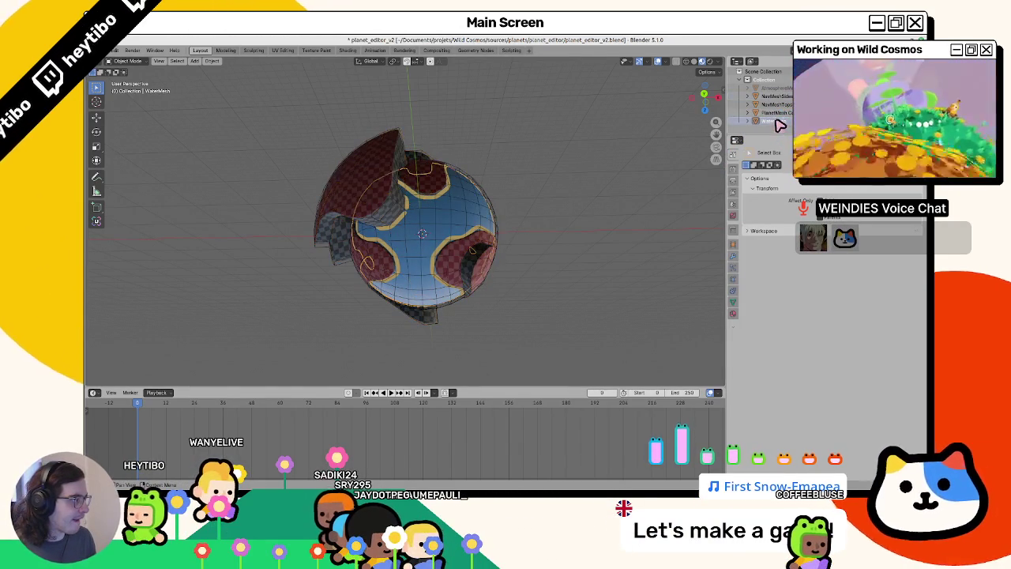
{"action": "left_click", "coordinate": [464, 245]}
Switch briefly to Vertex Paint and back to Object Mode, selecting PlanetMesh Col.
{"action": "middle_click_drag", "start_coordinate": [471, 271], "coordinate": [429, 244]}
{"action": "key", "text": "ctrl+Tab"}
{"action": "left_click", "coordinate": [747, 124]}
{"action": "key", "text": "ctrl+Tab"}
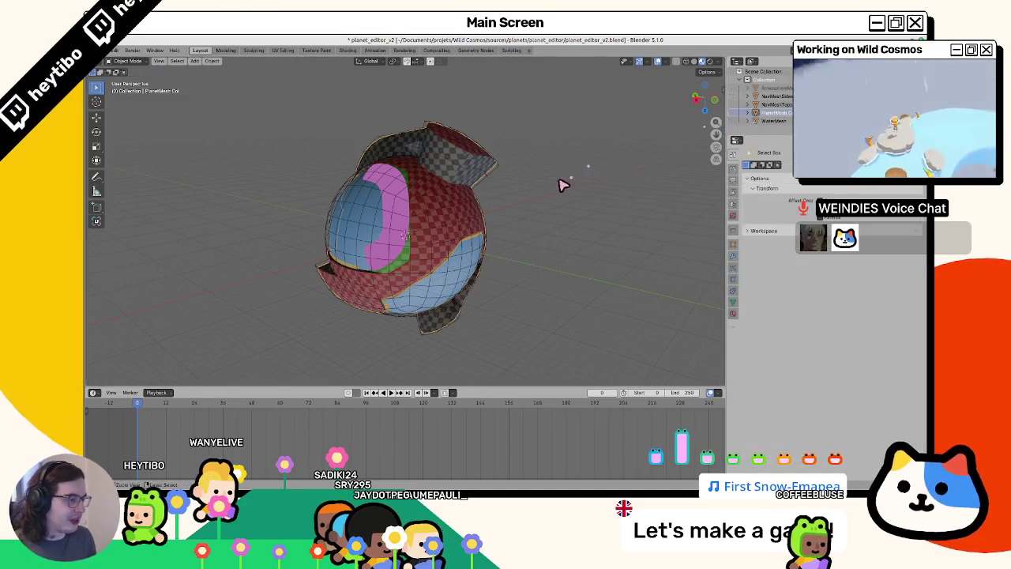
{"action": "left_click", "coordinate": [760, 111]}
Inspect the PlanetMesh Col faces in Edit Mode, orbiting to its blue and pink sides.
{"action": "key", "text": "Tab"}
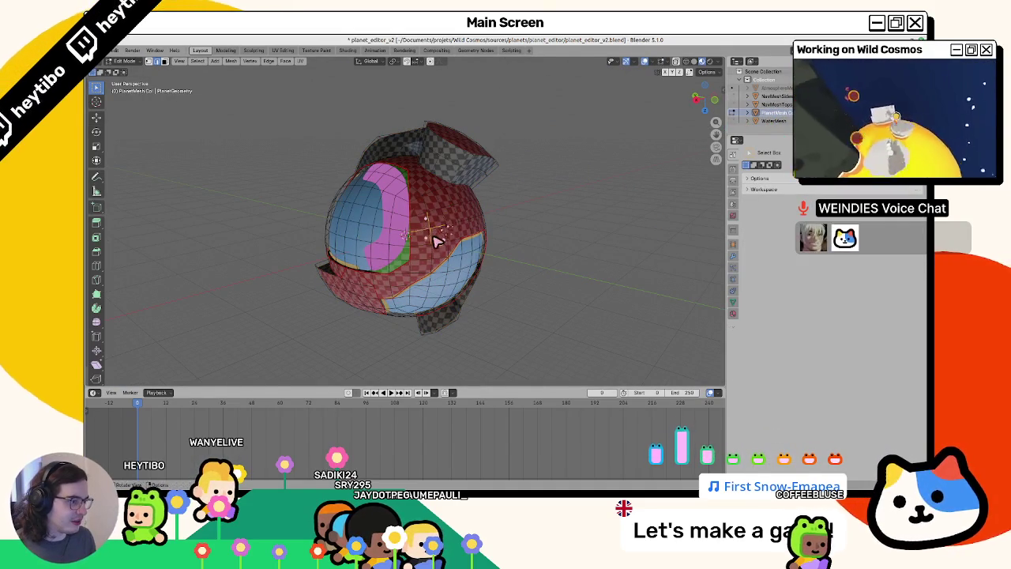
{"action": "key", "text": "Tab"}
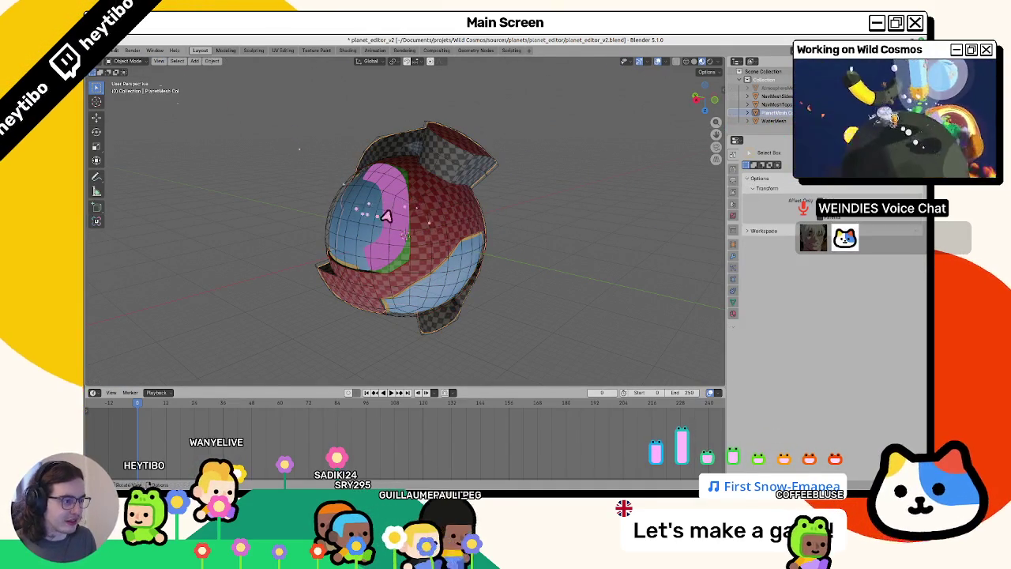
{"action": "key", "text": "Tab"}
{"action": "middle_click_drag", "start_coordinate": [349, 219], "coordinate": [419, 217]}
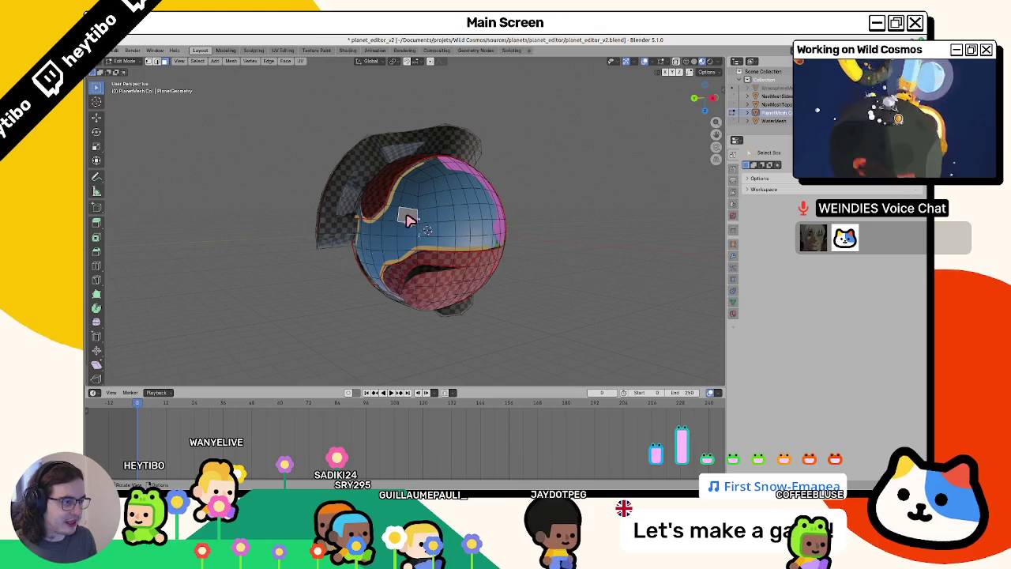
{"action": "scroll", "coordinate": [424, 215], "scroll_direction": "up", "scroll_amount": 3}
{"action": "scroll", "coordinate": [422, 225], "scroll_direction": "up", "scroll_amount": 2}
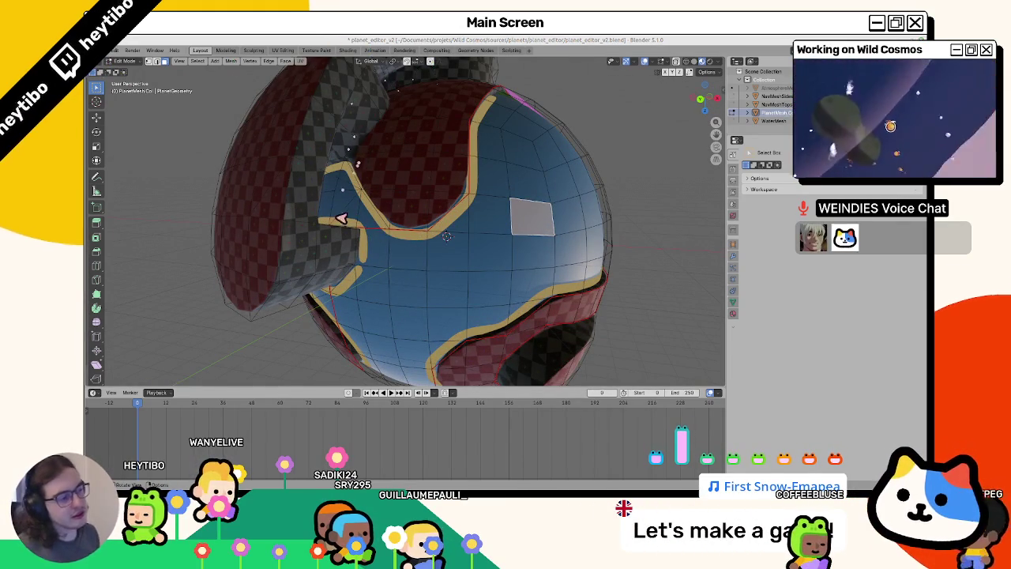
{"action": "scroll", "coordinate": [339, 219], "scroll_direction": "down", "scroll_amount": 2}
{"action": "mouse_move", "coordinate": [339, 219]}
{"action": "middle_mouse_down"}
{"action": "mouse_move", "coordinate": [321, 230]}
{"action": "mouse_move", "coordinate": [309, 187]}
{"action": "mouse_move", "coordinate": [451, 203]}
{"action": "mouse_move", "coordinate": [431, 198]}
{"action": "mouse_move", "coordinate": [421, 163]}
{"action": "mouse_move", "coordinate": [222, 244]}
{"action": "mouse_move", "coordinate": [274, 264]}
{"action": "mouse_move", "coordinate": [355, 219]}
{"action": "mouse_move", "coordinate": [286, 295]}
{"action": "mouse_move", "coordinate": [210, 223]}
{"action": "mouse_move", "coordinate": [210, 198]}
{"action": "mouse_move", "coordinate": [289, 192]}
{"action": "mouse_move", "coordinate": [291, 228]}
{"action": "mouse_move", "coordinate": [353, 232]}
{"action": "mouse_move", "coordinate": [283, 238]}
{"action": "mouse_move", "coordinate": [406, 214]}
{"action": "middle_mouse_up"}
{"action": "key", "text": "Tab"}
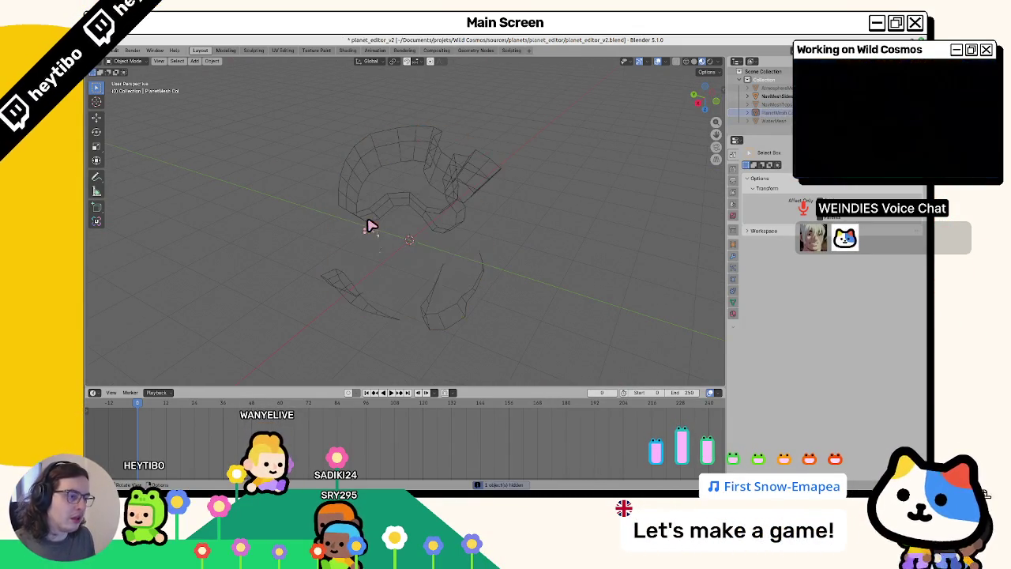
Unhide the hidden planet meshes and reselect PlanetMesh Col.
{"action": "key", "text": "ctrl+z"}
{"action": "key", "text": "ctrl+z"}
{"action": "mouse_move", "coordinate": [362, 230]}
{"action": "middle_mouse_down"}
{"action": "mouse_move", "coordinate": [384, 226]}
{"action": "mouse_move", "coordinate": [291, 234]}
{"action": "mouse_move", "coordinate": [408, 239]}
{"action": "middle_mouse_up"}
{"action": "scroll", "coordinate": [292, 235], "scroll_direction": "up", "scroll_amount": 3}
{"action": "scroll", "coordinate": [293, 234], "scroll_direction": "down", "scroll_amount": 3}
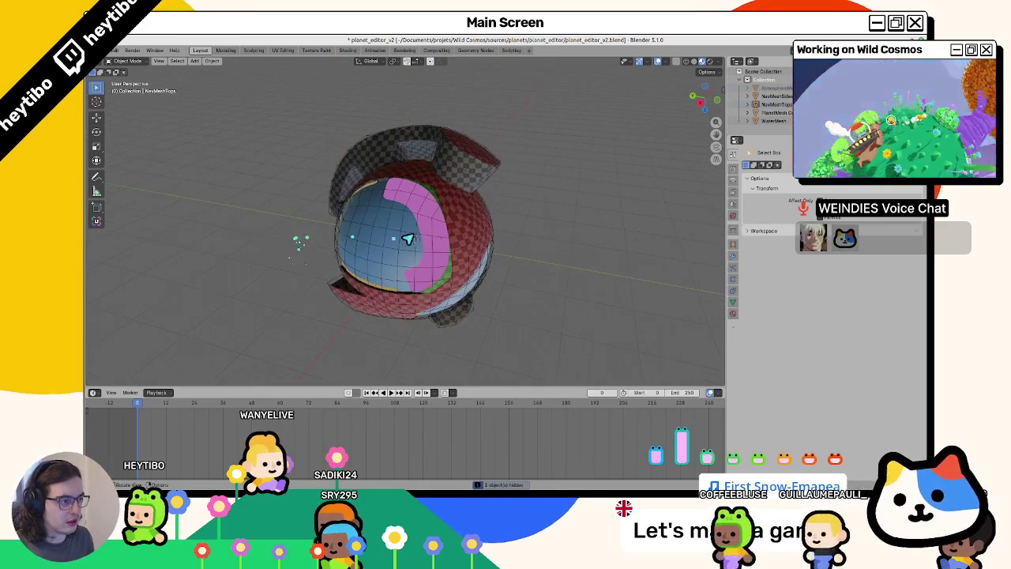
{"action": "left_click", "coordinate": [770, 121]}
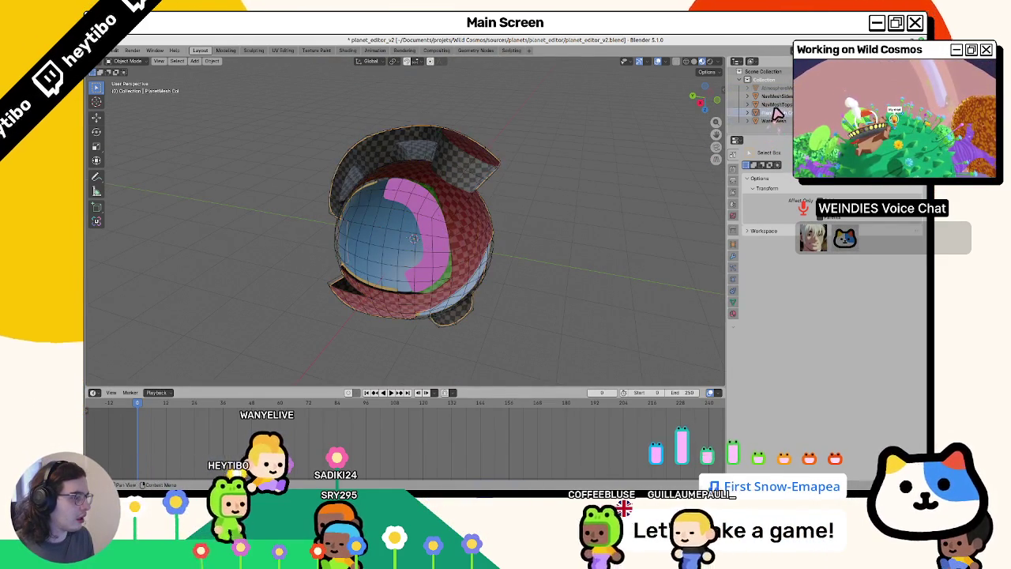
{"action": "left_click", "coordinate": [770, 113]}
Put PlanetMesh Col into Vertex Paint mode with the Paint Soft brush.
{"action": "middle_click_drag", "start_coordinate": [502, 172], "coordinate": [466, 221]}
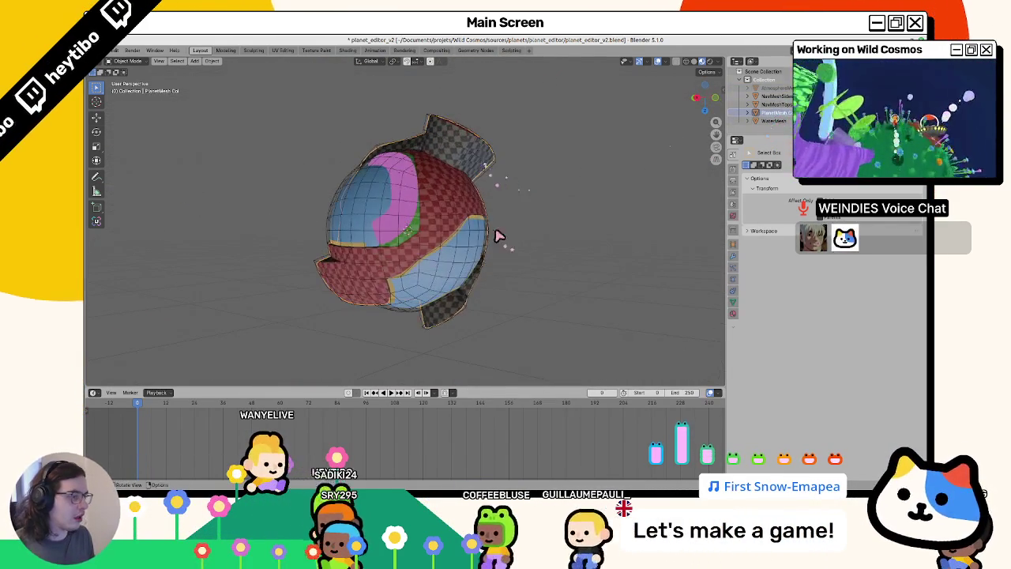
{"action": "key", "text": "Tab"}
{"action": "scroll", "coordinate": [460, 226], "scroll_direction": "up", "scroll_amount": 3}
{"action": "scroll", "coordinate": [458, 226], "scroll_direction": "down", "scroll_amount": 3}
{"action": "key", "text": "ctrl+Tab"}
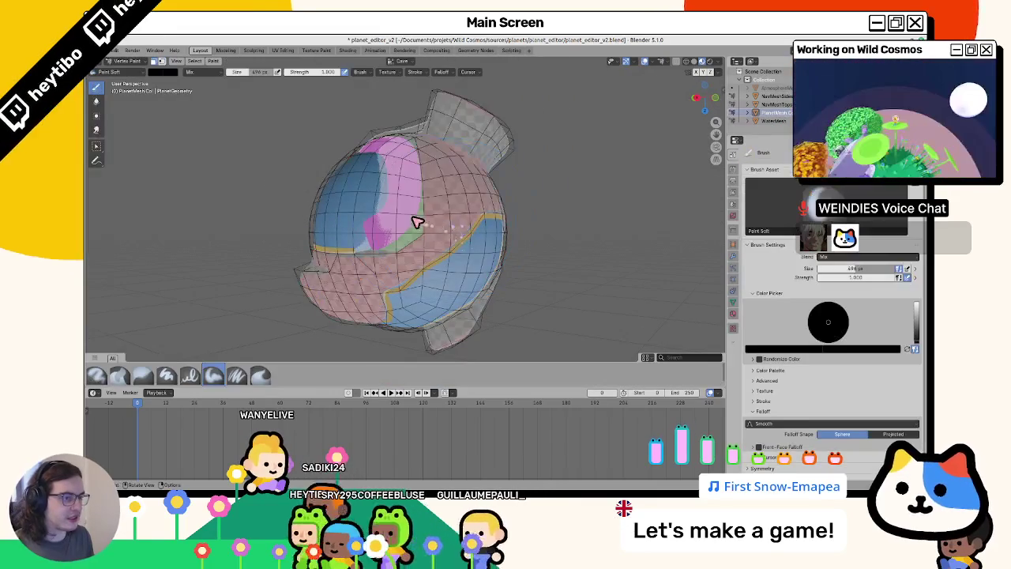
Select a single face of PlanetMesh Col and fill it with black vertex colour.
{"action": "left_click", "coordinate": [400, 61]}
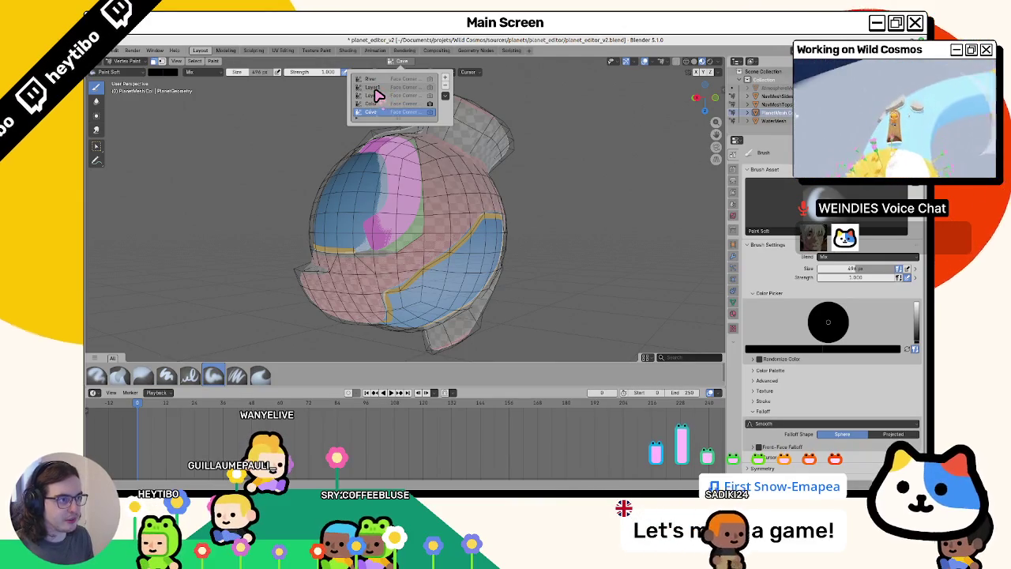
{"action": "key", "text": "Tab"}
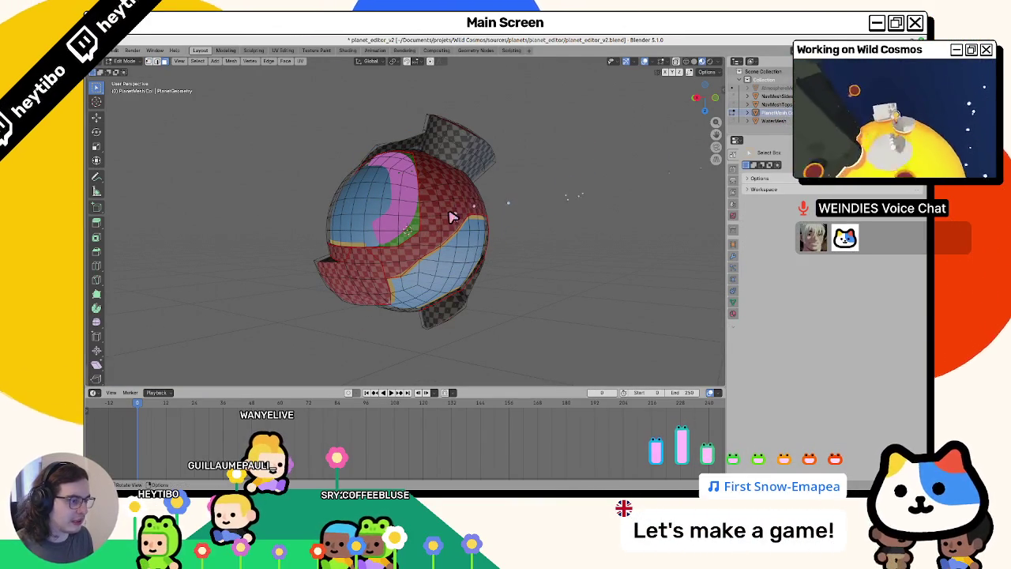
{"action": "key", "text": "Tab"}
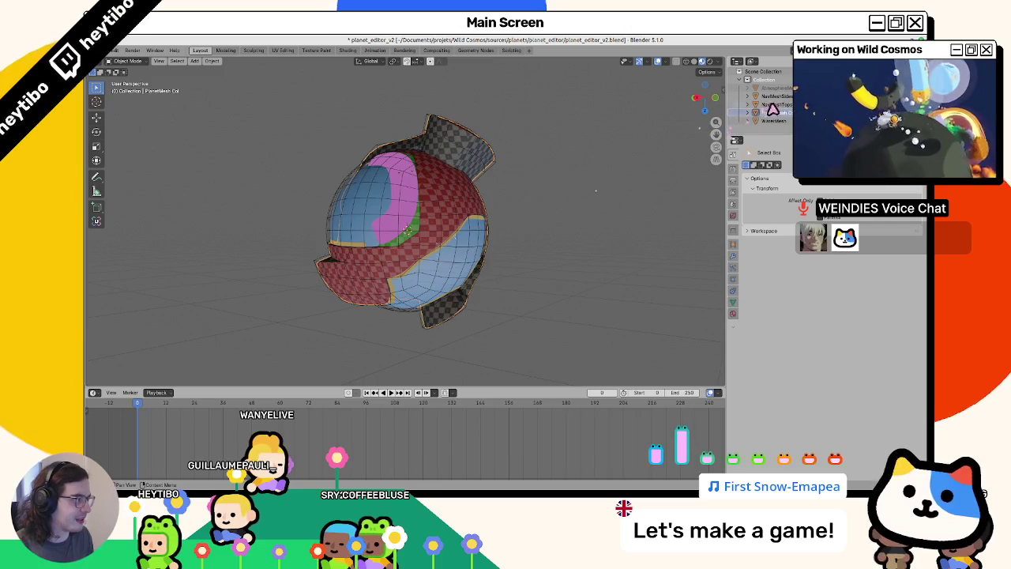
{"action": "left_click", "coordinate": [773, 112]}
{"action": "key", "text": "Tab"}
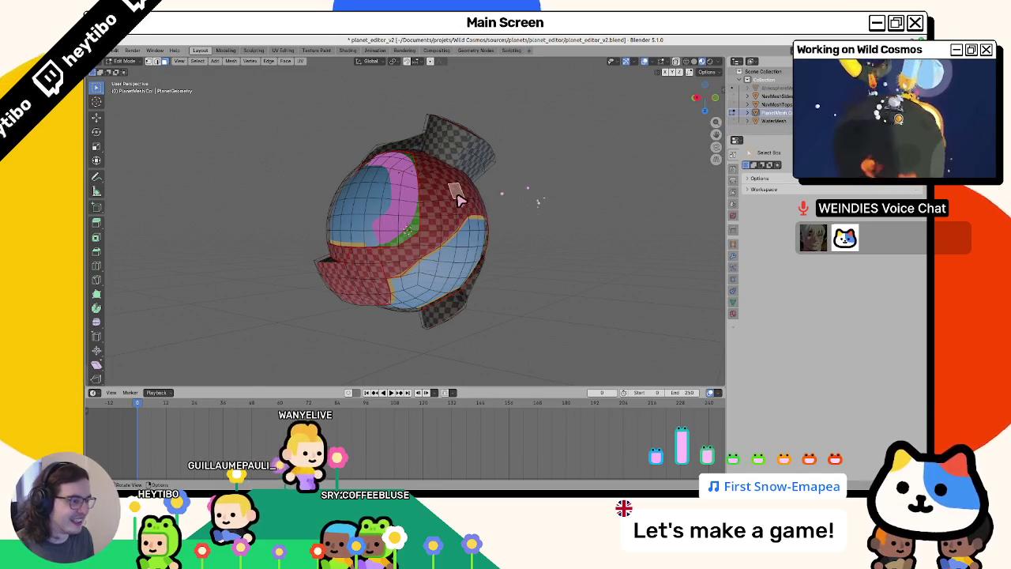
{"action": "left_click", "coordinate": [451, 208], "text": "ctrl+shift"}
{"action": "key", "text": "ctrl+Tab"}
{"action": "left_click", "coordinate": [486, 172]}
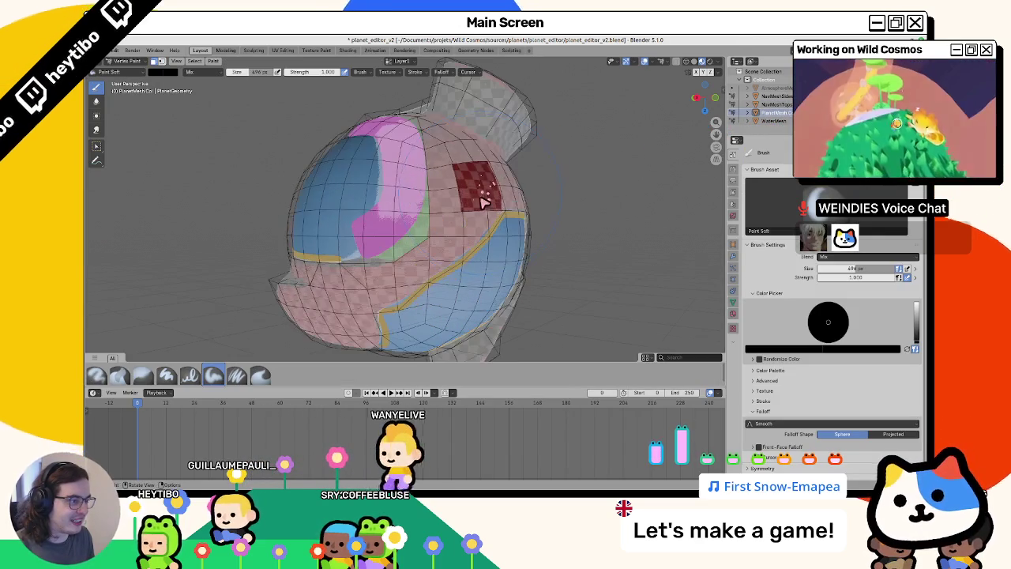
{"action": "key", "text": "shift+k"}
Set the vertex paint colour to white (#FFFFFF).
{"action": "left_click", "coordinate": [162, 71]}
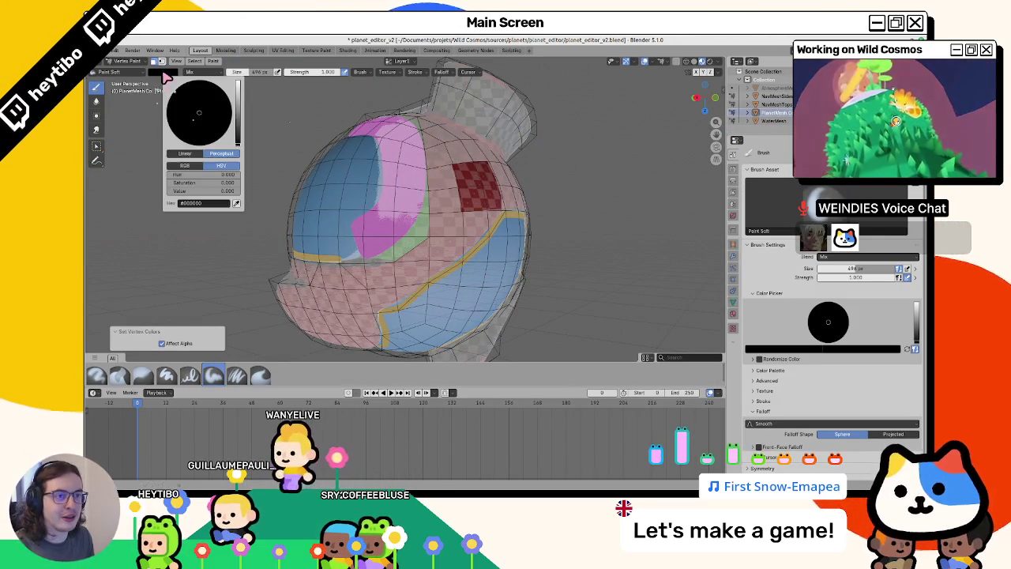
{"action": "left_click", "coordinate": [162, 73]}
{"action": "left_click", "coordinate": [223, 86]}
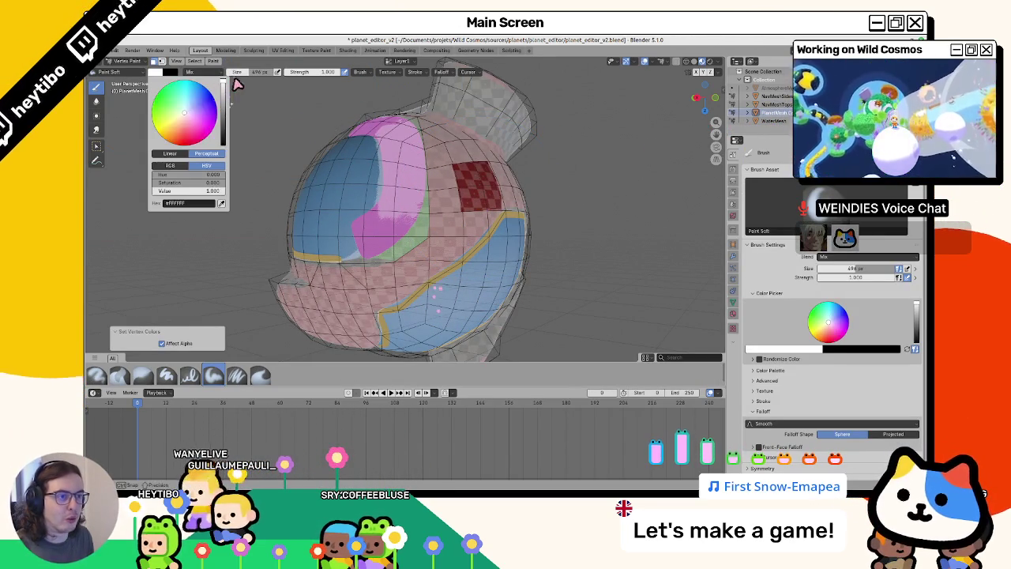
{"action": "mouse_move", "coordinate": [474, 190]}
{"action": "middle_mouse_down"}
{"action": "mouse_move", "coordinate": [580, 190]}
{"action": "mouse_move", "coordinate": [453, 198]}
{"action": "middle_mouse_up"}
Cycle PlanetMesh Col through Edit Mode and Vertex Paint and check its colour attributes list.
{"action": "key", "text": "ctrl+Tab"}
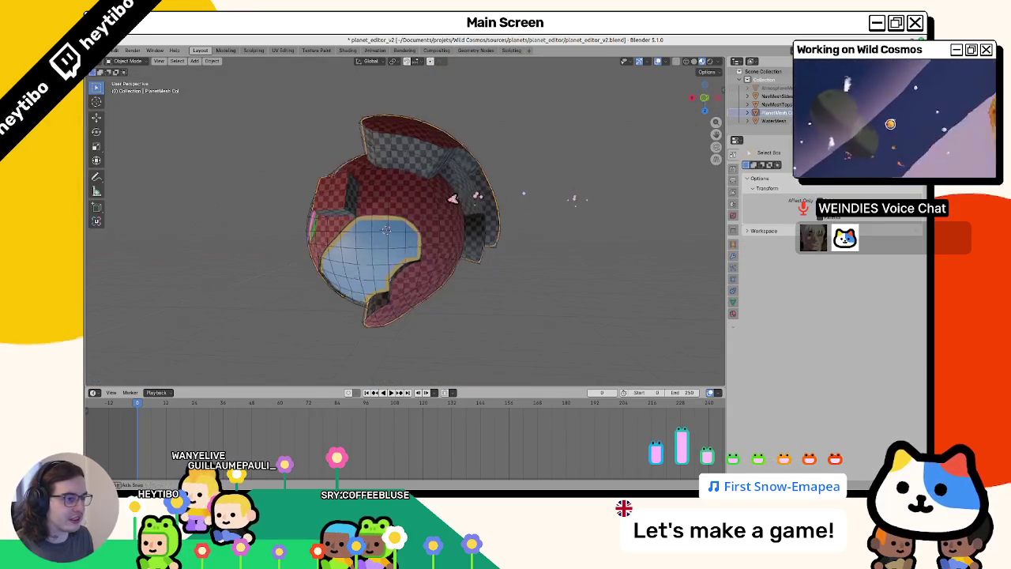
{"action": "mouse_move", "coordinate": [367, 199]}
{"action": "middle_mouse_down"}
{"action": "mouse_move", "coordinate": [451, 203]}
{"action": "mouse_move", "coordinate": [501, 218]}
{"action": "mouse_move", "coordinate": [347, 162]}
{"action": "middle_mouse_up"}
{"action": "key", "text": "Tab"}
{"action": "key", "text": "ctrl+Tab"}
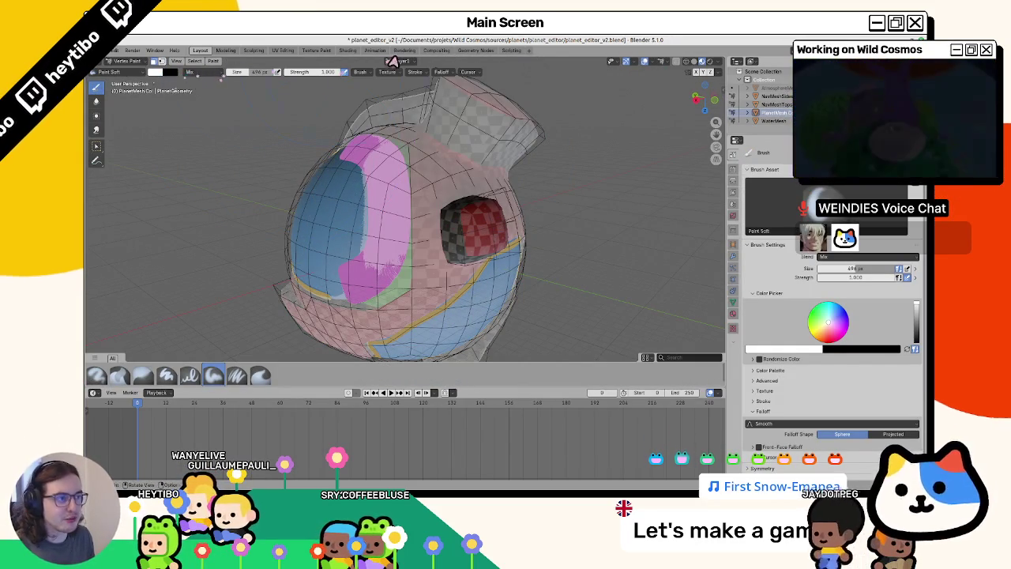
{"action": "left_click", "coordinate": [392, 62]}
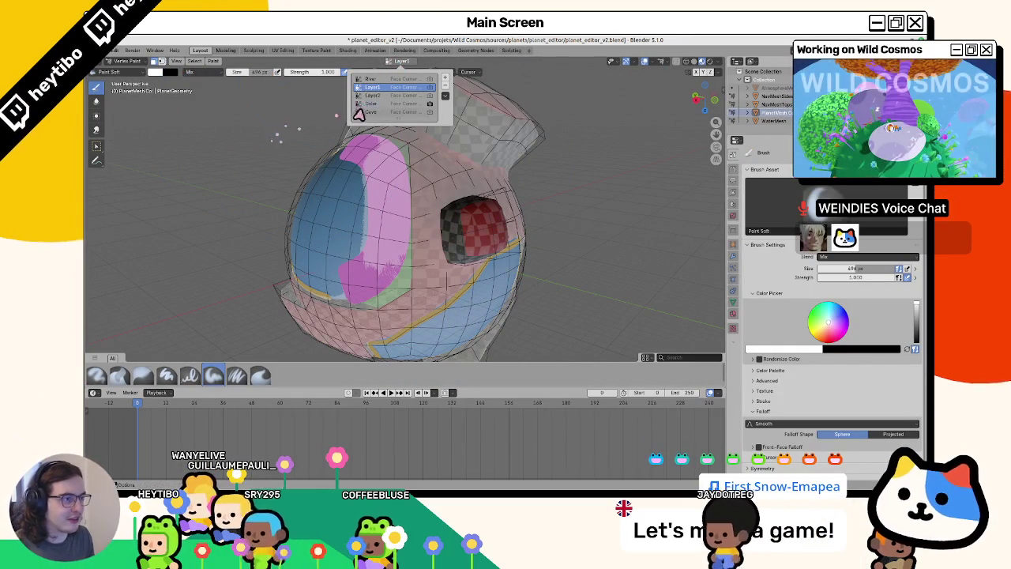
{"action": "mouse_move", "coordinate": [359, 114]}
{"action": "middle_mouse_down"}
{"action": "mouse_move", "coordinate": [293, 124]}
{"action": "mouse_move", "coordinate": [372, 198]}
{"action": "mouse_move", "coordinate": [285, 206]}
{"action": "mouse_move", "coordinate": [508, 198]}
{"action": "mouse_move", "coordinate": [458, 210]}
{"action": "middle_mouse_up"}
{"action": "key", "text": "ctrl+Tab"}
Select a block of faces on the planet and fill them with white vertex colour.
{"action": "key", "text": "Tab"}
{"action": "left_click", "coordinate": [437, 224]}
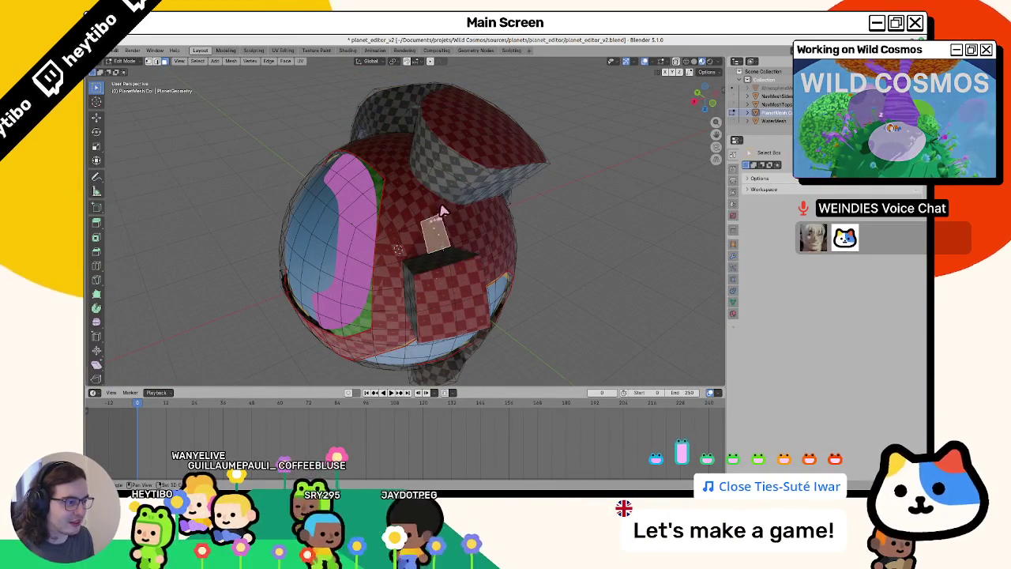
{"action": "left_click", "coordinate": [418, 208], "text": "shift"}
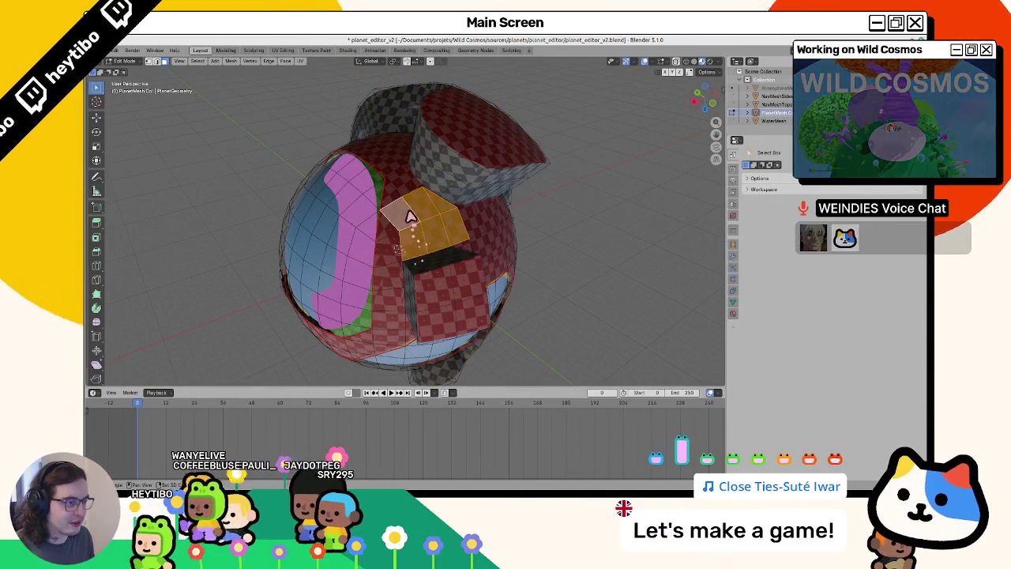
{"action": "key", "text": "ctrl+Tab"}
{"action": "key", "text": "Tab"}
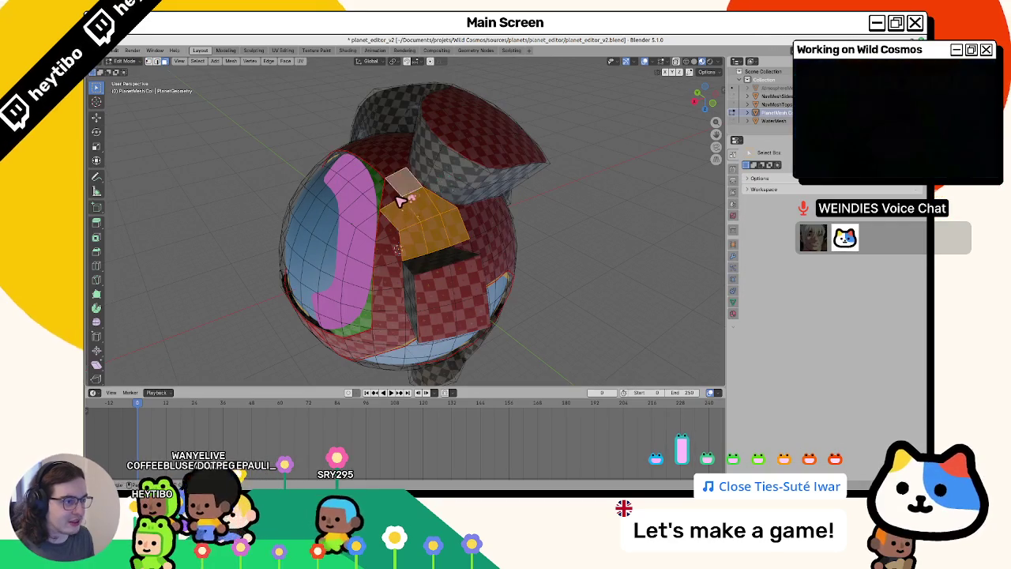
{"action": "key", "text": "ctrl+Tab"}
{"action": "key", "text": "shift+k"}
Adjust the face selection on the mesh's left side and check the colour attributes list.
{"action": "mouse_move", "coordinate": [416, 197]}
{"action": "middle_mouse_down"}
{"action": "mouse_move", "coordinate": [393, 194]}
{"action": "mouse_move", "coordinate": [350, 219]}
{"action": "mouse_move", "coordinate": [356, 194]}
{"action": "mouse_move", "coordinate": [406, 187]}
{"action": "mouse_move", "coordinate": [379, 191]}
{"action": "mouse_move", "coordinate": [377, 180]}
{"action": "mouse_move", "coordinate": [418, 187]}
{"action": "mouse_move", "coordinate": [356, 140]}
{"action": "middle_mouse_up"}
{"action": "key", "text": "Tab"}
{"action": "key", "text": "ctrl+Tab"}
{"action": "key", "text": "Tab"}
{"action": "left_click", "coordinate": [376, 180]}
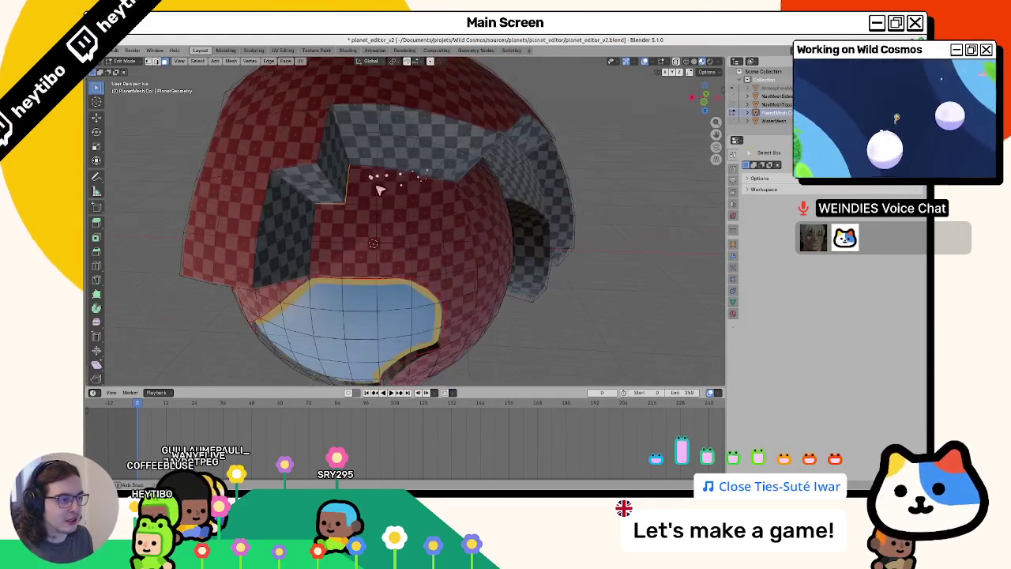
{"action": "key", "text": "Tab"}
{"action": "left_click", "coordinate": [397, 71]}
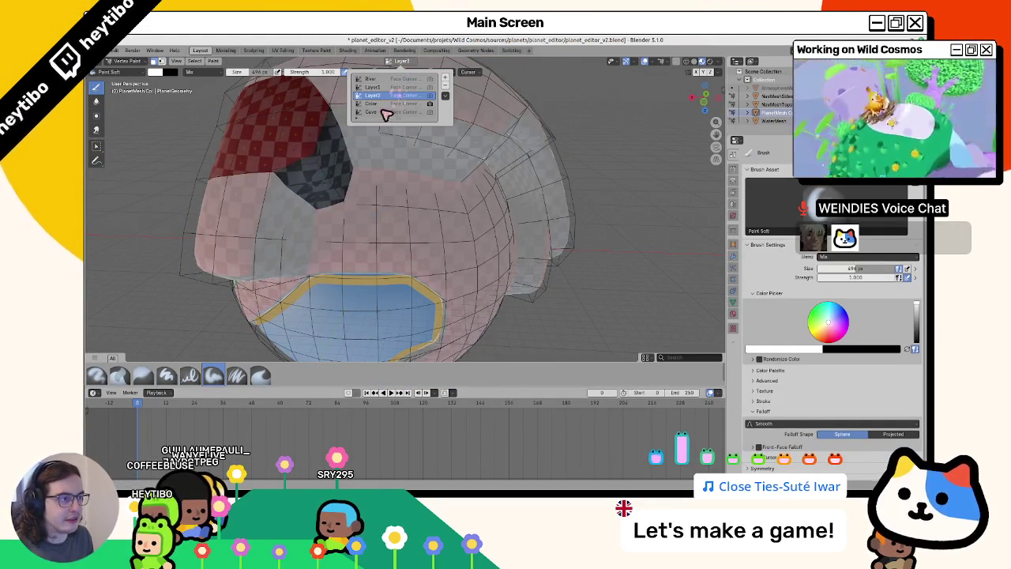
Select a face near the top of the planet mesh in Edit Mode.
{"action": "key", "text": "Tab"}
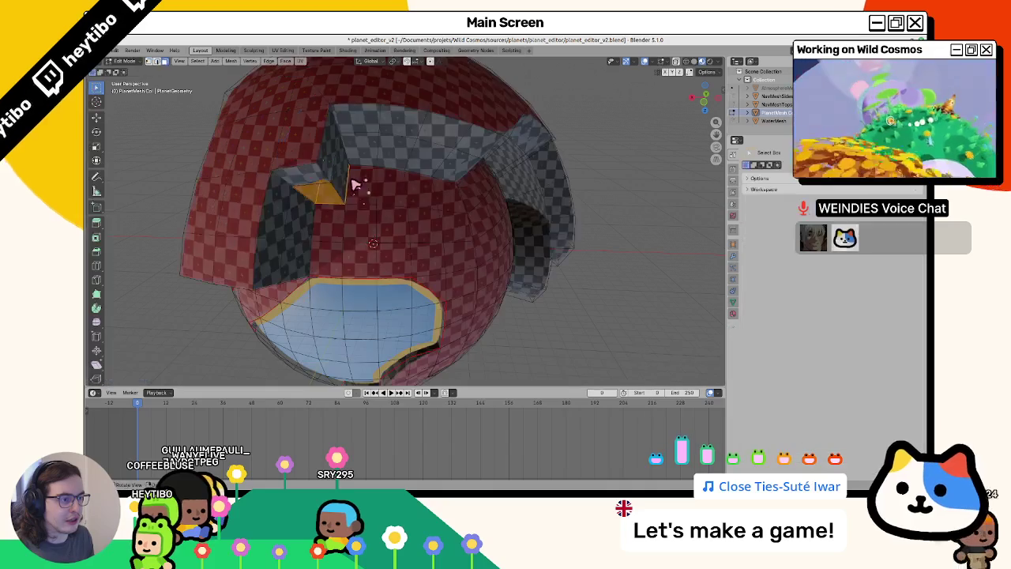
{"action": "middle_click_drag", "start_coordinate": [269, 204], "coordinate": [351, 124]}
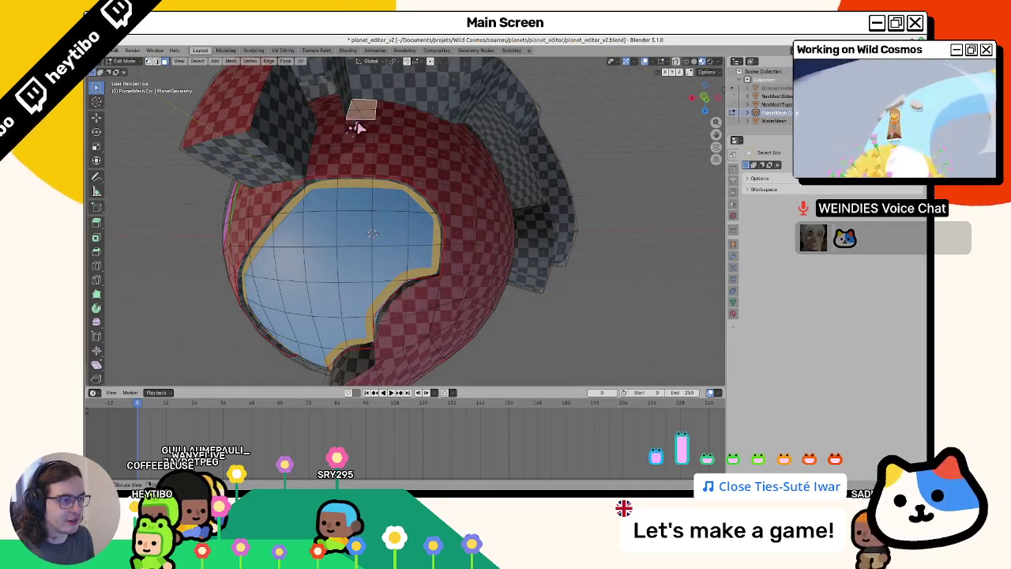
{"action": "key", "text": "Tab"}
{"action": "key", "text": "Tab"}
{"action": "left_click", "coordinate": [340, 133]}
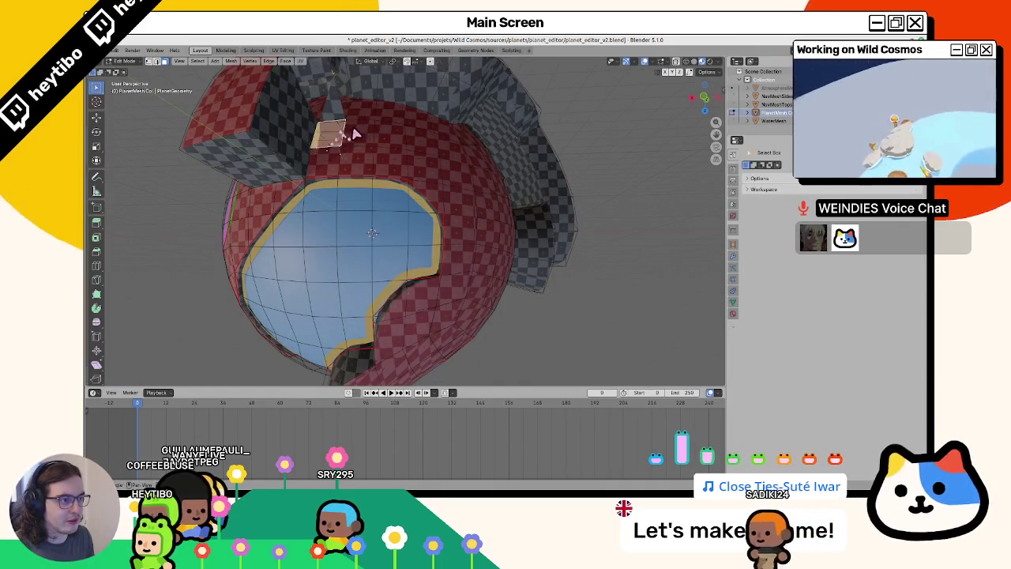
{"action": "key", "text": "Tab"}
{"action": "key", "text": "Tab"}
{"action": "mouse_move", "coordinate": [353, 134]}
{"action": "middle_mouse_down"}
{"action": "mouse_move", "coordinate": [340, 197]}
{"action": "mouse_move", "coordinate": [278, 187]}
{"action": "mouse_move", "coordinate": [379, 190]}
{"action": "middle_mouse_up"}
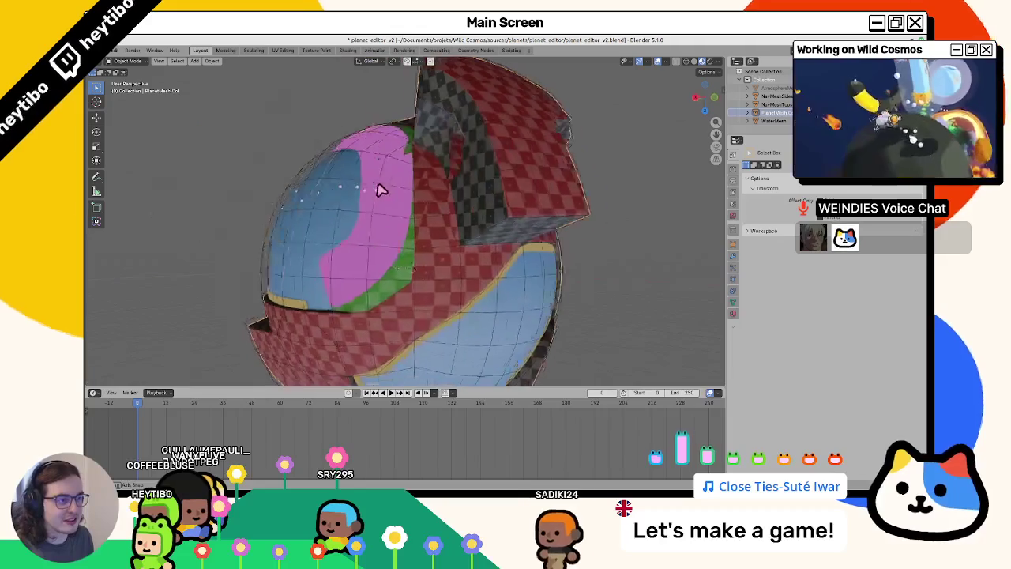
{"action": "key", "text": "Tab"}
{"action": "mouse_move", "coordinate": [440, 176]}
{"action": "middle_mouse_down"}
{"action": "mouse_move", "coordinate": [463, 192]}
{"action": "mouse_move", "coordinate": [451, 237]}
{"action": "middle_mouse_up"}
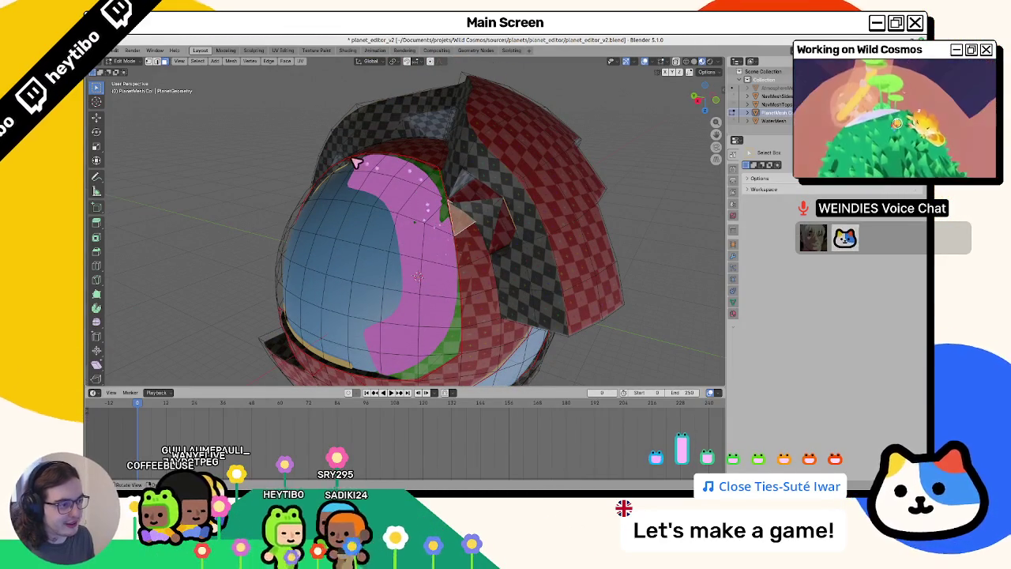
Select faces across the pink painted area and switch the planet mesh to Vertex Paint.
{"action": "left_click_drag", "start_coordinate": [355, 161], "coordinate": [393, 164]}
{"action": "mouse_move", "coordinate": [458, 295]}
{"action": "left_mouse_down"}
{"action": "mouse_move", "coordinate": [406, 197]}
{"action": "mouse_move", "coordinate": [447, 232]}
{"action": "left_mouse_up"}
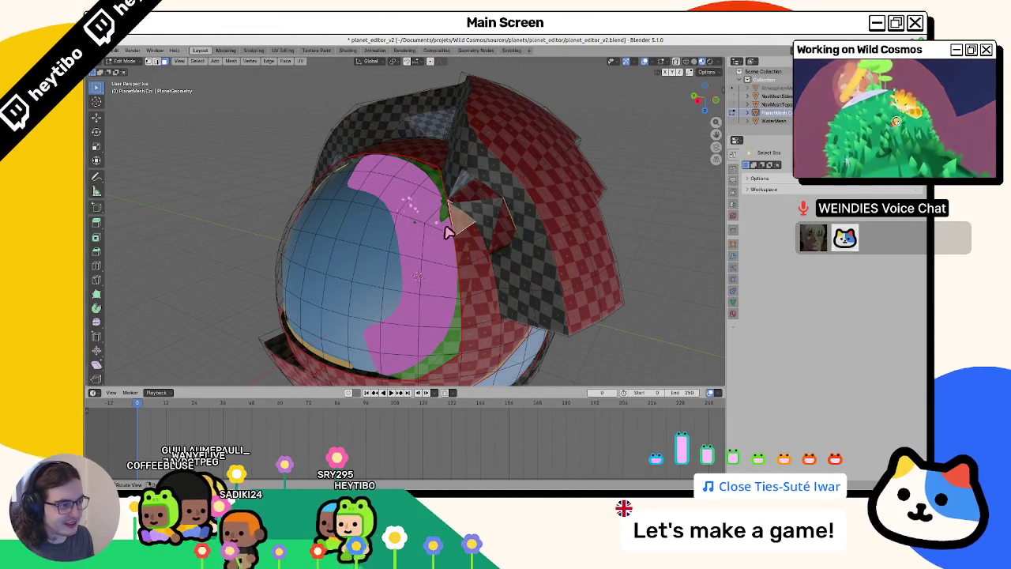
{"action": "key", "text": "Tab"}
{"action": "left_click", "coordinate": [454, 297]}
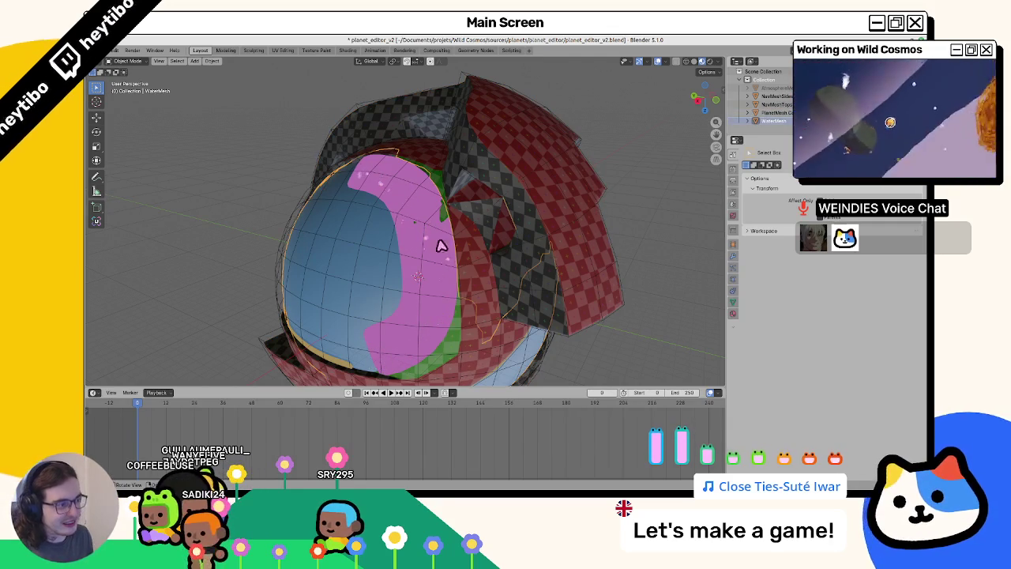
{"action": "mouse_move", "coordinate": [454, 212]}
{"action": "middle_mouse_down"}
{"action": "mouse_move", "coordinate": [461, 185]}
{"action": "mouse_move", "coordinate": [463, 210]}
{"action": "mouse_move", "coordinate": [479, 218]}
{"action": "mouse_move", "coordinate": [544, 225]}
{"action": "mouse_move", "coordinate": [503, 226]}
{"action": "middle_mouse_up"}
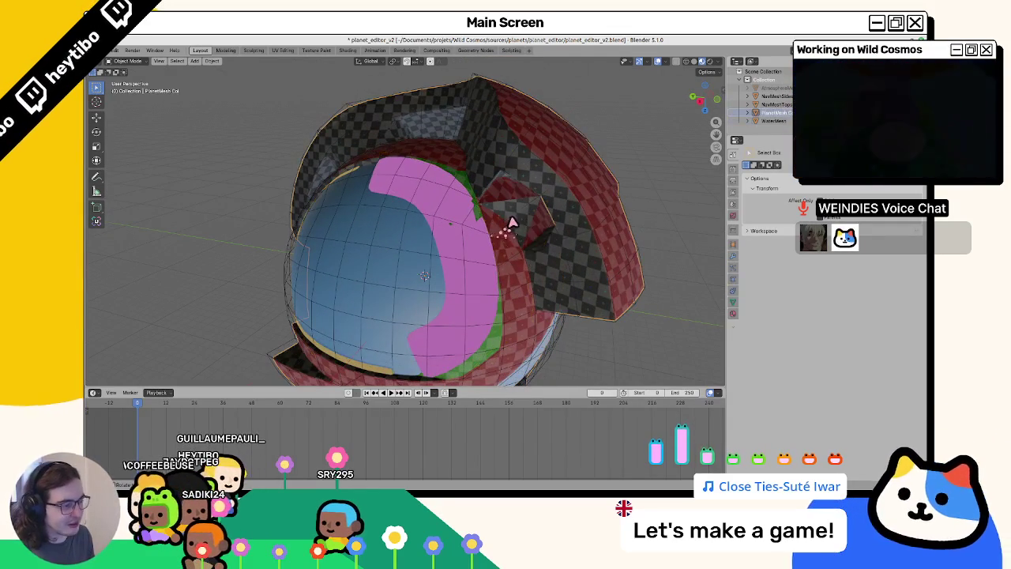
{"action": "left_click", "coordinate": [485, 151]}
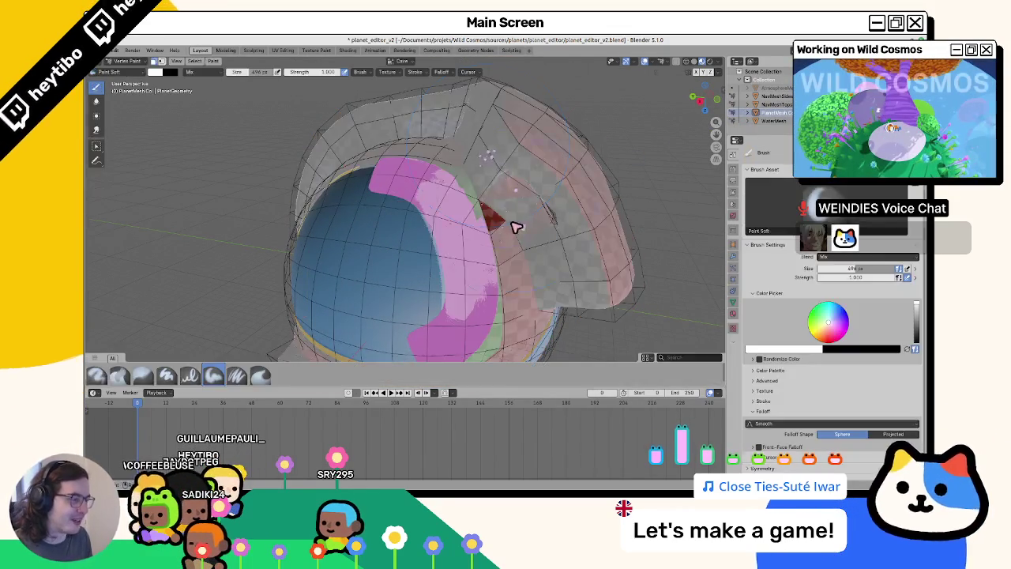
Return PlanetMesh Col to Object Mode and orbit around it to inspect the painted patch.
{"action": "key", "text": "Tab"}
{"action": "key", "text": "Tab"}
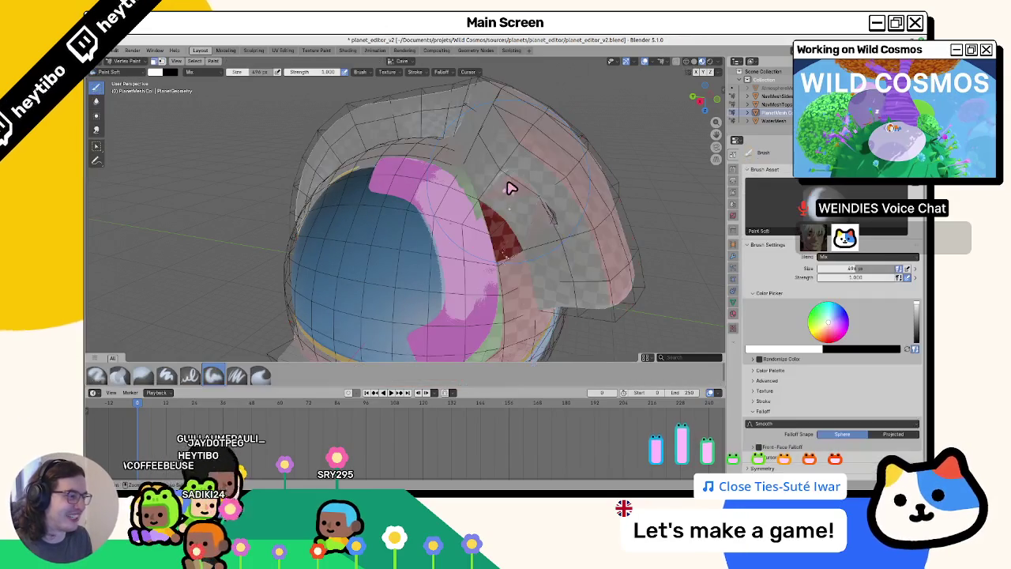
{"action": "mouse_move", "coordinate": [413, 214]}
{"action": "middle_mouse_down"}
{"action": "mouse_move", "coordinate": [400, 183]}
{"action": "mouse_move", "coordinate": [429, 207]}
{"action": "mouse_move", "coordinate": [504, 212]}
{"action": "mouse_move", "coordinate": [459, 151]}
{"action": "middle_mouse_up"}
{"action": "mouse_move", "coordinate": [345, 174]}
{"action": "middle_mouse_down"}
{"action": "mouse_move", "coordinate": [411, 181]}
{"action": "mouse_move", "coordinate": [421, 150]}
{"action": "mouse_move", "coordinate": [429, 174]}
{"action": "mouse_move", "coordinate": [450, 172]}
{"action": "mouse_move", "coordinate": [419, 171]}
{"action": "mouse_move", "coordinate": [390, 219]}
{"action": "mouse_move", "coordinate": [499, 213]}
{"action": "mouse_move", "coordinate": [350, 228]}
{"action": "mouse_move", "coordinate": [360, 250]}
{"action": "middle_mouse_up"}
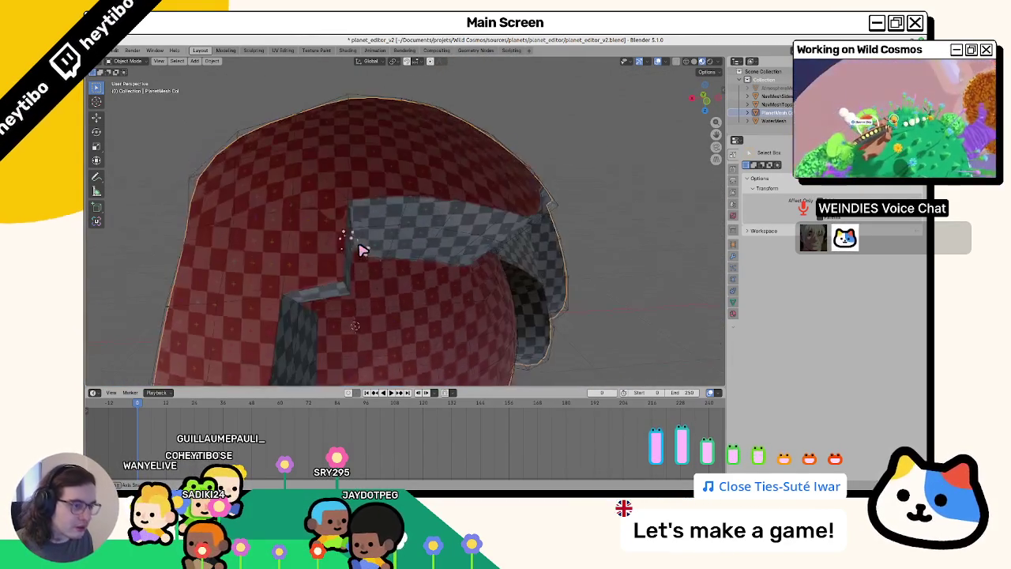
Open the level-design whiteboard .blend without saving, then show the sector_2 folder in the file manager.
{"action": "scroll", "coordinate": [361, 249], "scroll_direction": "down", "scroll_amount": 6}
{"action": "left_click", "coordinate": [466, 278]}
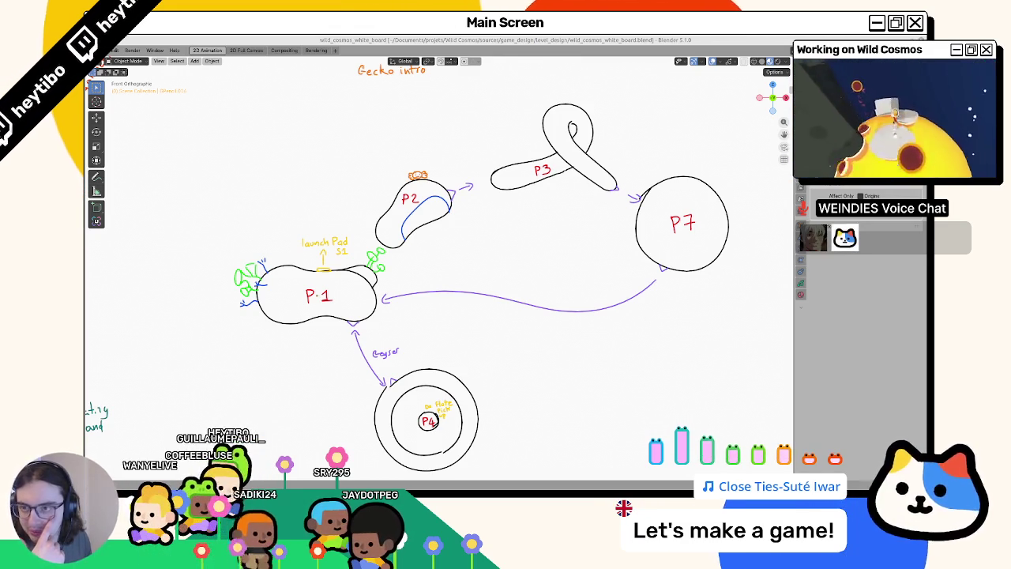
{"action": "key", "text": "alt+Tab"}
{"action": "right_click", "coordinate": [345, 179]}
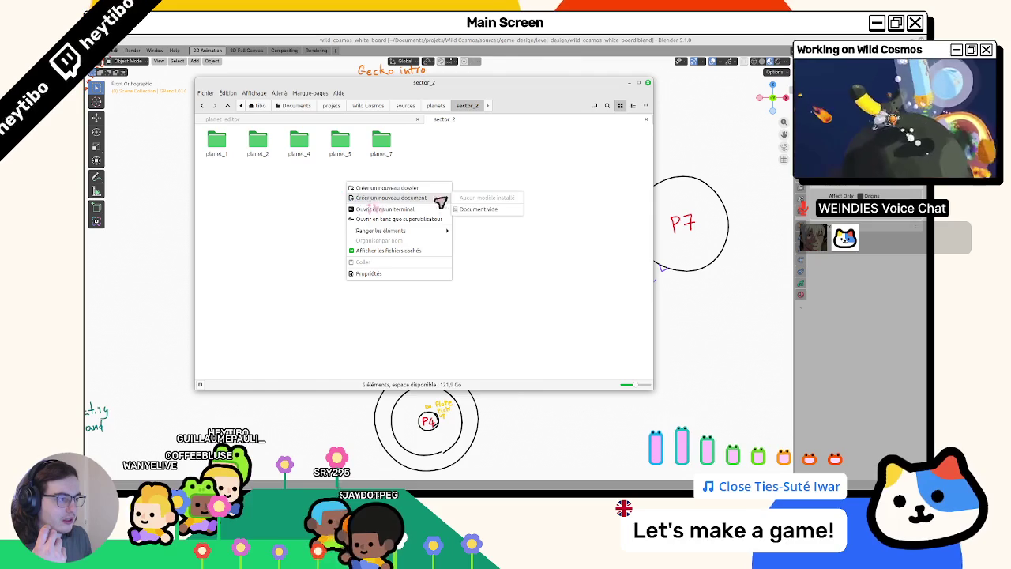
{"action": "left_click", "coordinate": [274, 201]}
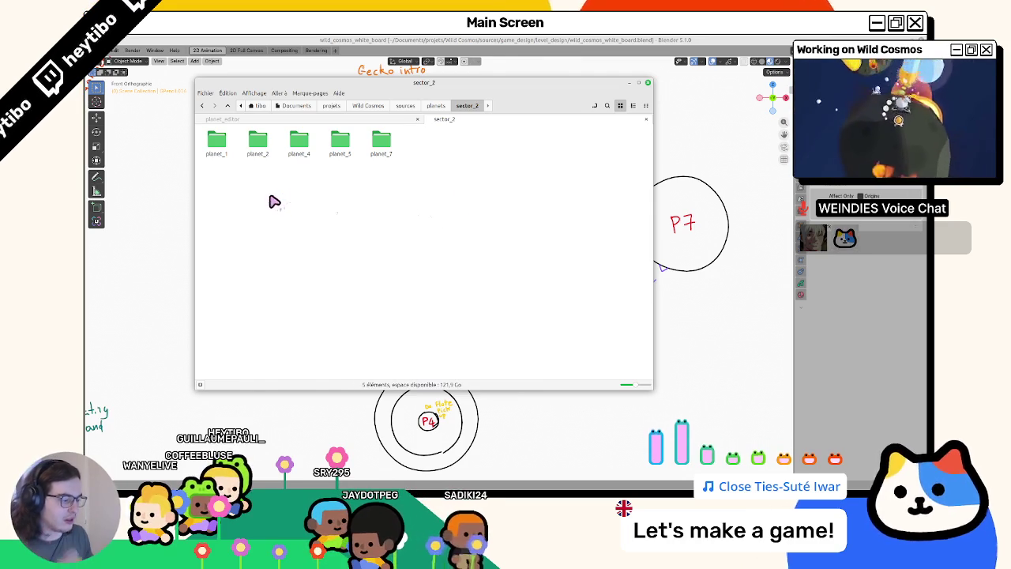
{"action": "key", "text": "super"}
{"action": "key", "text": "Escape"}
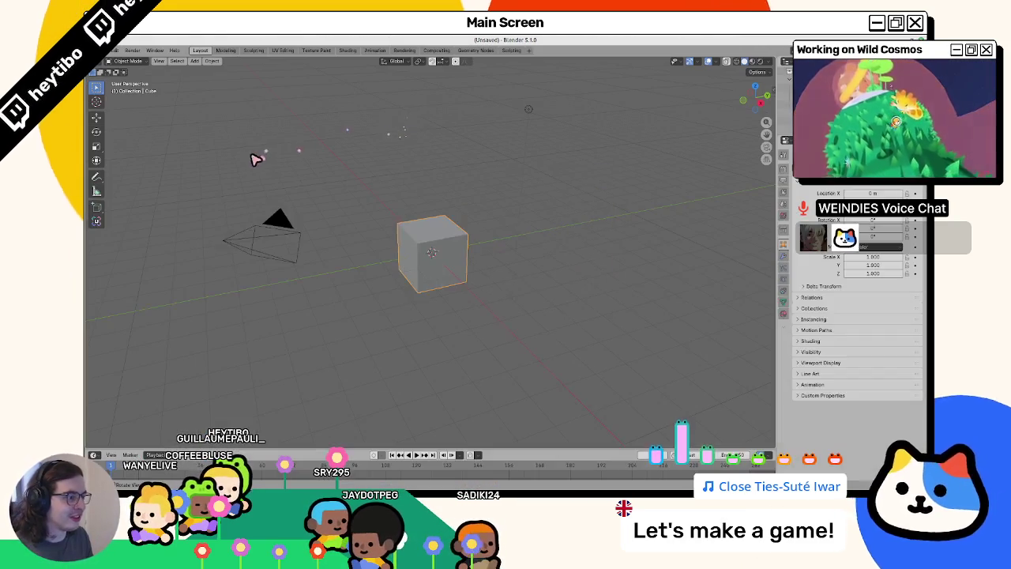
Clear the default scene and add a round cube with dimensions set to 8 × 8 × 8 m.
{"action": "key", "text": "Delete"}
{"action": "key", "text": "shift+a"}
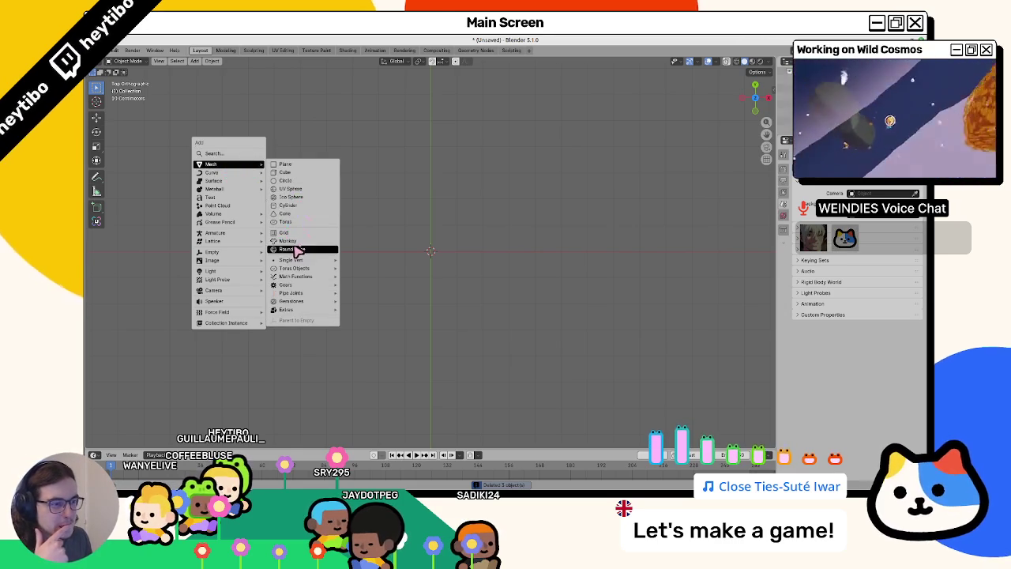
{"action": "left_click", "coordinate": [297, 250]}
{"action": "key", "text": "n"}
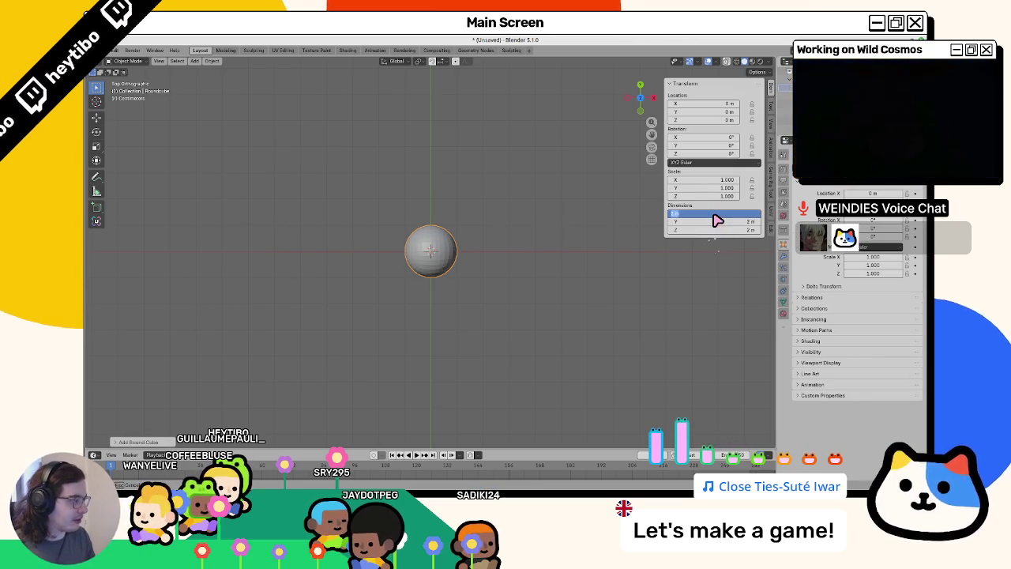
{"action": "type", "text": "8"}
{"action": "key", "text": "Tab"}
{"action": "type", "text": "8"}
{"action": "key", "text": "Tab"}
{"action": "type", "text": "8"}
{"action": "key", "text": "Tab"}
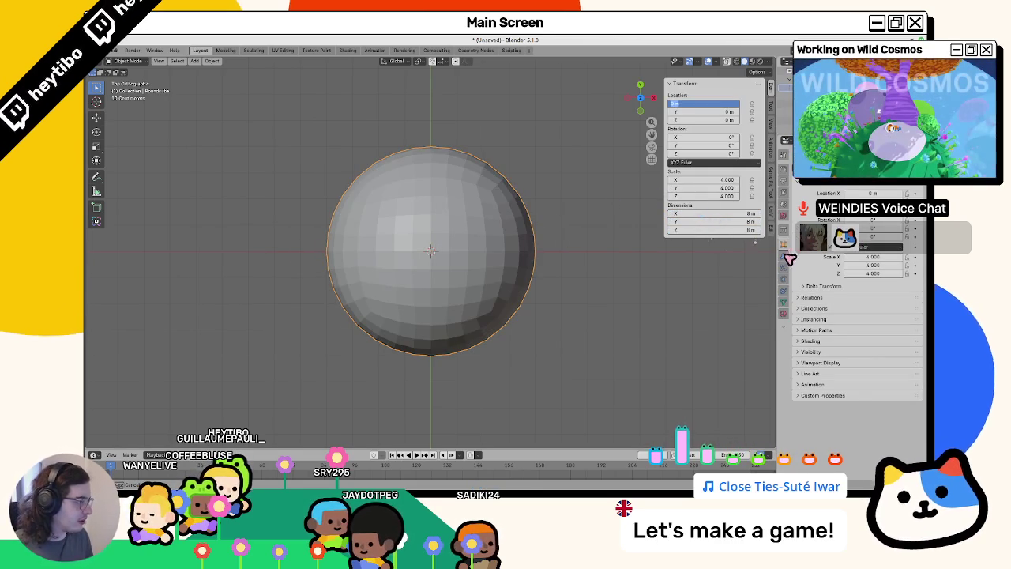
{"action": "key", "text": "Return"}
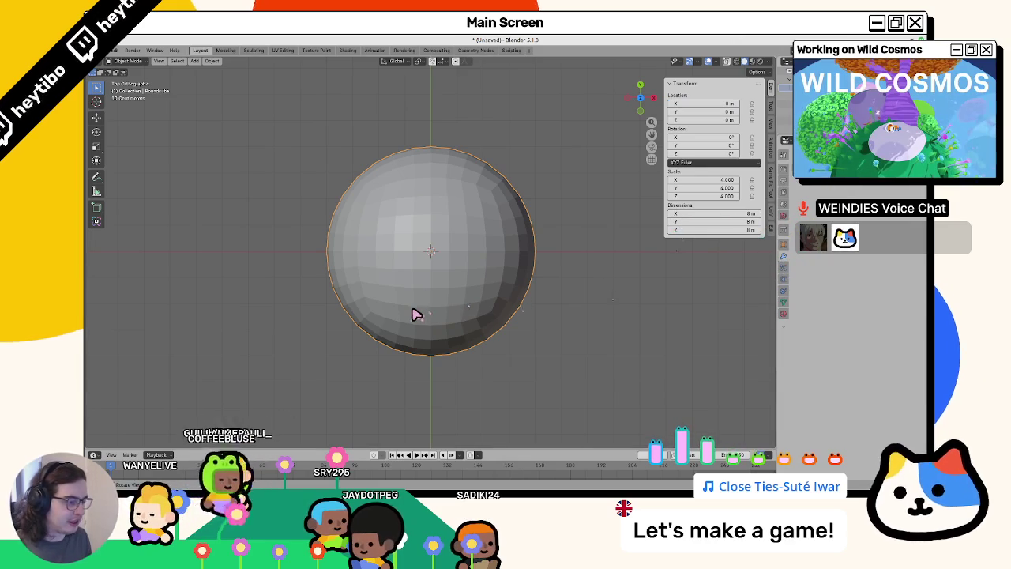
Replace it with a fresh round cube of radius 8.
{"action": "key", "text": "Delete"}
{"action": "key", "text": "shift+a"}
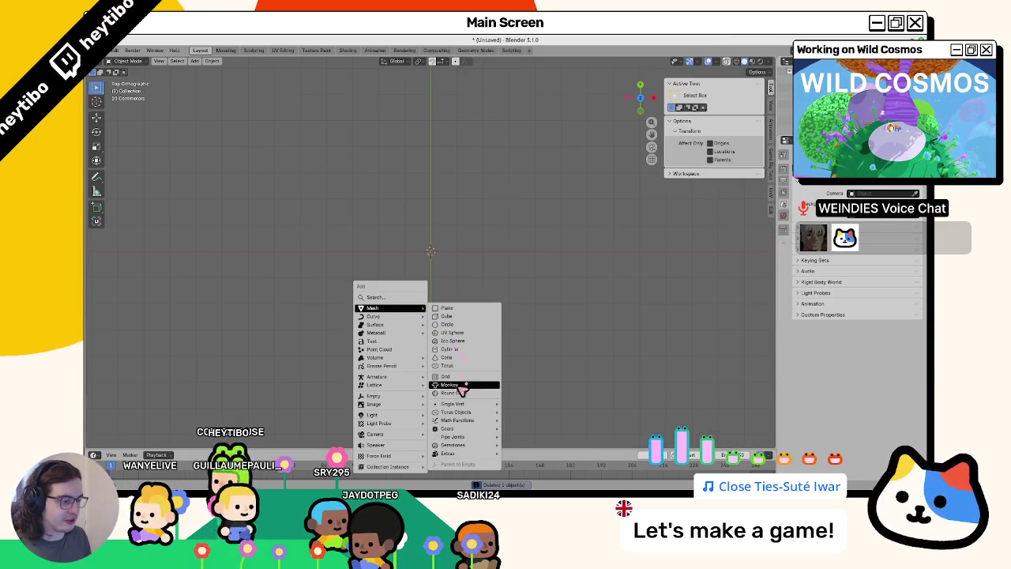
{"action": "left_click", "coordinate": [461, 392]}
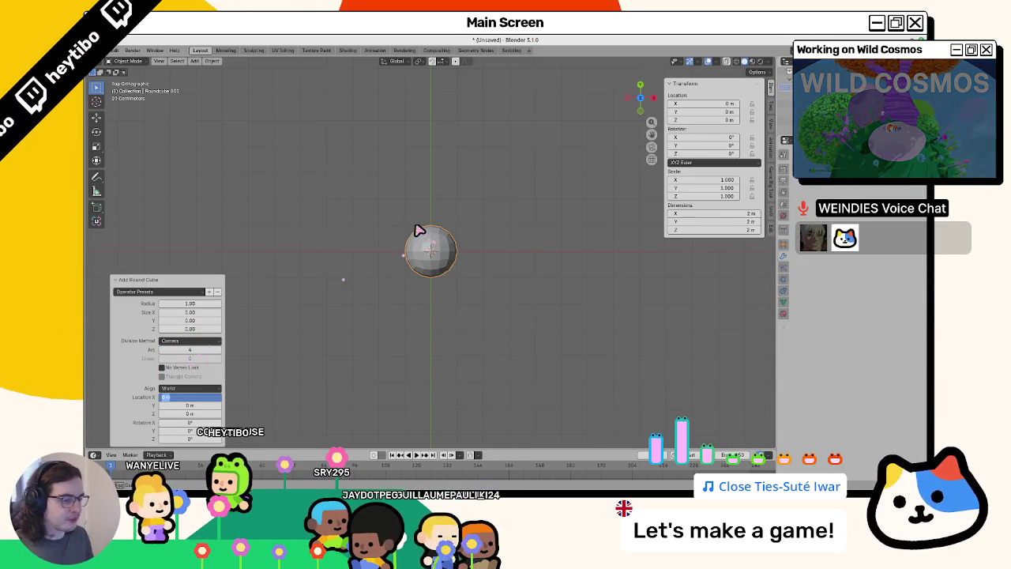
{"action": "type", "text": "8"}
{"action": "key", "text": "Return"}
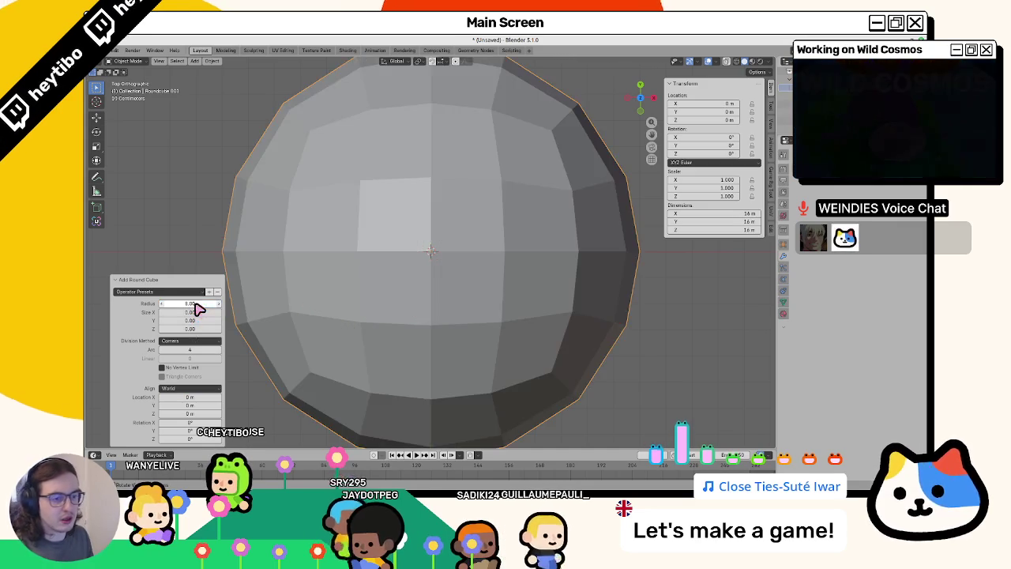
{"action": "scroll", "coordinate": [372, 262], "scroll_direction": "down", "scroll_amount": 4}
{"action": "scroll", "coordinate": [413, 264], "scroll_direction": "down", "scroll_amount": 5}
{"action": "scroll", "coordinate": [422, 260], "scroll_direction": "up", "scroll_amount": 4}
{"action": "scroll", "coordinate": [422, 259], "scroll_direction": "down", "scroll_amount": 5}
Move the round cube to Y -10 m, duplicate it to Y 6 m and scale the copy by 1.2.
{"action": "key", "text": "g"}
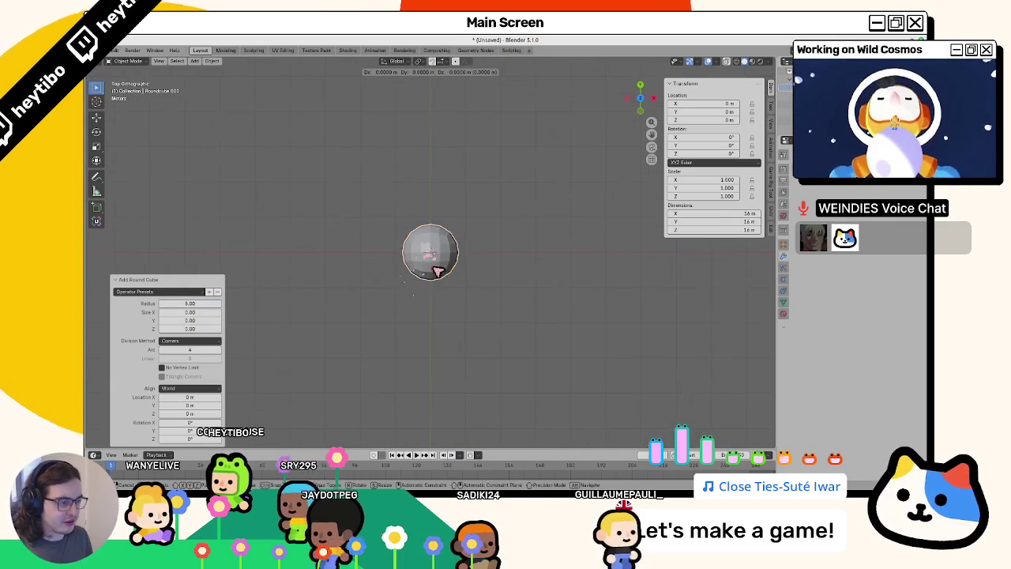
{"action": "key", "text": "y"}
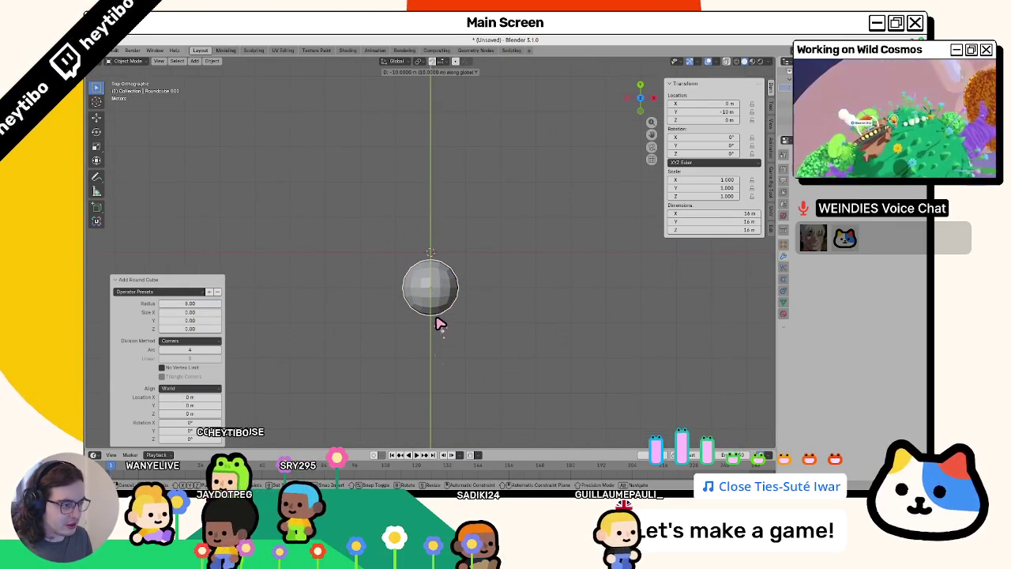
{"action": "left_click", "coordinate": [440, 324]}
{"action": "scroll", "coordinate": [442, 331], "scroll_direction": "up", "scroll_amount": 2}
{"action": "key", "text": "shift+d"}
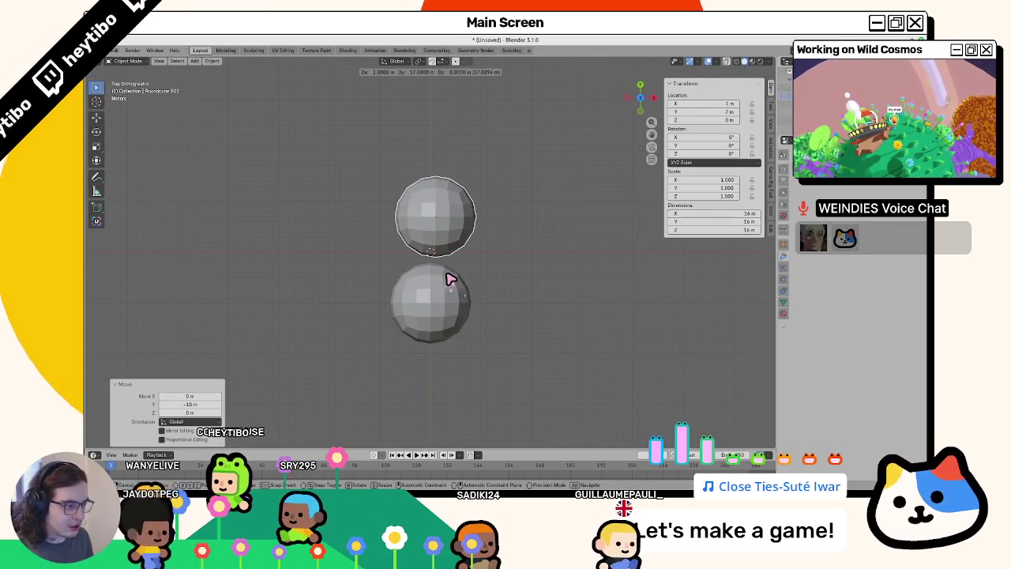
{"action": "left_click", "coordinate": [448, 280]}
{"action": "key", "text": "s"}
{"action": "left_click", "coordinate": [461, 294]}
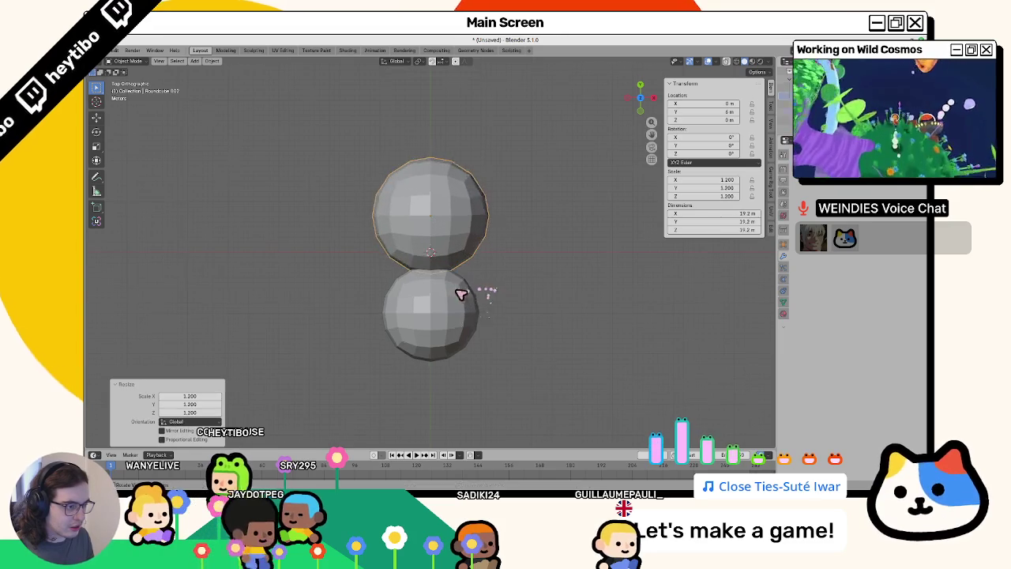
{"action": "middle_click_drag", "start_coordinate": [462, 294], "coordinate": [419, 284]}
{"action": "left_click", "coordinate": [426, 287], "text": "shift"}
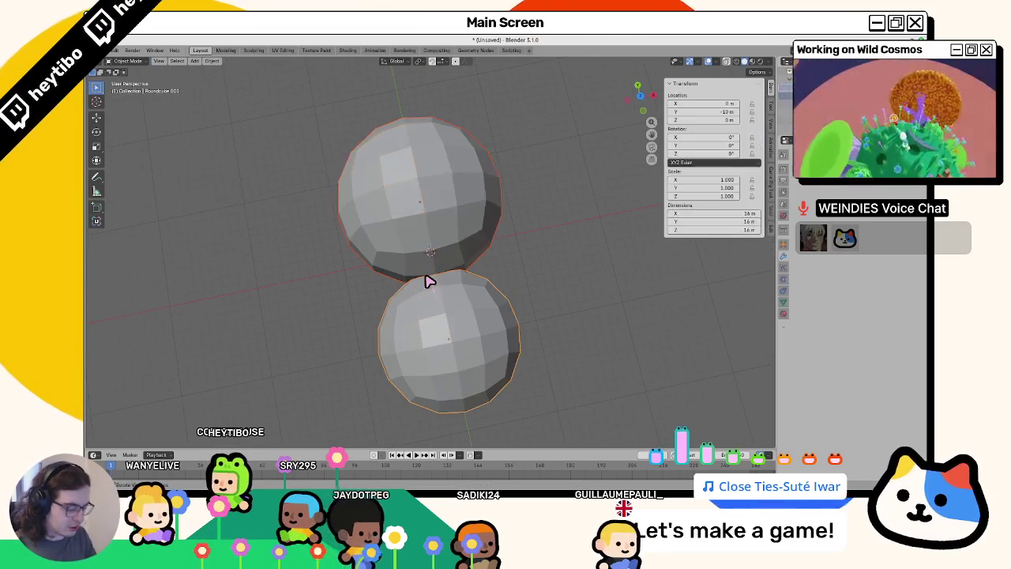
Edit both spheres together and delete the faces where they meet, seen from the top.
{"action": "key", "text": "Tab"}
{"action": "key", "text": "a"}
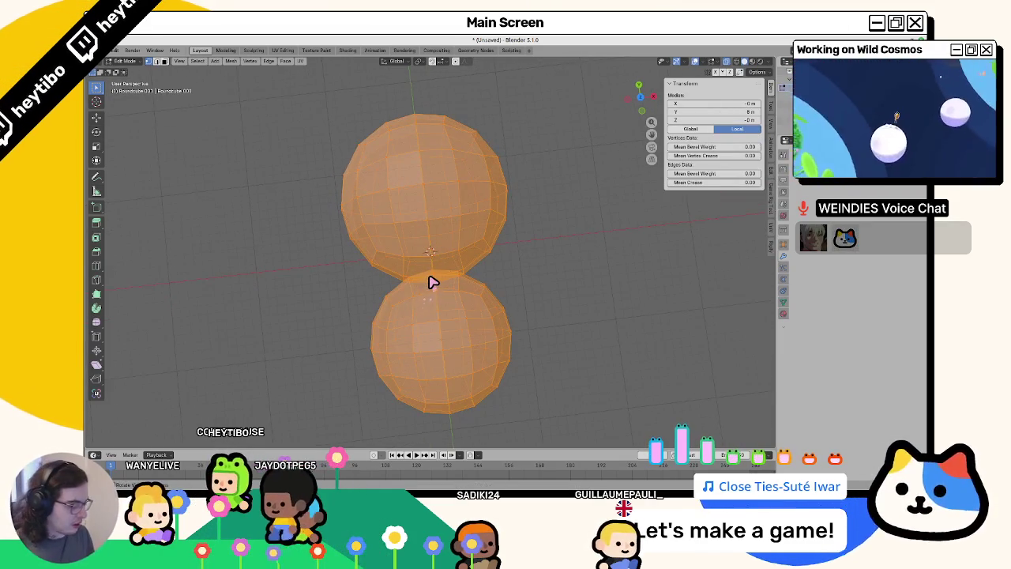
{"action": "key", "text": "KP_7"}
{"action": "scroll", "coordinate": [426, 285], "scroll_direction": "up", "scroll_amount": 4}
{"action": "left_click", "coordinate": [450, 329], "text": "alt"}
{"action": "key", "text": "x"}
{"action": "left_click", "coordinate": [442, 329]}
Delete the facing caps of the two spheres in see-through shading, leaving open rims.
{"action": "scroll", "coordinate": [399, 320], "scroll_direction": "down", "scroll_amount": 1}
{"action": "scroll", "coordinate": [399, 320], "scroll_direction": "down", "scroll_amount": 1}
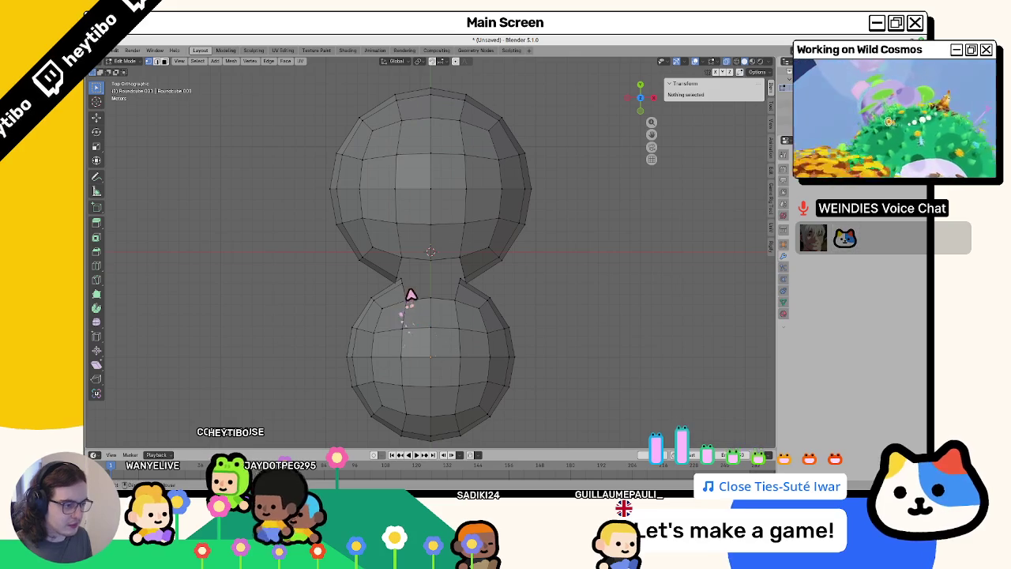
{"action": "left_click", "coordinate": [411, 291], "text": "alt"}
{"action": "key", "text": "x"}
{"action": "left_click", "coordinate": [401, 281]}
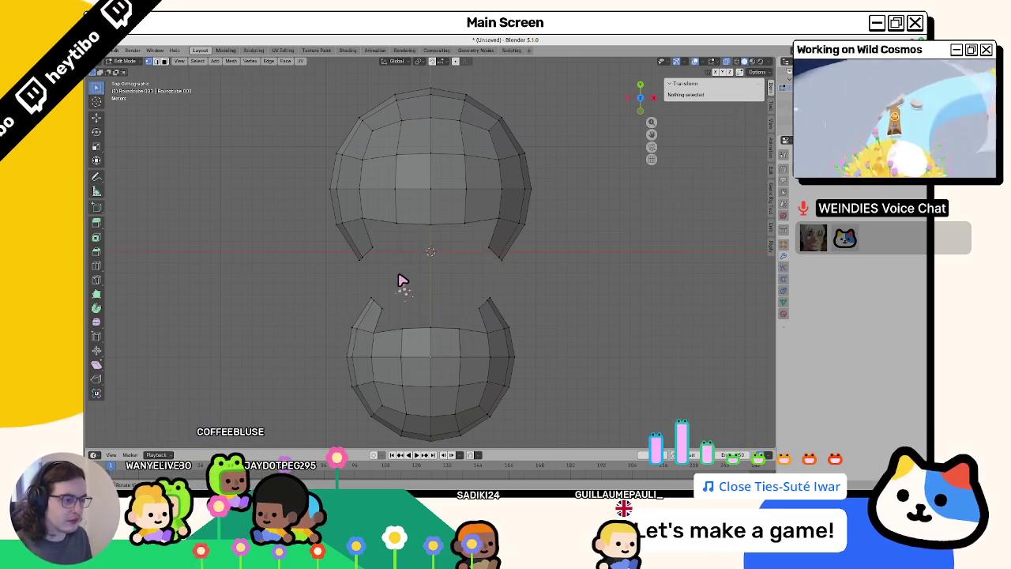
{"action": "key", "text": "ctrl+z"}
{"action": "key", "text": "ctrl+shift+z"}
{"action": "key", "text": "ctrl+z"}
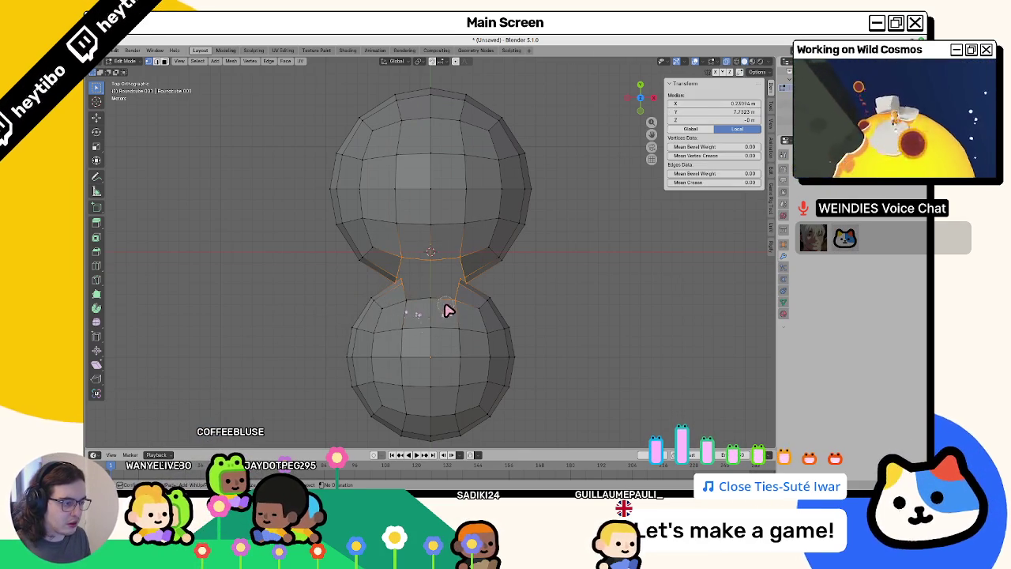
{"action": "key", "text": "alt+z"}
{"action": "key", "text": "alt+z"}
{"action": "key", "text": "x"}
{"action": "left_click", "coordinate": [406, 261]}
Bridge the two open edge loops and smooth the new middle band's vertices.
{"action": "left_click", "coordinate": [412, 273], "text": "alt"}
{"action": "key", "text": "F3"}
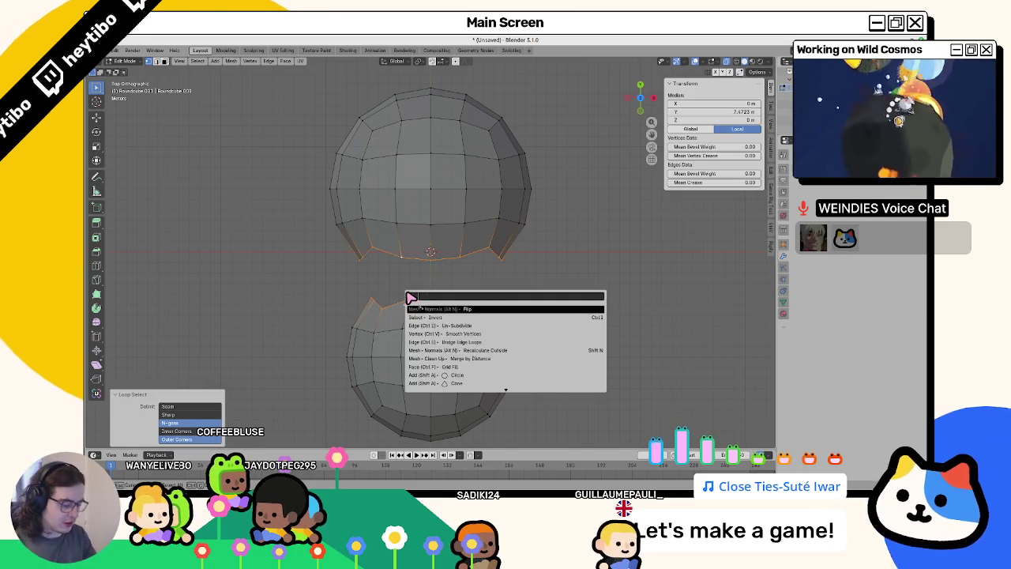
{"action": "type", "text": "bridge"}
{"action": "key", "text": "Return"}
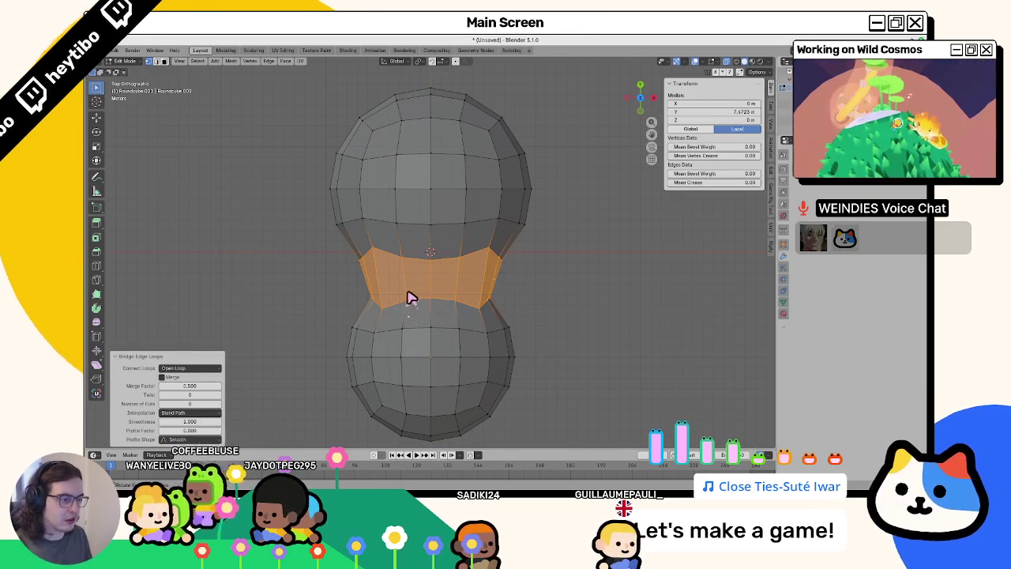
{"action": "key", "text": "ctrl+KP_Add"}
{"action": "key", "text": "ctrl+KP_Add"}
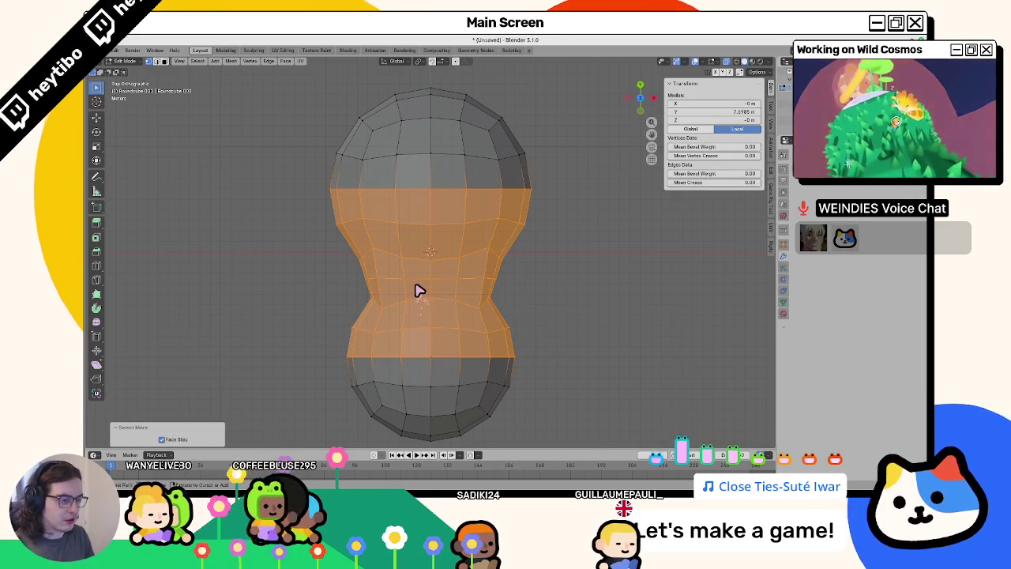
{"action": "key", "text": "ctrl+KP_Subtract"}
{"action": "key", "text": "F3"}
{"action": "key", "text": "Down"}
{"action": "key", "text": "Down"}
{"action": "key", "text": "Down"}
{"action": "key", "text": "Down"}
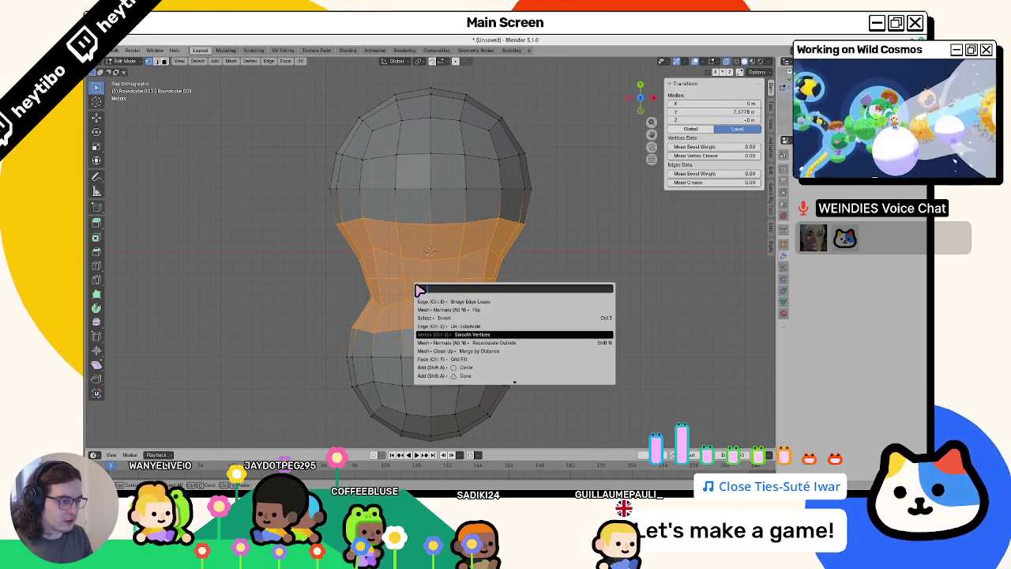
{"action": "key", "text": "Return"}
Fatten the middle band outward, scale it off the Z axis and stretch it along Y.
{"action": "key", "text": "alt+s"}
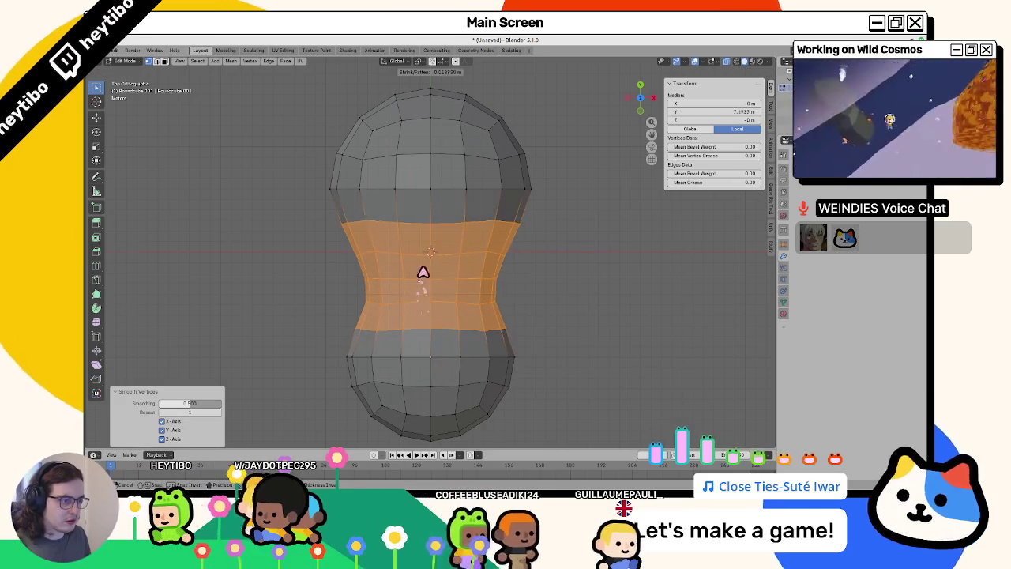
{"action": "left_click", "coordinate": [506, 261]}
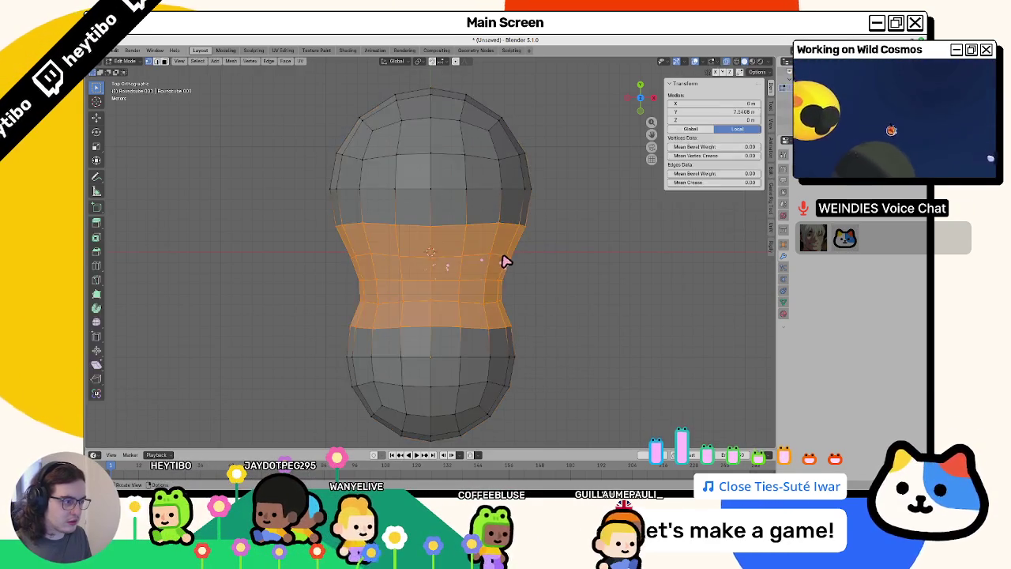
{"action": "key", "text": "s"}
{"action": "key", "text": "shift+z"}
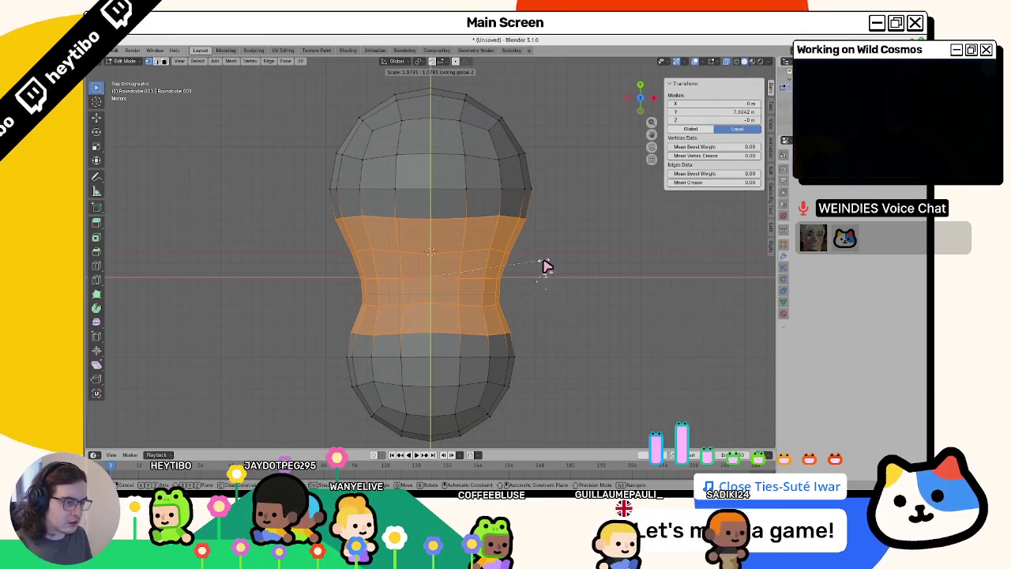
{"action": "left_click", "coordinate": [545, 267]}
{"action": "key", "text": "s"}
{"action": "key", "text": "y"}
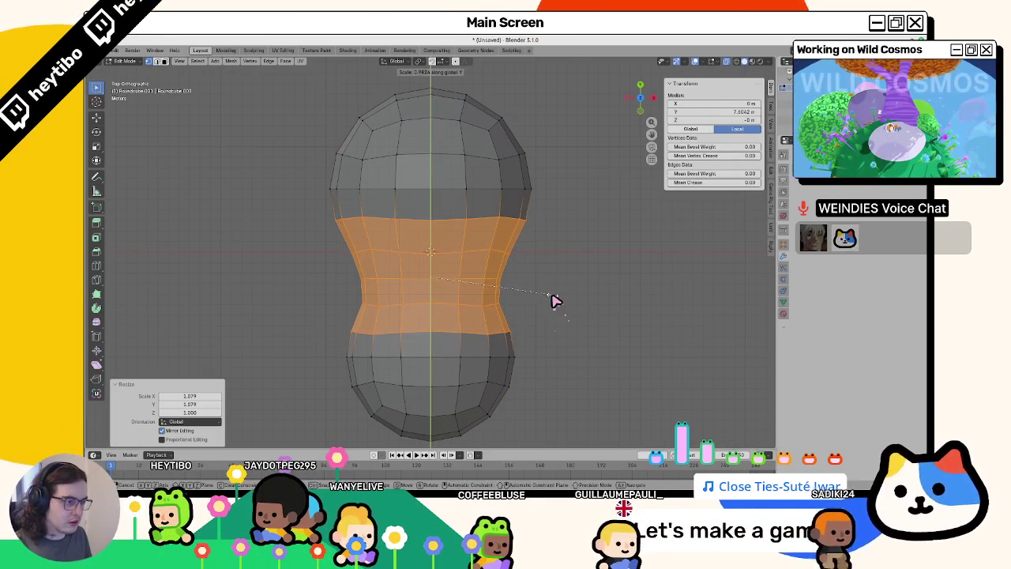
{"action": "left_click", "coordinate": [555, 300]}
{"action": "key", "text": "Tab"}
{"action": "key", "text": "ctrl+z"}
{"action": "key", "text": "ctrl+shift+z"}
{"action": "right_click", "coordinate": [557, 313]}
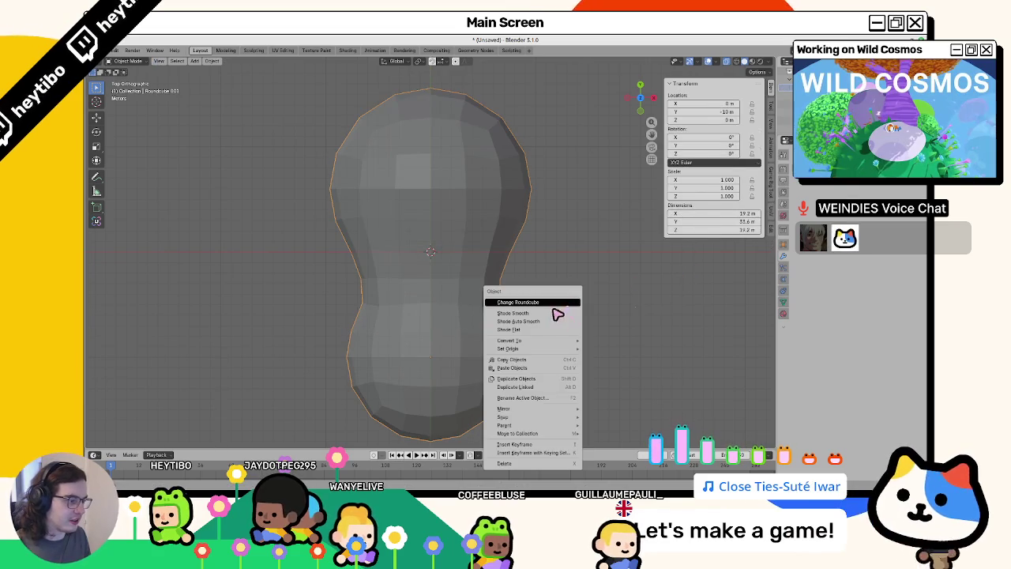
Shade the peanut mesh smooth and add a Subdivision Surface modifier at level 2.
{"action": "left_click", "coordinate": [556, 313]}
{"action": "middle_click_drag", "start_coordinate": [556, 293], "coordinate": [582, 293]}
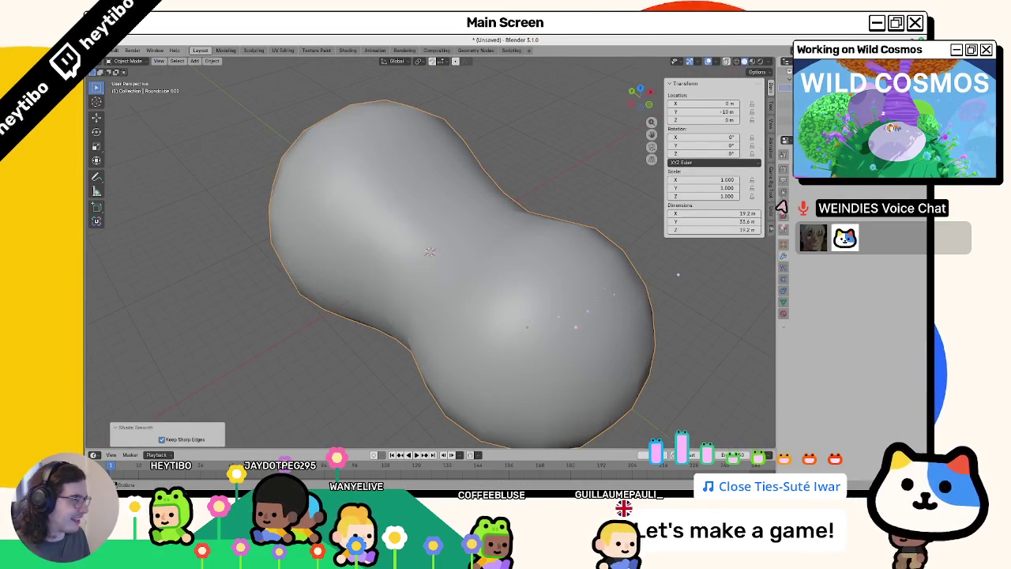
{"action": "left_click", "coordinate": [790, 158]}
{"action": "mouse_move", "coordinate": [802, 187]}
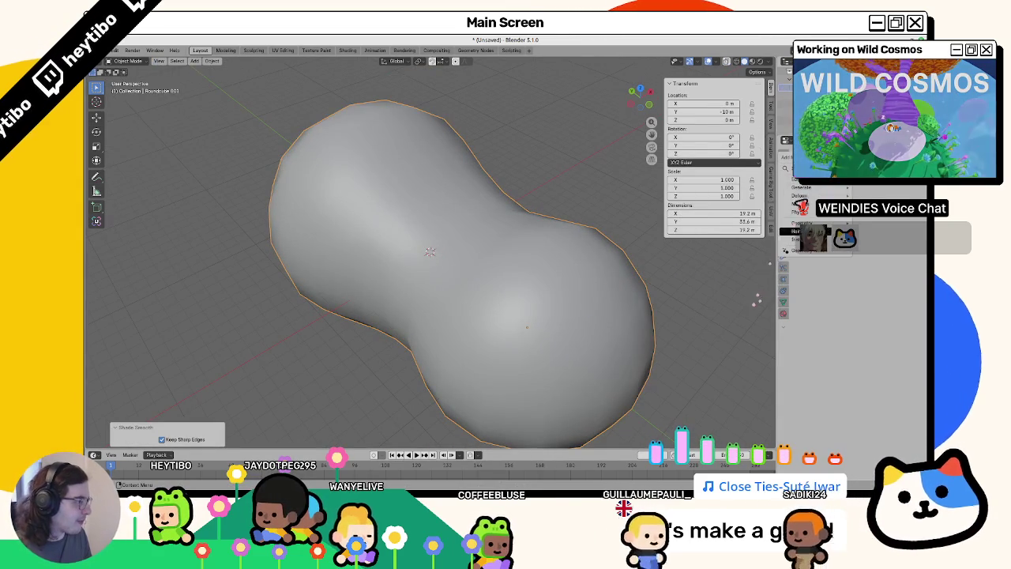
{"action": "left_click", "coordinate": [729, 319]}
{"action": "key", "text": "ctrl+2"}
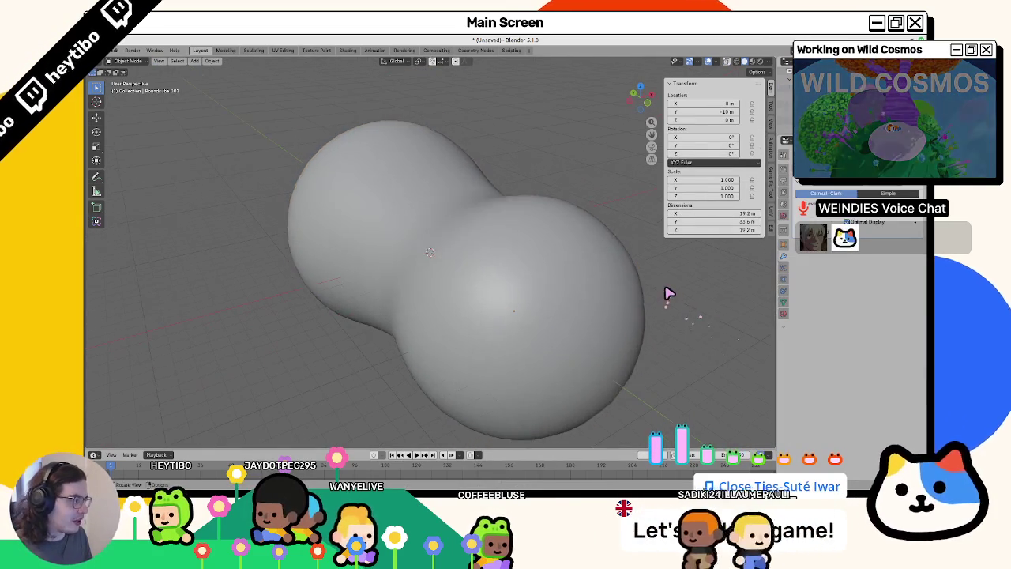
{"action": "scroll", "coordinate": [523, 305], "scroll_direction": "down", "scroll_amount": 3}
{"action": "mouse_move", "coordinate": [451, 286]}
{"action": "middle_mouse_down"}
{"action": "mouse_move", "coordinate": [427, 300]}
{"action": "mouse_move", "coordinate": [422, 318]}
{"action": "mouse_move", "coordinate": [376, 264]}
{"action": "mouse_move", "coordinate": [401, 293]}
{"action": "mouse_move", "coordinate": [396, 279]}
{"action": "middle_mouse_up"}
Reset the peanut mesh's scale and view it straight from the top.
{"action": "key", "text": "Tab"}
{"action": "key", "text": "Tab"}
{"action": "key", "text": "Tab"}
{"action": "key", "text": "Tab"}
{"action": "left_click", "coordinate": [399, 276]}
{"action": "key", "text": "alt+s"}
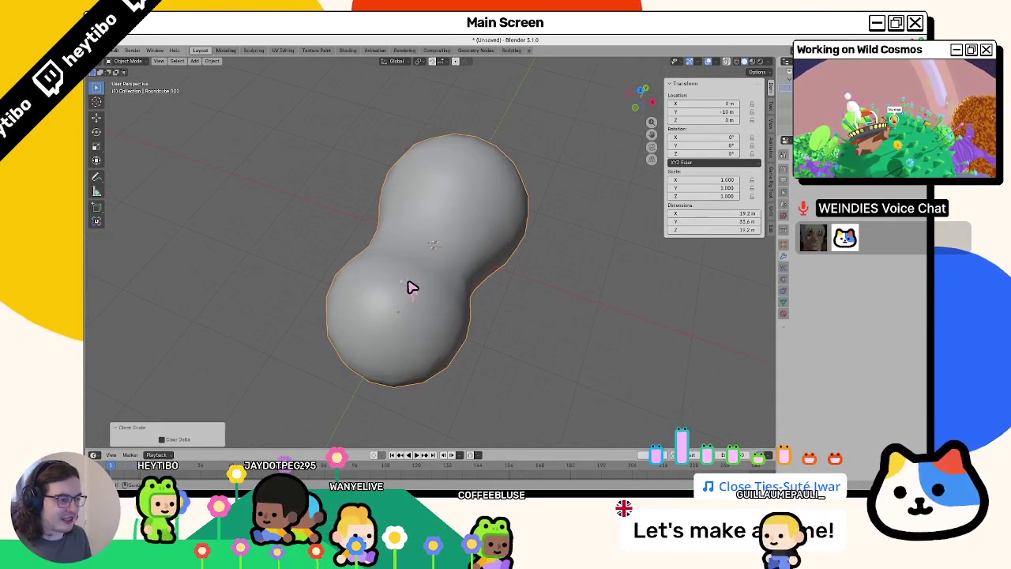
{"action": "key", "text": "KP_7"}
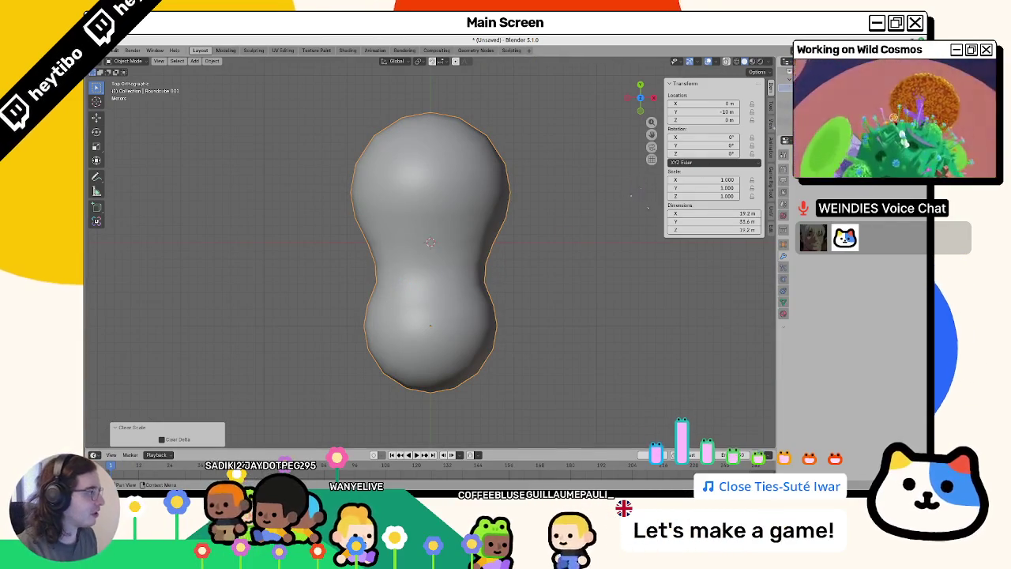
{"action": "left_click", "coordinate": [401, 276]}
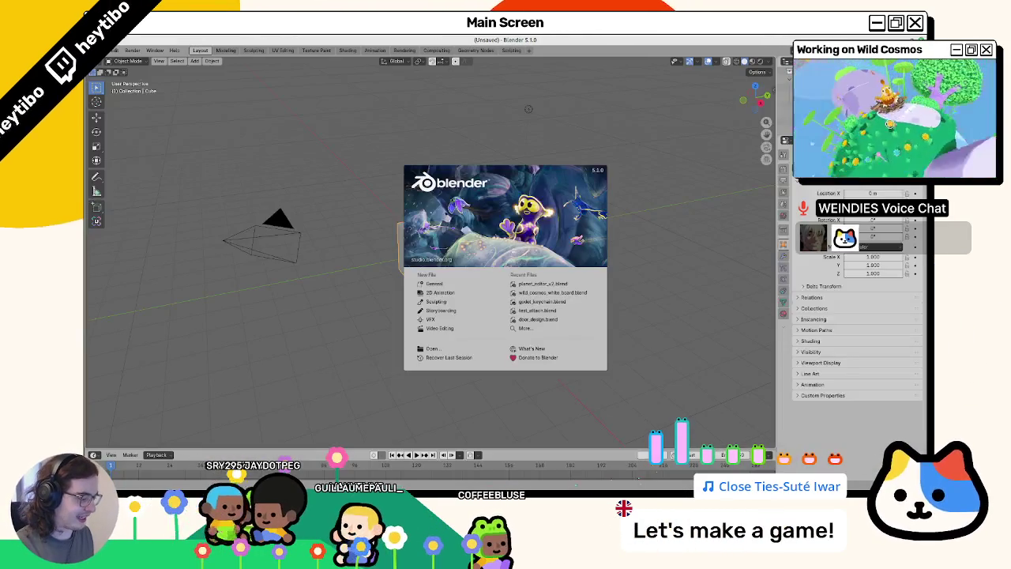
Recover the last session's peanut mesh, deselect it, and bring up the sector_2 folder window.
{"action": "left_click", "coordinate": [448, 357]}
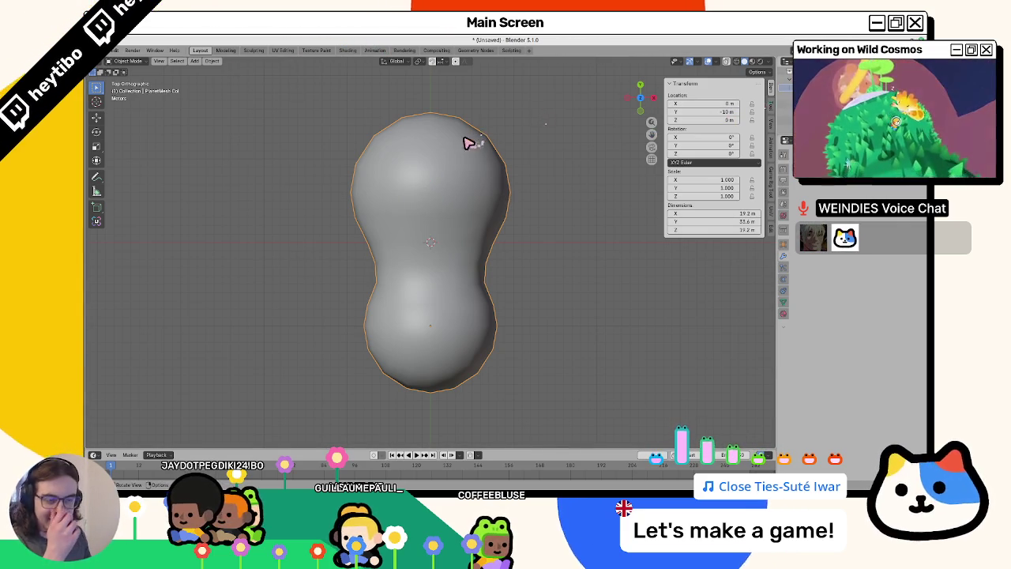
{"action": "left_click", "coordinate": [300, 185]}
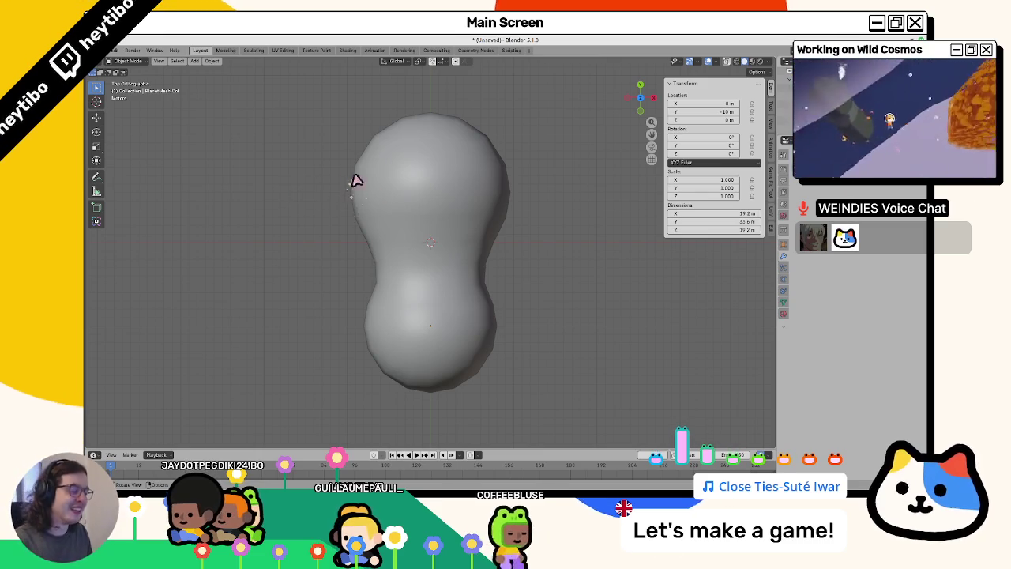
{"action": "key", "text": "alt+Tab"}
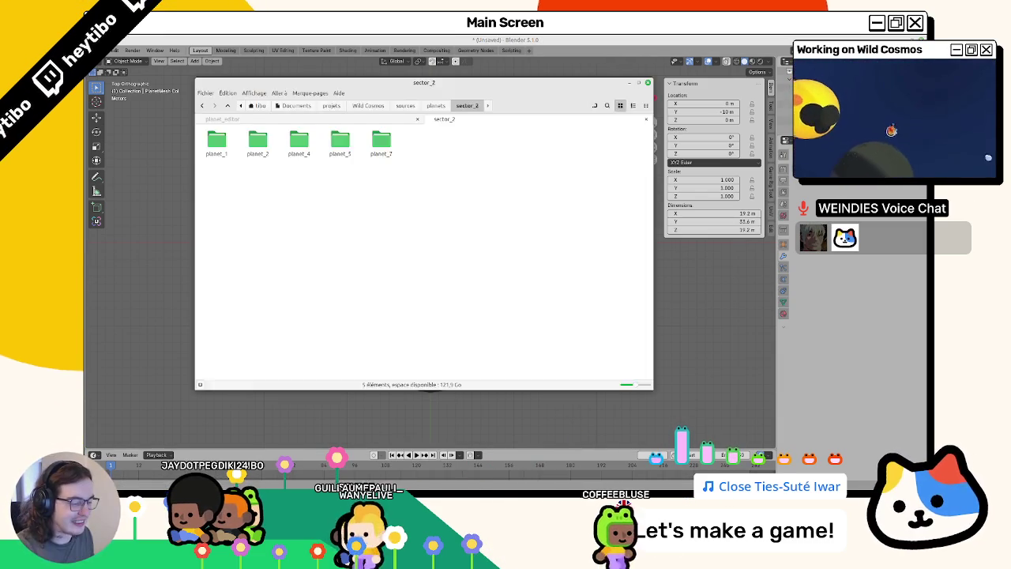
Bring Godot forward and open sector_2's planet_3 folder in the FileSystem dock.
{"action": "key", "text": "ctrl+w"}
{"action": "left_click", "coordinate": [592, 465]}
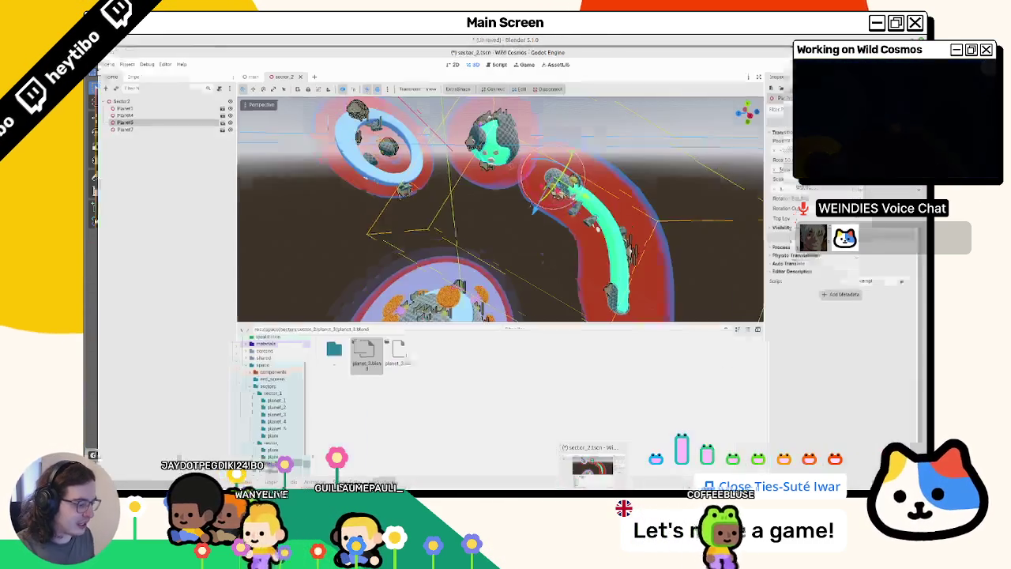
{"action": "double_click", "coordinate": [385, 354]}
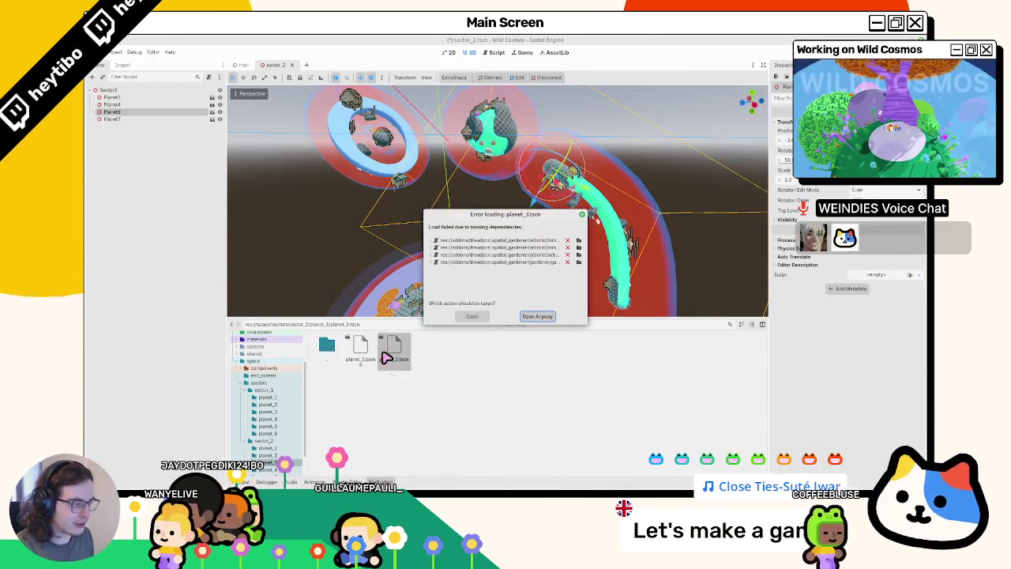
{"action": "key", "text": "Escape"}
{"action": "double_click", "coordinate": [327, 345]}
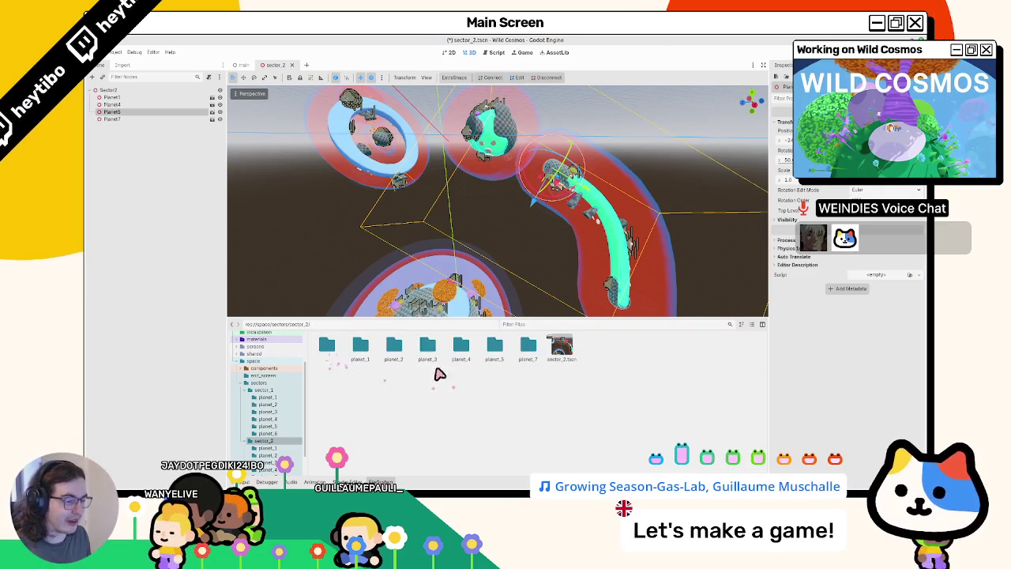
{"action": "double_click", "coordinate": [428, 357]}
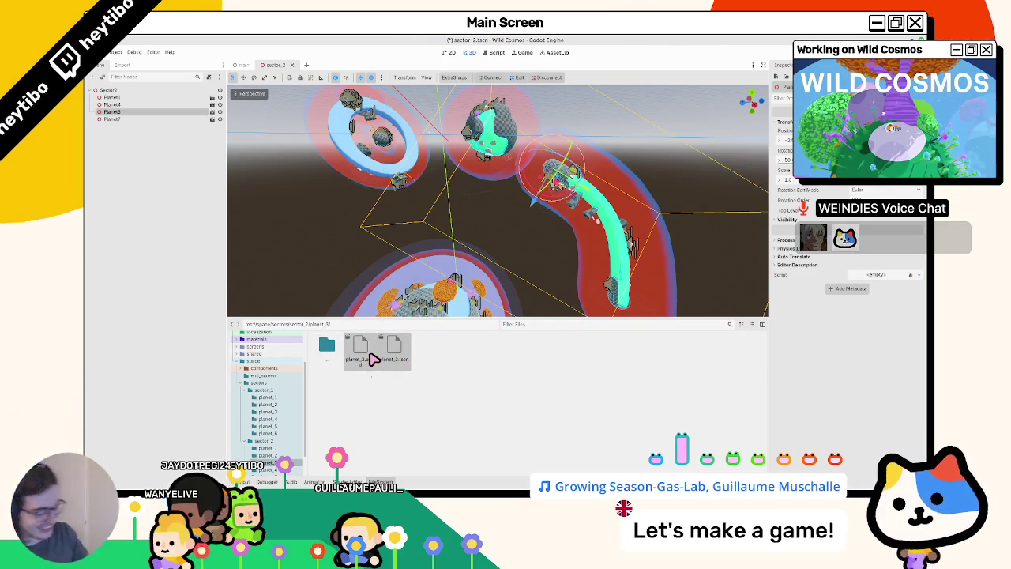
Delete the old planet_3 files and close the main scene tab.
{"action": "key", "text": "Delete"}
{"action": "key", "text": "Return"}
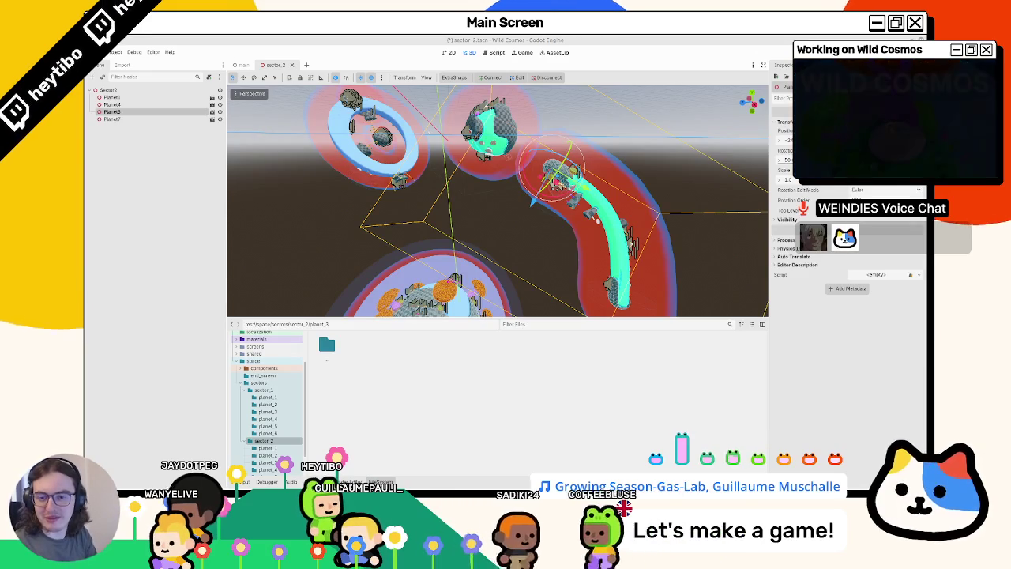
{"action": "key", "text": "ctrl+shift+w"}
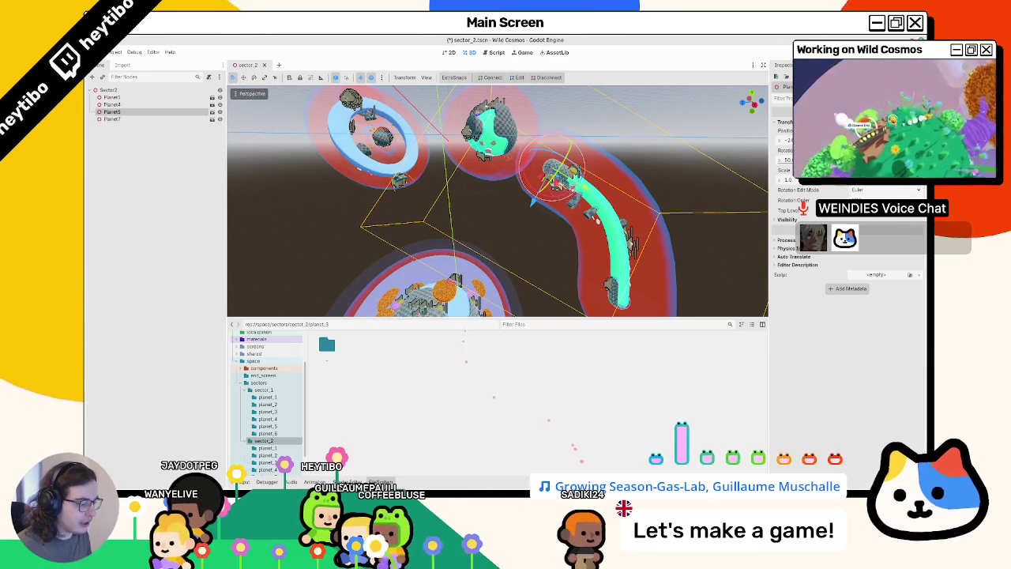
Glance at Blender, then return to Godot and orbit the sector_2 view to a new angle.
{"action": "key", "text": "alt+Tab"}
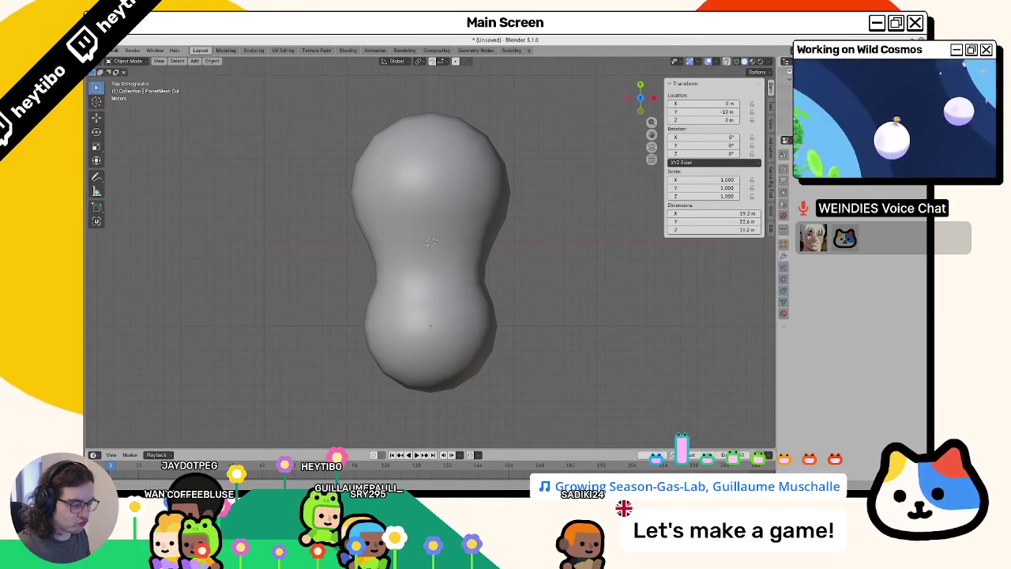
{"action": "key", "text": "alt+Tab"}
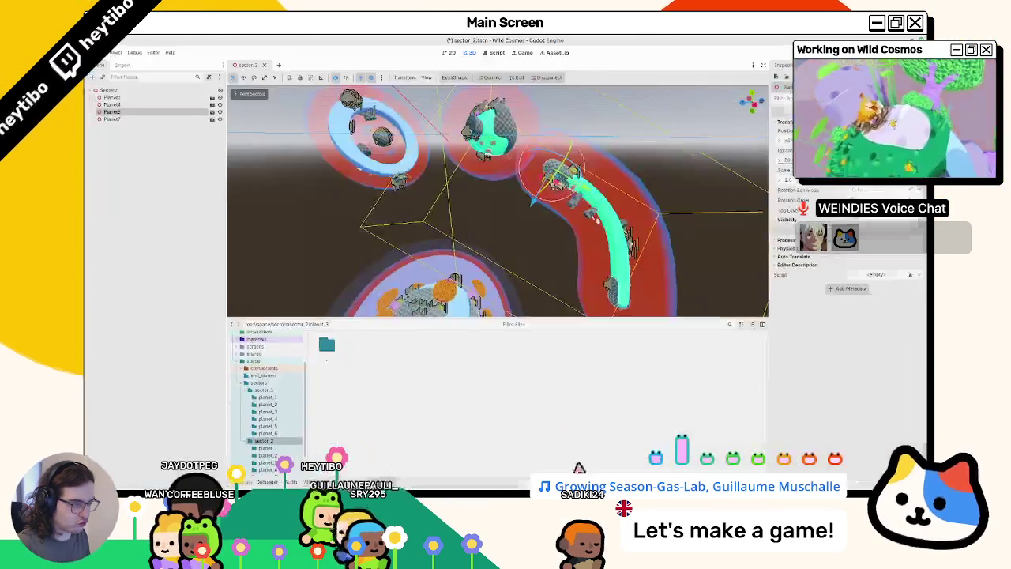
{"action": "middle_click_drag", "start_coordinate": [474, 268], "coordinate": [496, 284]}
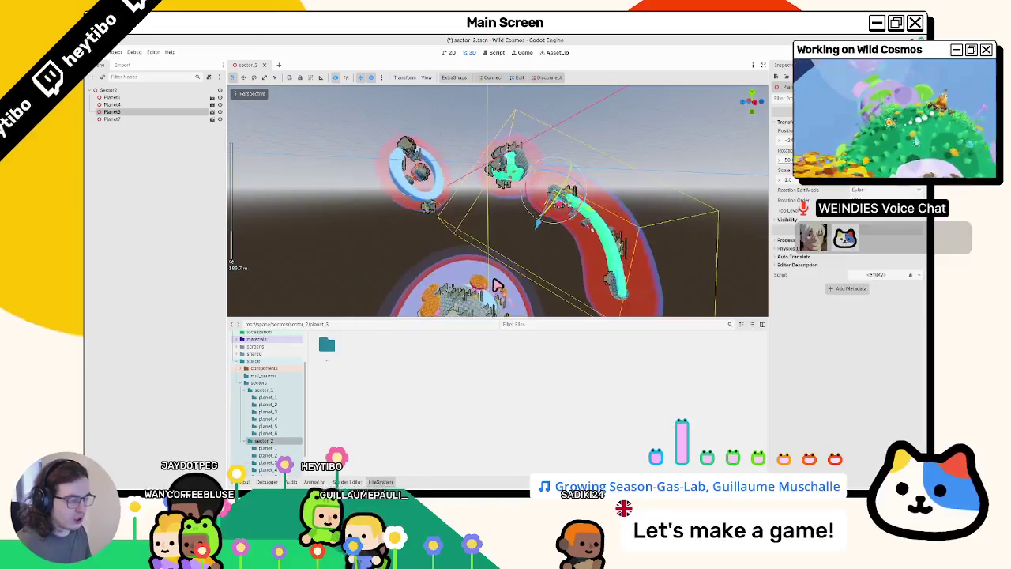
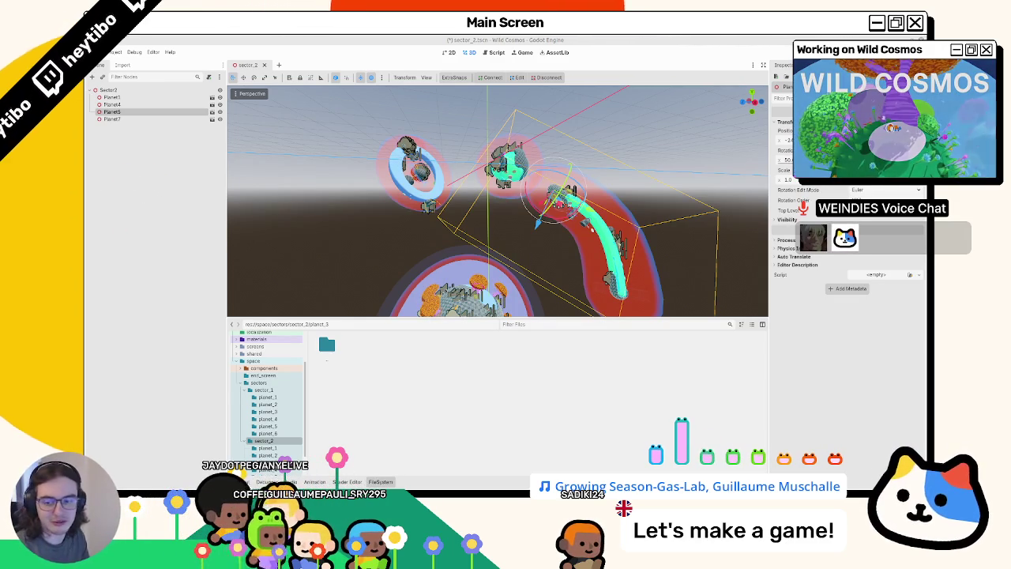
Orbit and zoom in on the sector_2 planet gravity zones in Godot.
{"action": "mouse_move", "coordinate": [468, 284]}
{"action": "middle_mouse_down"}
{"action": "mouse_move", "coordinate": [479, 203]}
{"action": "mouse_move", "coordinate": [581, 190]}
{"action": "middle_mouse_up"}
{"action": "scroll", "coordinate": [489, 210], "scroll_direction": "up", "scroll_amount": 3}
{"action": "scroll", "coordinate": [489, 210], "scroll_direction": "up", "scroll_amount": 3}
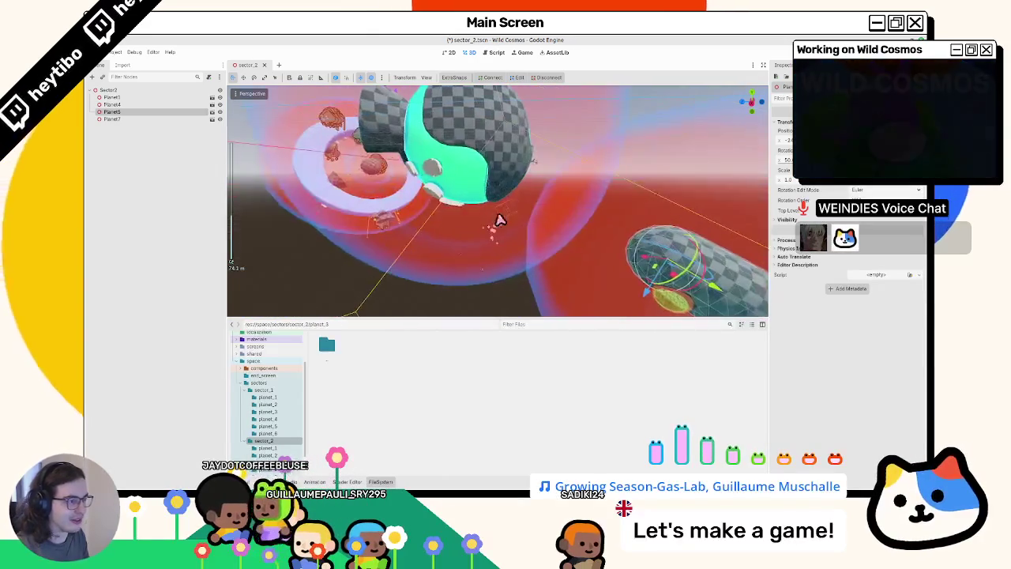
Bring the Blender wild_cosmos_white_board level map to the front.
{"action": "key", "text": "alt+Tab"}
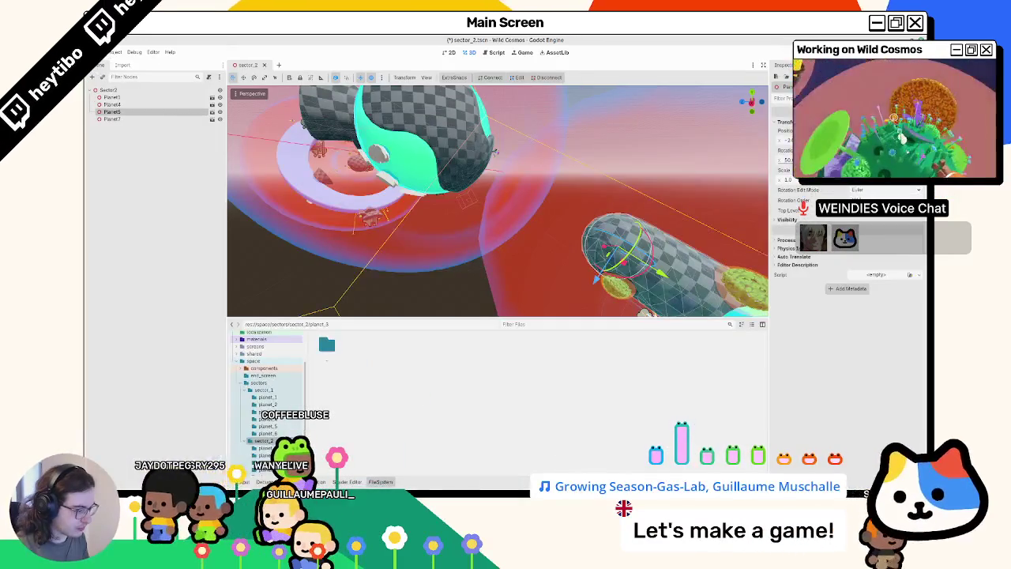
{"action": "key", "text": "alt+Tab"}
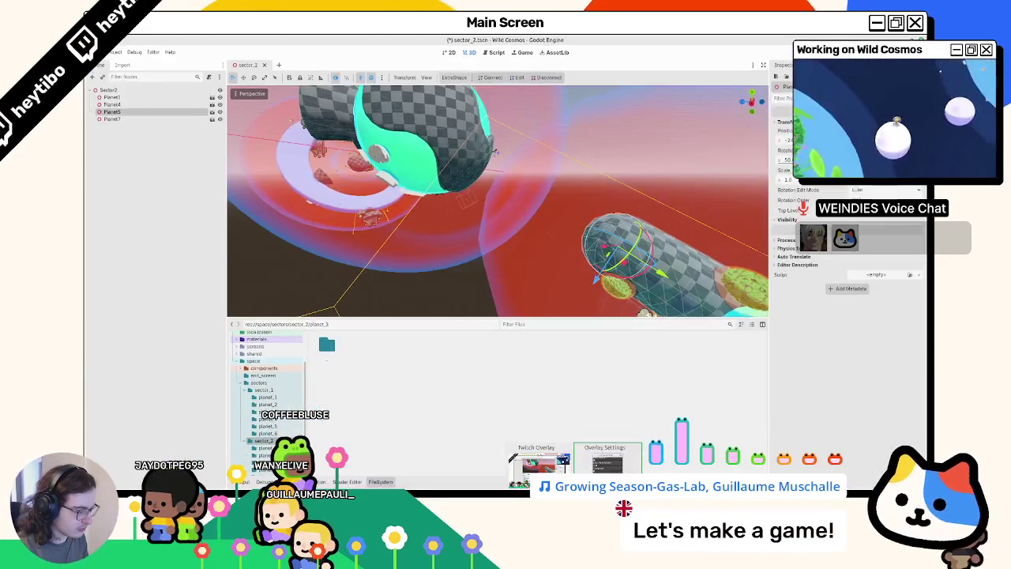
{"action": "key", "text": "alt+Tab"}
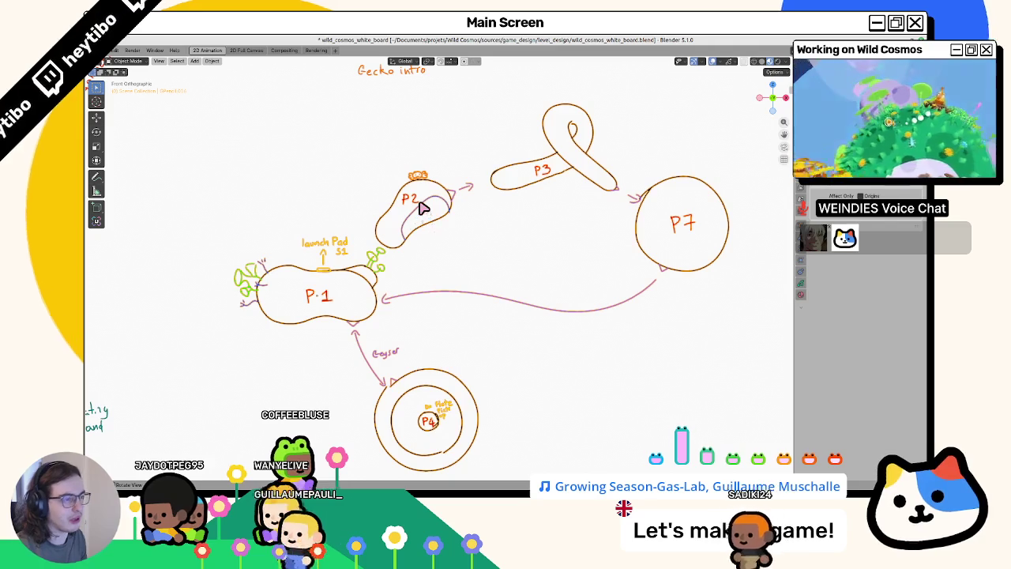
Draw a small tube-like launcher stroke at P2's tip, then pan to the Gecko intro sketch.
{"action": "key", "text": "ctrl+Tab"}
{"action": "left_click_drag", "start_coordinate": [409, 173], "coordinate": [425, 175]}
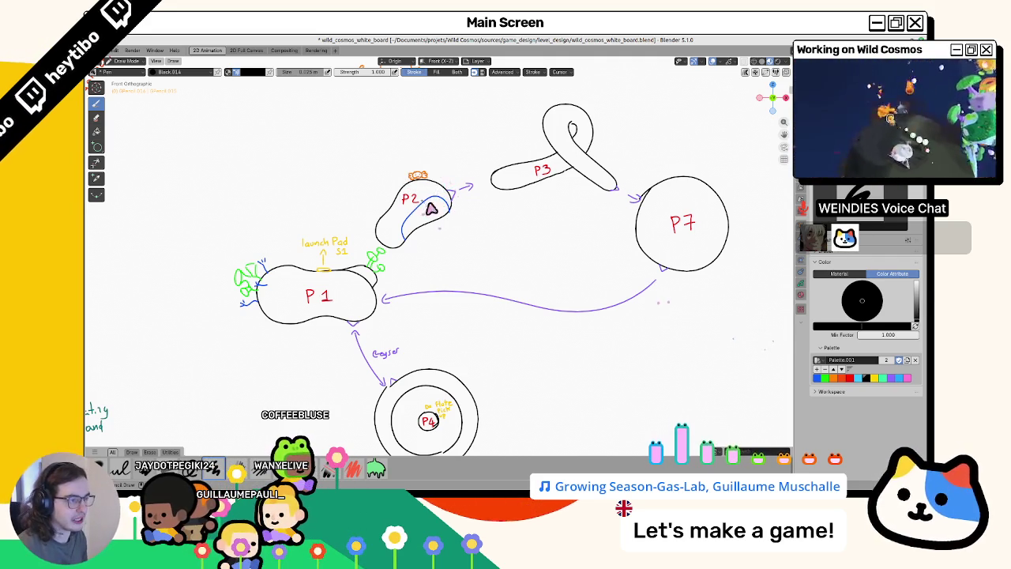
{"action": "mouse_move", "coordinate": [484, 250]}
{"action": "middle_mouse_down", "text": "shift"}
{"action": "mouse_move", "coordinate": [455, 272]}
{"action": "mouse_move", "coordinate": [433, 410]}
{"action": "mouse_move", "coordinate": [445, 316]}
{"action": "middle_mouse_up", "text": "shift"}
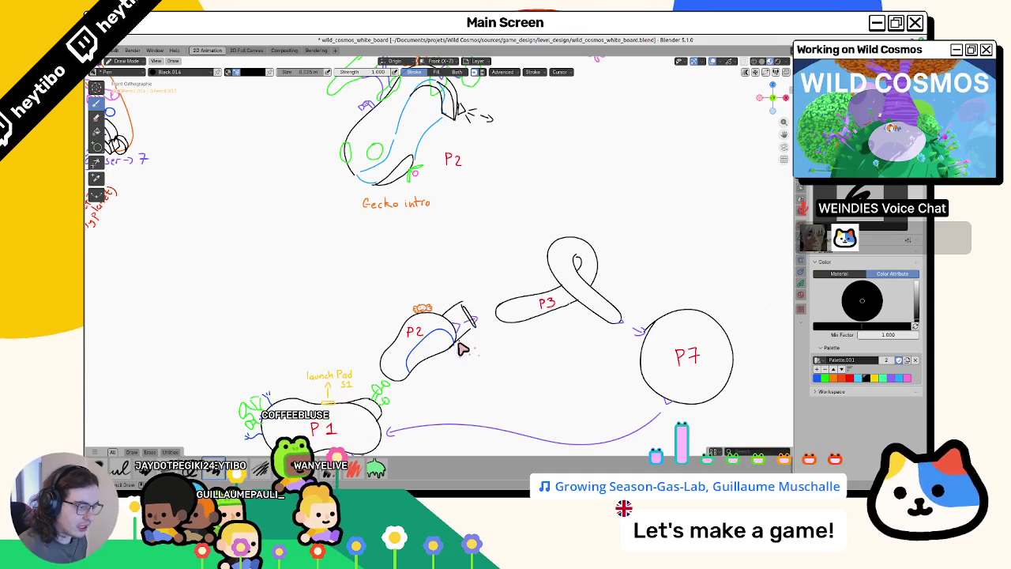
{"action": "key", "text": "Tab"}
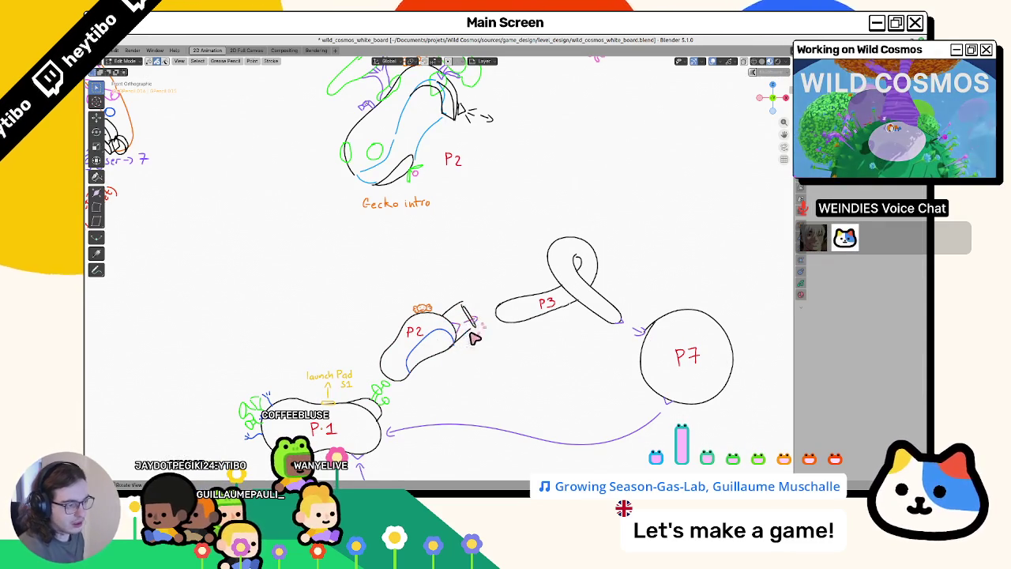
Delete the stray stroke points at the tip of P2's tube.
{"action": "key", "text": "x"}
{"action": "left_click", "coordinate": [472, 337]}
{"action": "key", "text": "Tab"}
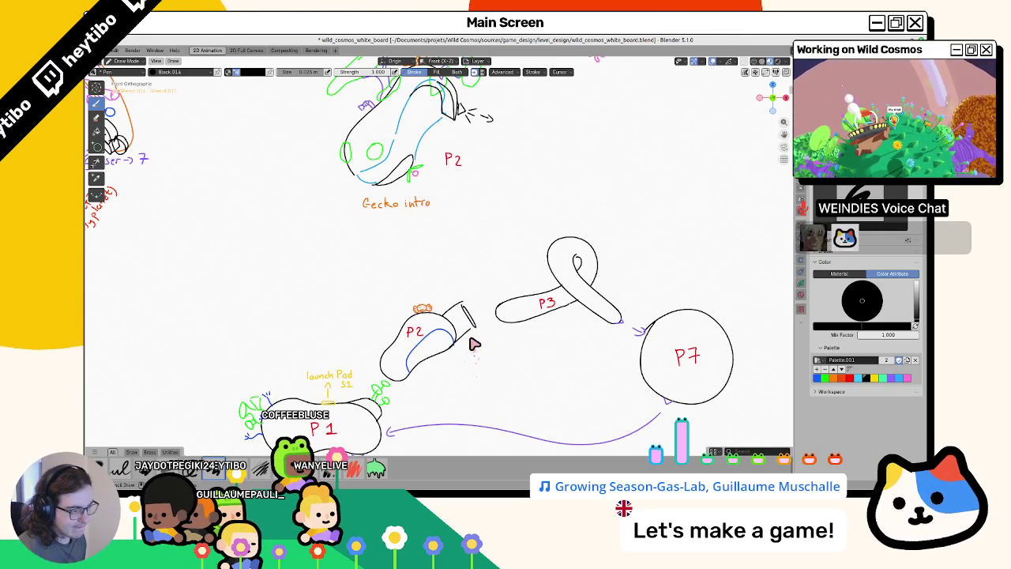
Draw green marks along the tube, undo the extra circle, and reset the colour to black.
{"action": "left_click", "coordinate": [825, 378]}
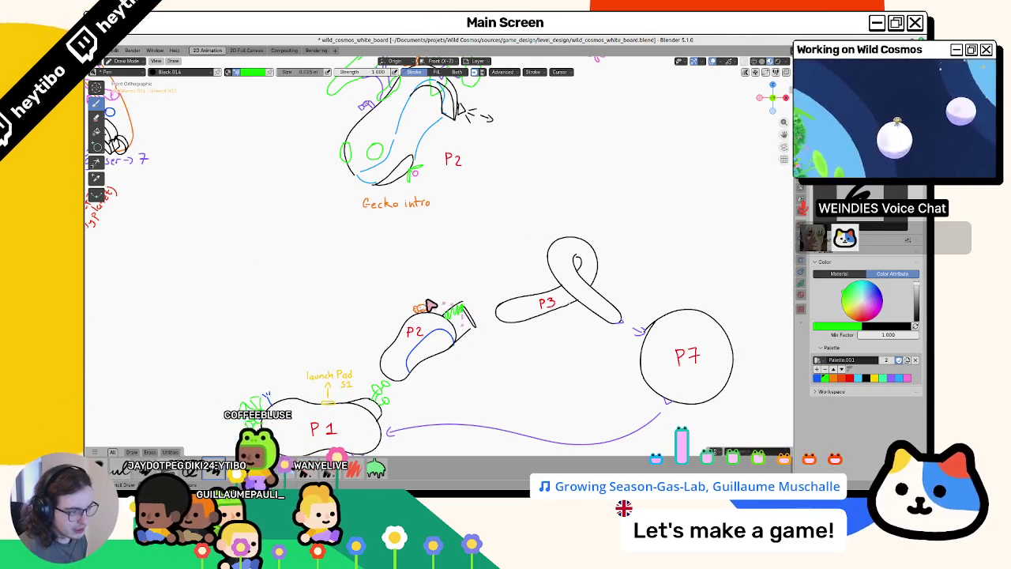
{"action": "left_click_drag", "start_coordinate": [427, 305], "coordinate": [425, 303]}
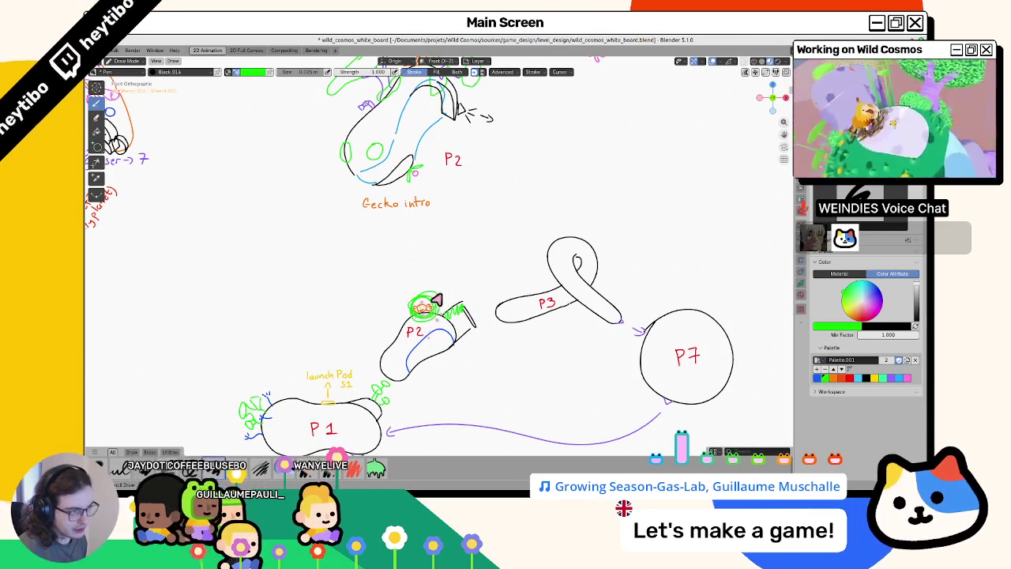
{"action": "key", "text": "ctrl+z"}
{"action": "middle_click_drag", "start_coordinate": [421, 316], "coordinate": [480, 271], "text": "shift"}
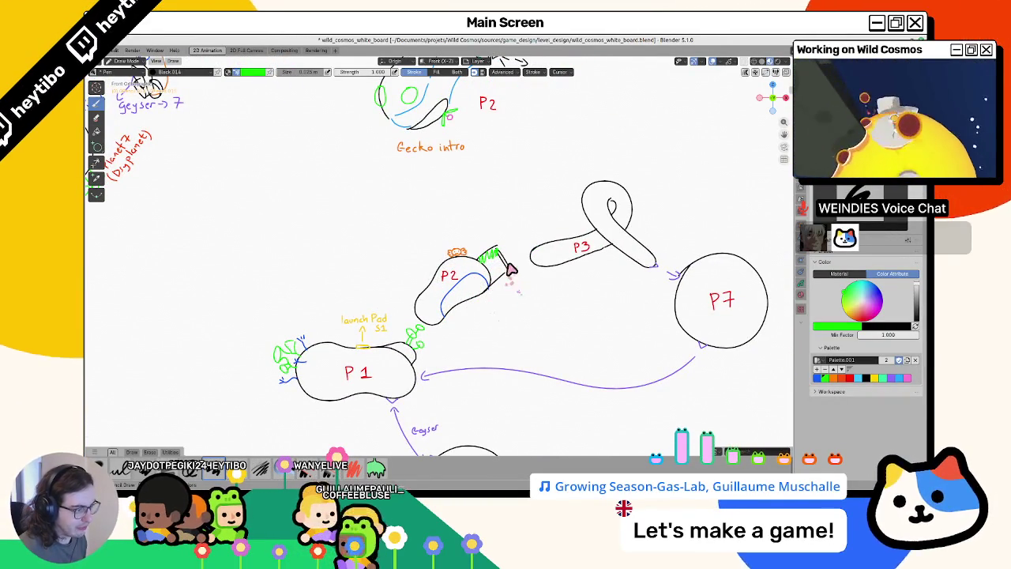
{"action": "key", "text": "e"}
{"action": "left_click", "coordinate": [517, 274]}
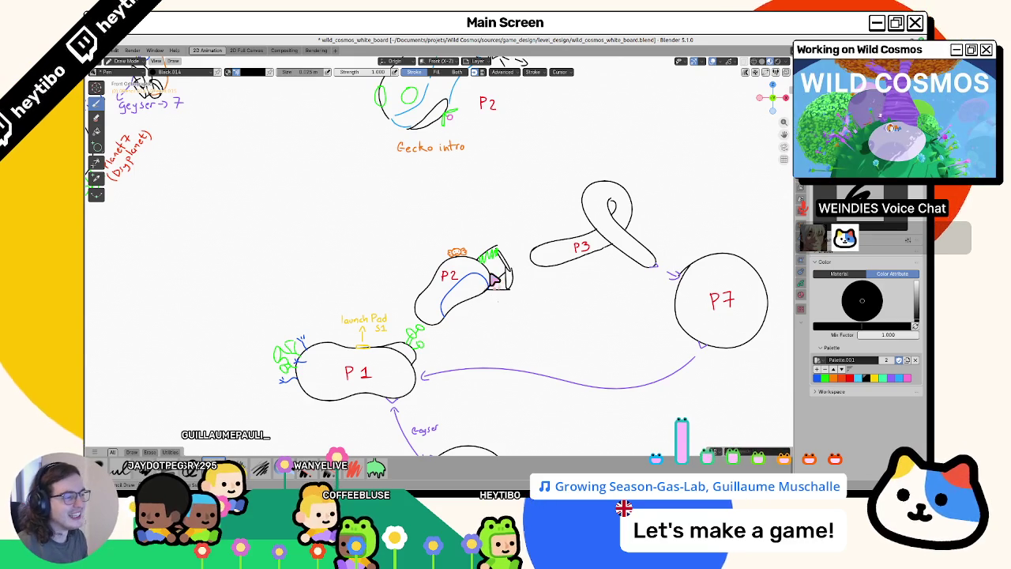
Frame the P2/P3 area and snap back to the flat front view.
{"action": "scroll", "coordinate": [474, 261], "scroll_direction": "down", "scroll_amount": 5}
{"action": "scroll", "coordinate": [410, 237], "scroll_direction": "up", "scroll_amount": 2}
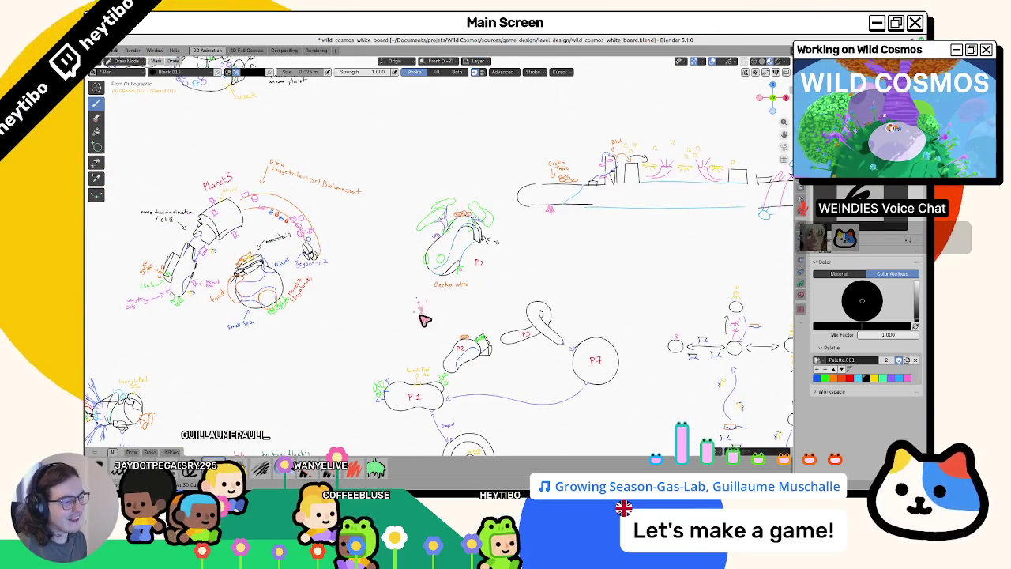
{"action": "middle_click_drag", "start_coordinate": [424, 319], "coordinate": [416, 240], "text": "shift"}
{"action": "scroll", "coordinate": [414, 247], "scroll_direction": "up", "scroll_amount": 5}
{"action": "scroll", "coordinate": [434, 260], "scroll_direction": "down", "scroll_amount": 1}
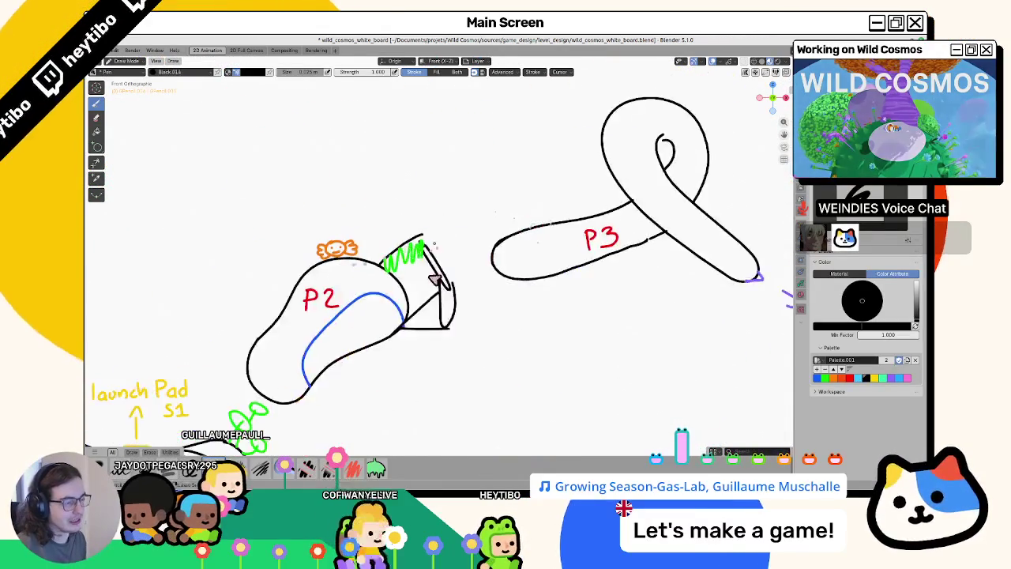
{"action": "scroll", "coordinate": [446, 268], "scroll_direction": "down", "scroll_amount": 1}
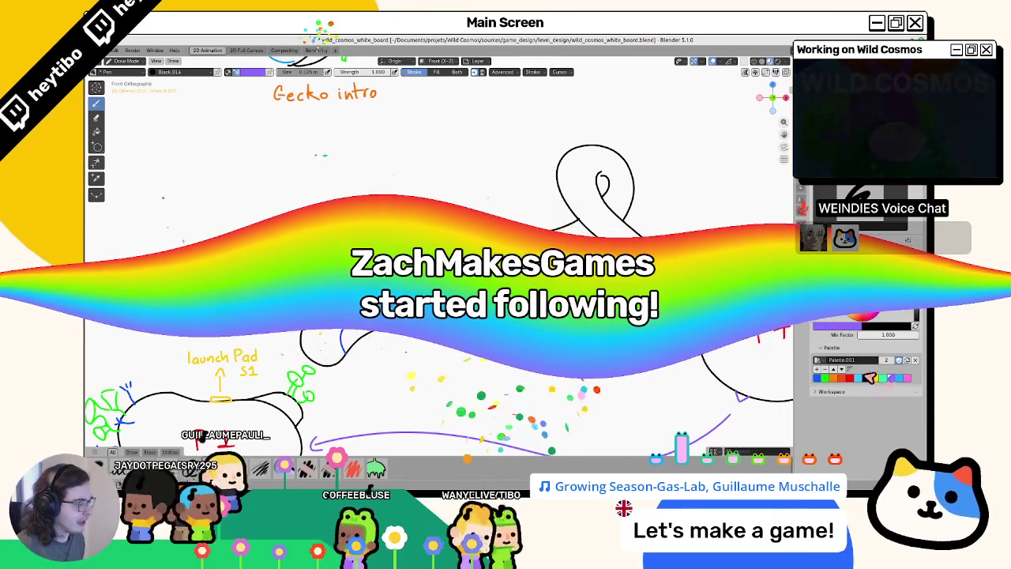
{"action": "middle_click_drag", "start_coordinate": [442, 316], "coordinate": [458, 311]}
{"action": "key", "text": "KP_1"}
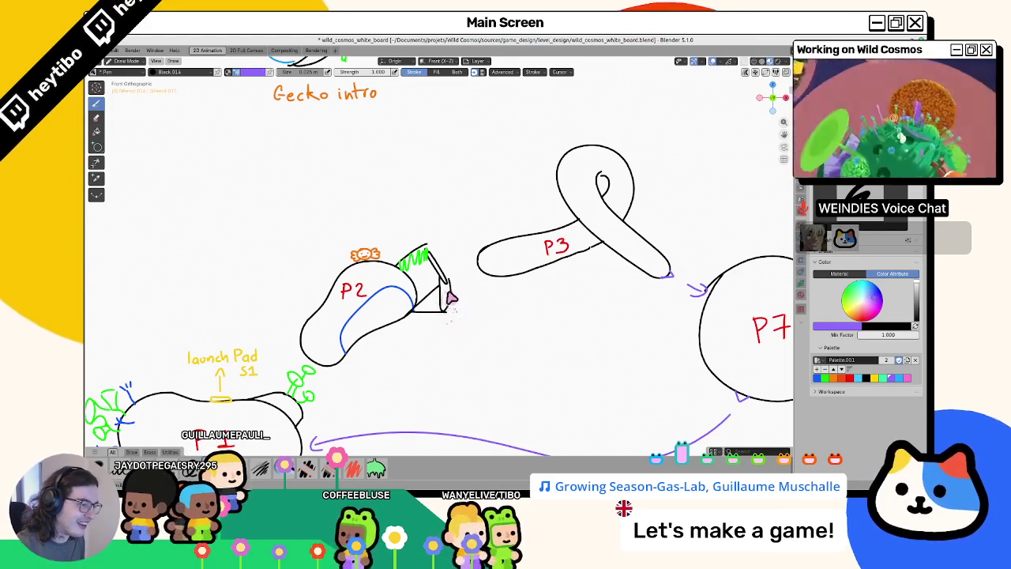
Remove the diagonal stroke across the open end of P2's tube in Edit Mode.
{"action": "key", "text": "ctrl+Tab"}
{"action": "left_click", "coordinate": [445, 294]}
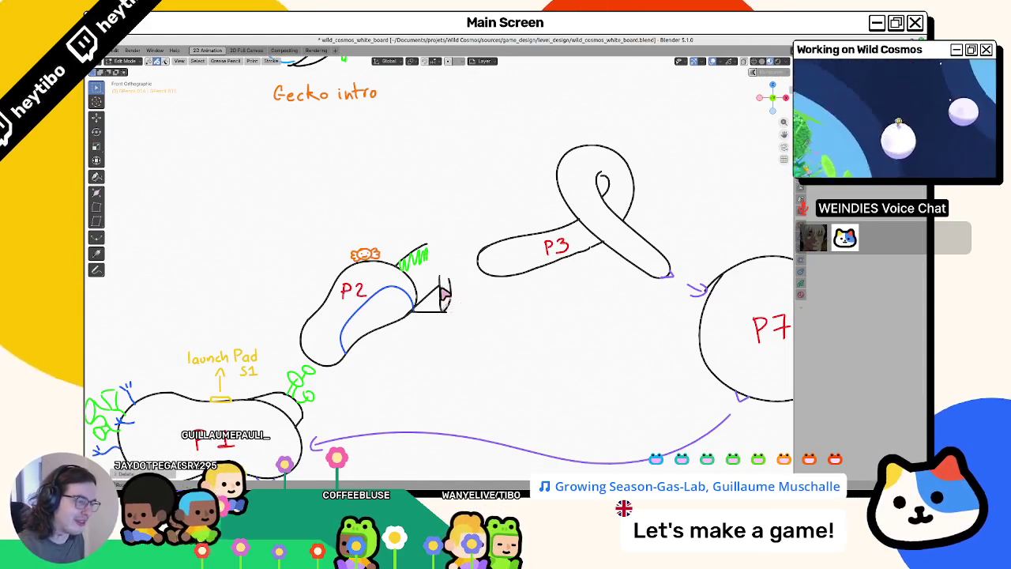
{"action": "key", "text": "ctrl+Tab"}
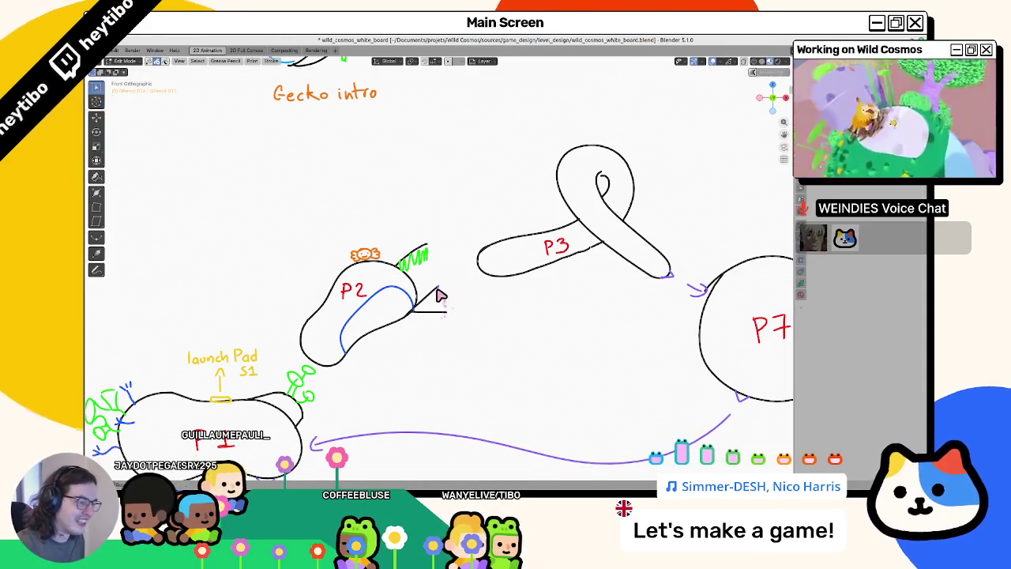
{"action": "key", "text": "Tab"}
{"action": "key", "text": "Tab"}
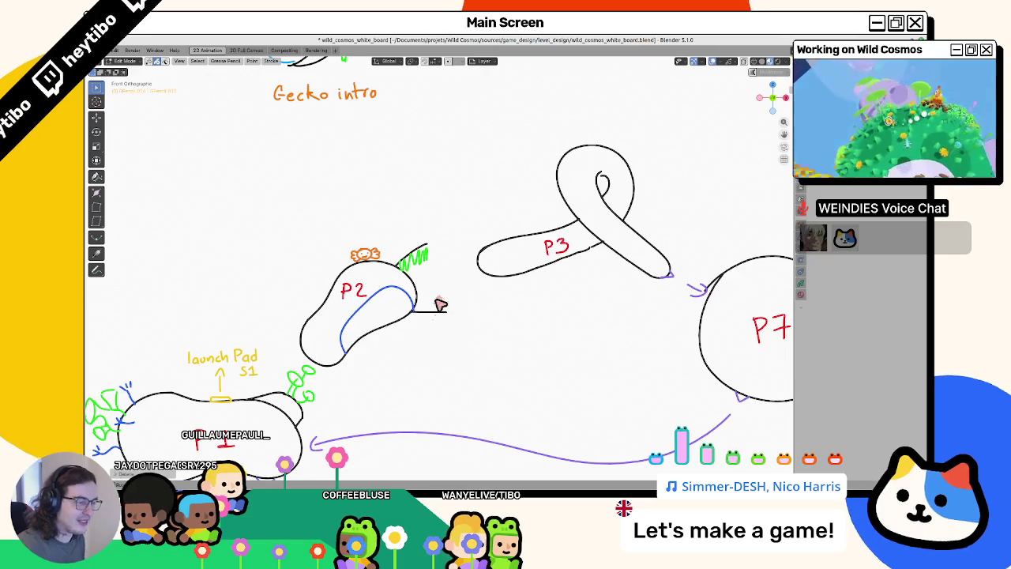
{"action": "key", "text": "ctrl+z"}
Draw a yellow ring at the tube's mouth and delete the stray purple mark.
{"action": "left_click", "coordinate": [437, 282]}
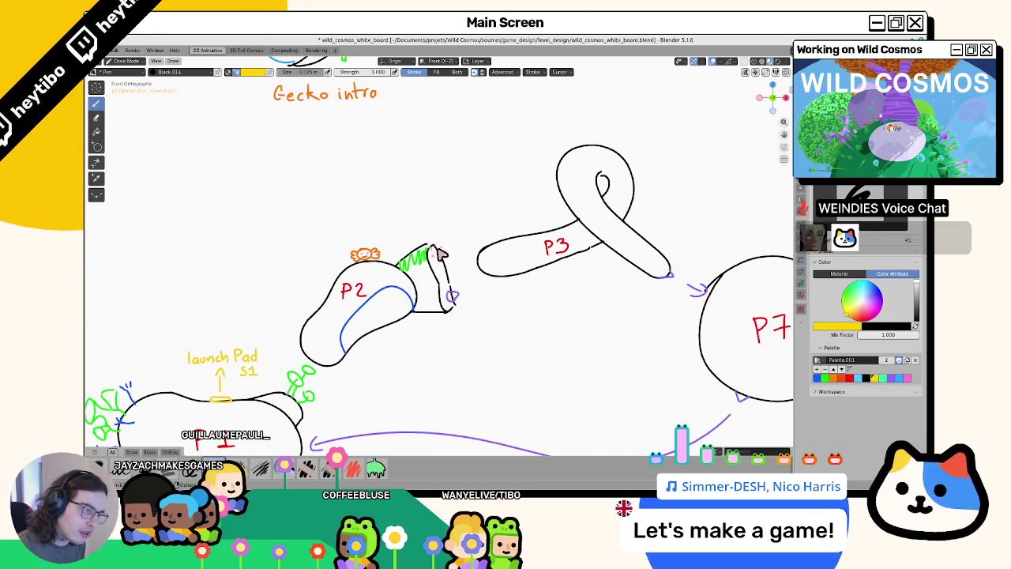
{"action": "left_click_drag", "start_coordinate": [439, 251], "coordinate": [450, 265]}
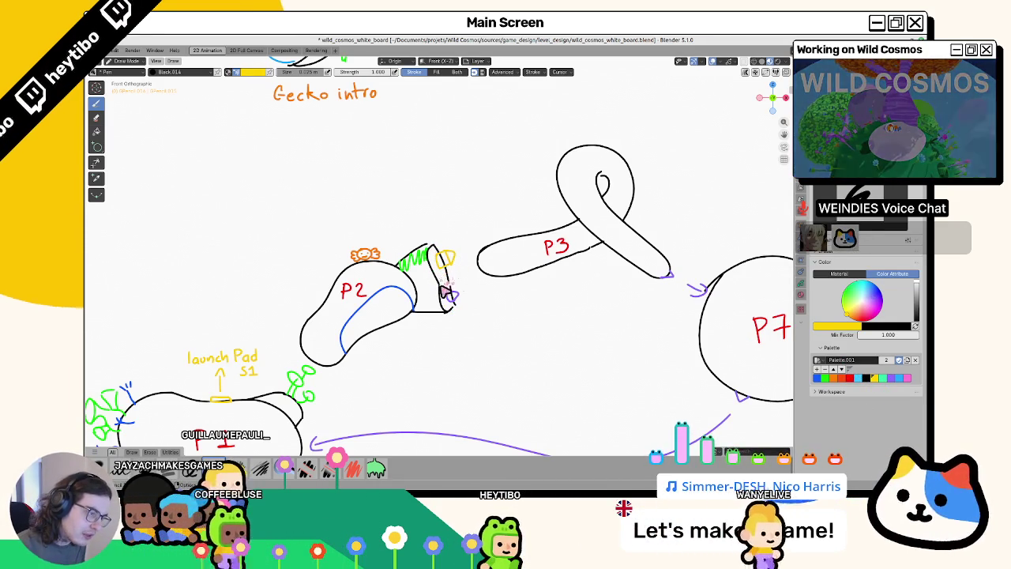
{"action": "key", "text": "Tab"}
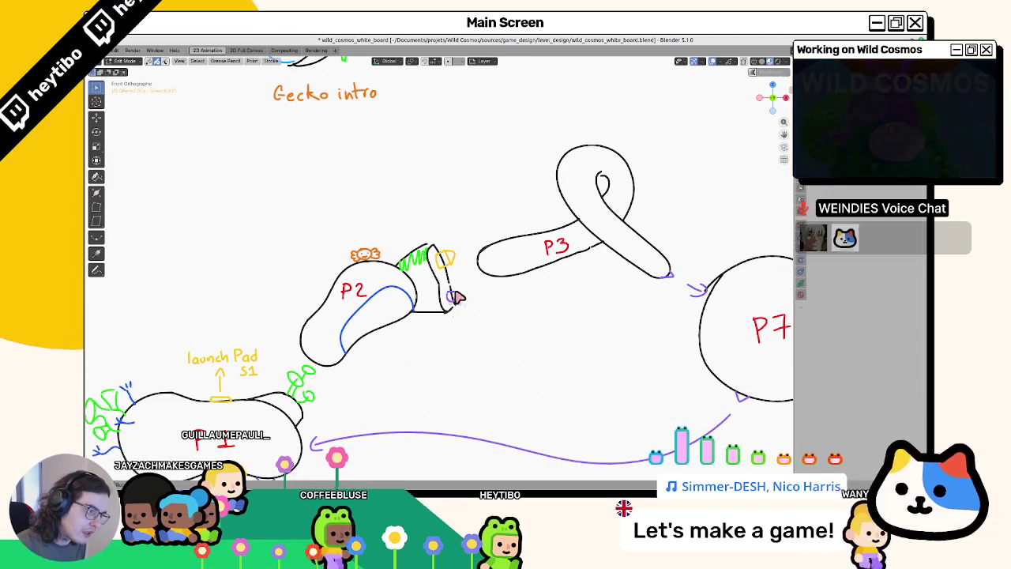
{"action": "key", "text": "x"}
{"action": "left_click", "coordinate": [454, 298]}
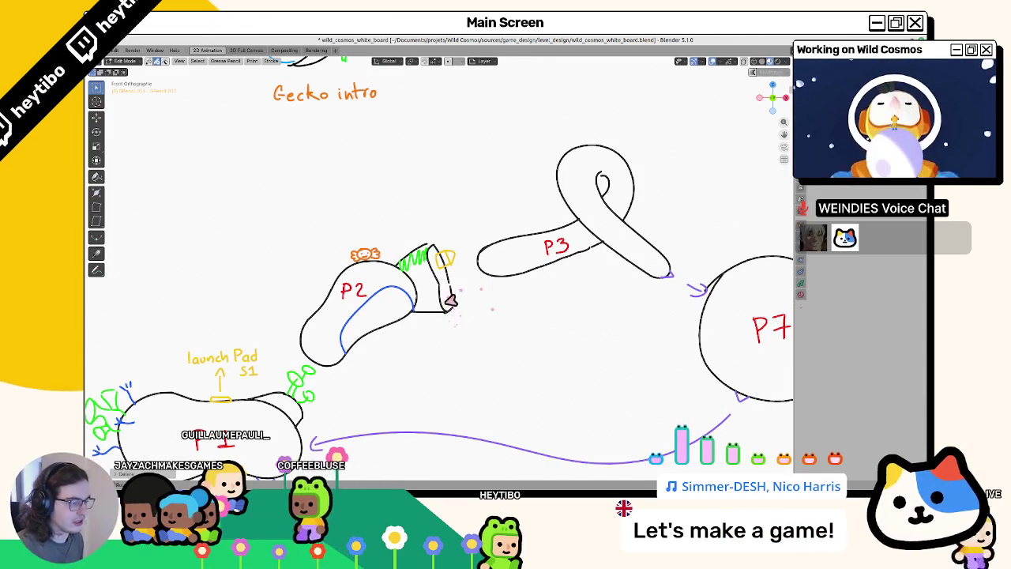
Draw a purple arrow from P2 toward P3 and save the whiteboard.
{"action": "key", "text": "Tab"}
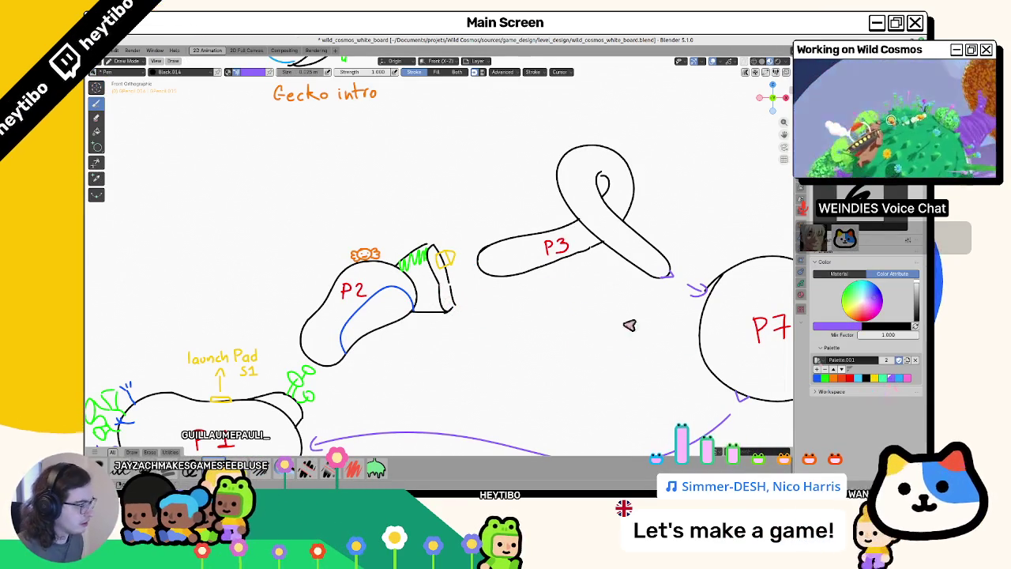
{"action": "left_click_drag", "start_coordinate": [452, 296], "coordinate": [475, 279]}
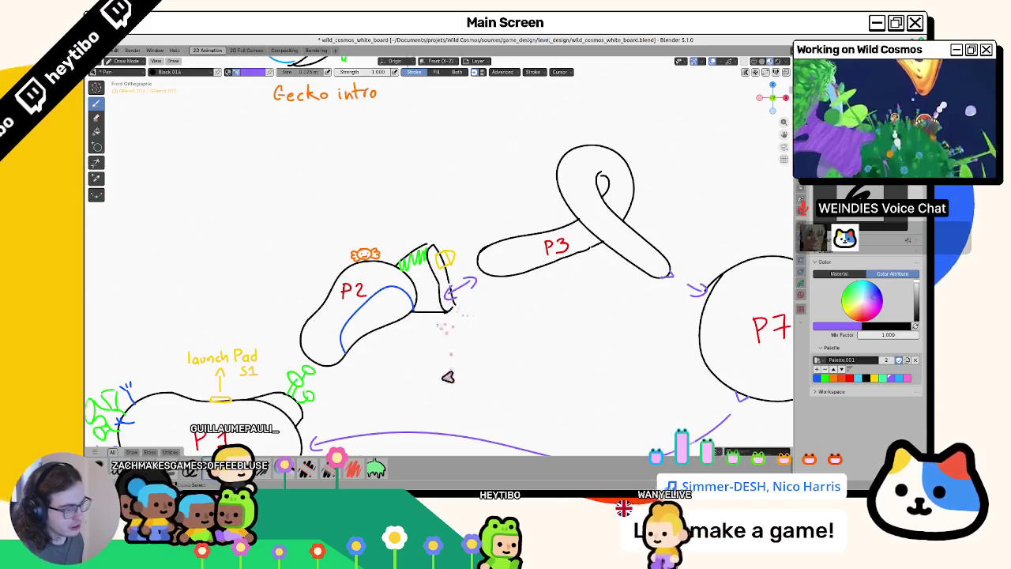
{"action": "scroll", "coordinate": [456, 363], "scroll_direction": "down", "scroll_amount": 2}
{"action": "key", "text": "ctrl+s"}
{"action": "scroll", "coordinate": [463, 278], "scroll_direction": "down", "scroll_amount": 3}
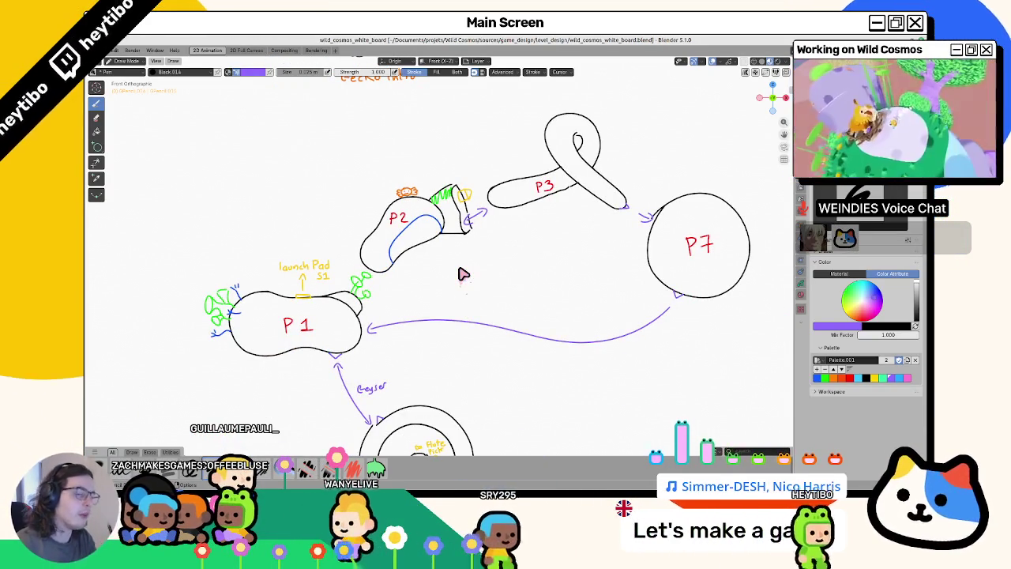
Undo a trial purple loop and zigzag on the board, then save the whiteboard.
{"action": "left_click_drag", "start_coordinate": [455, 170], "coordinate": [443, 163]}
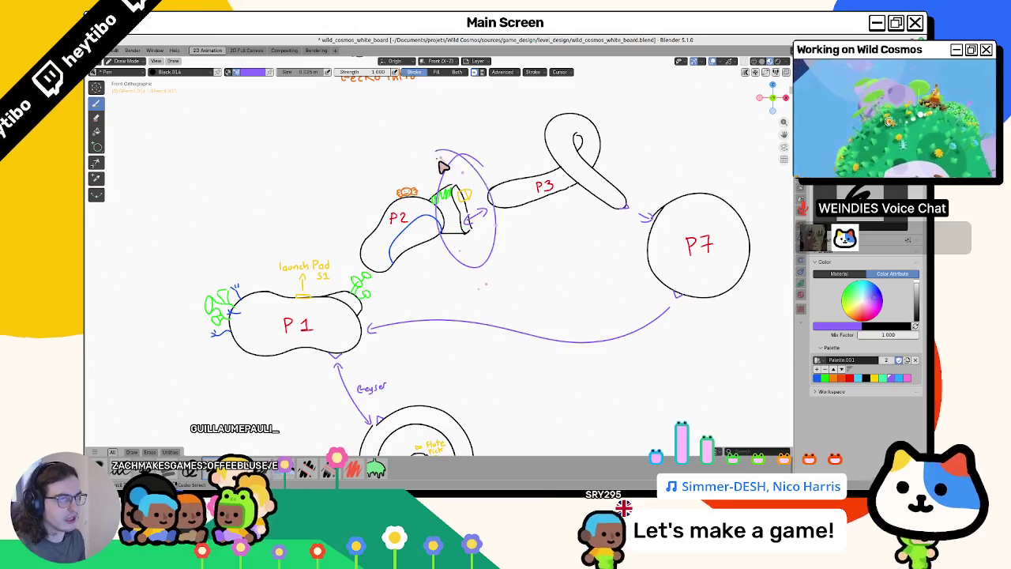
{"action": "key", "text": "ctrl+z"}
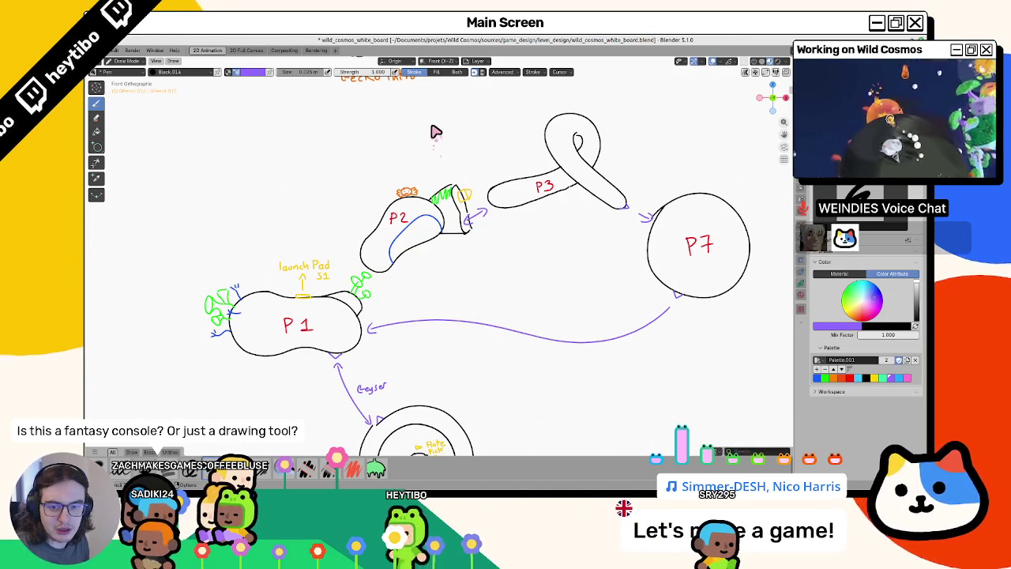
{"action": "left_click_drag", "start_coordinate": [182, 163], "coordinate": [525, 222]}
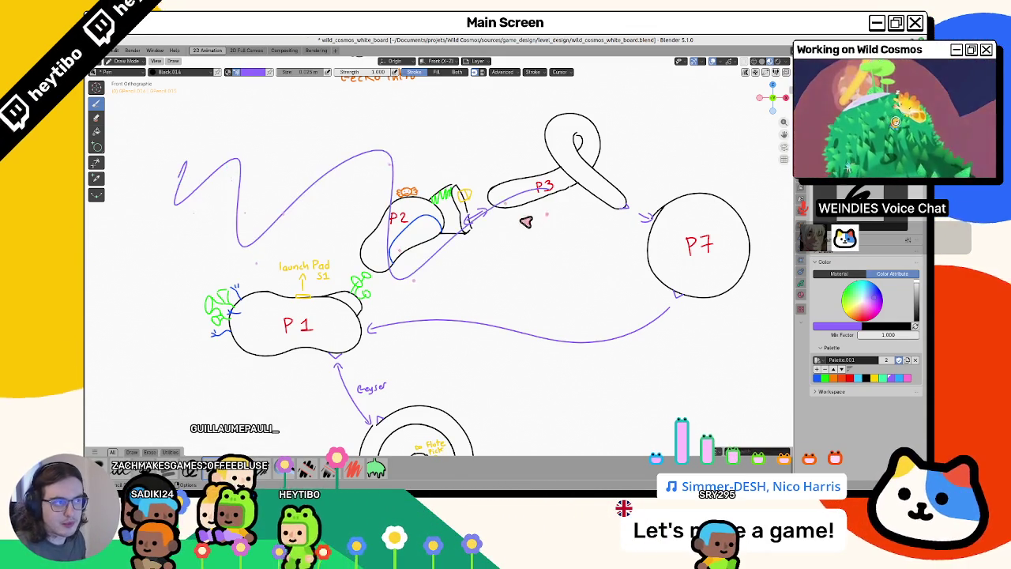
{"action": "key", "text": "ctrl+z"}
{"action": "key", "text": "ctrl+s"}
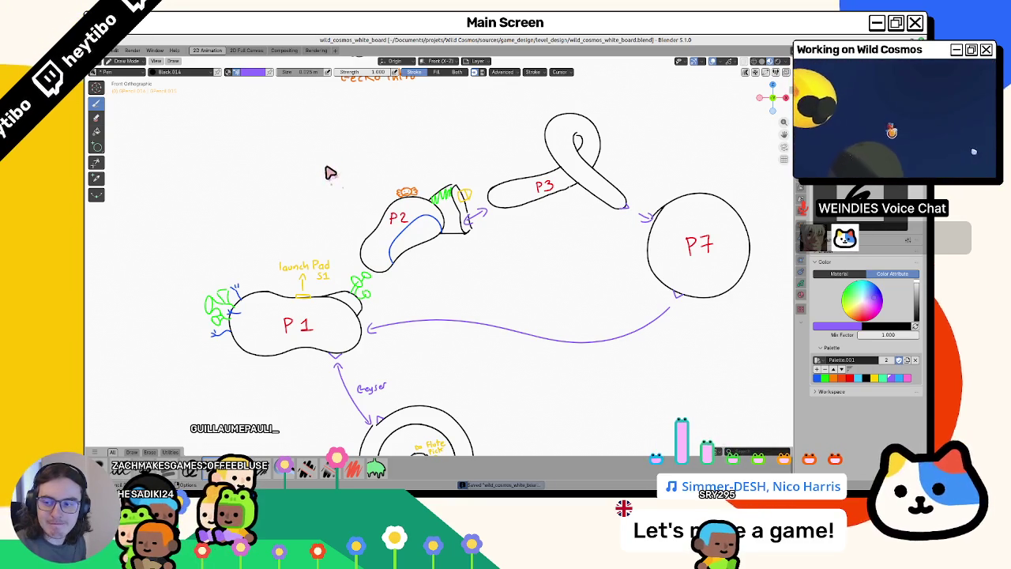
Undo a stray purple stroke across P2, save, and switch to the unsaved peanut mesh file.
{"action": "left_click_drag", "start_coordinate": [335, 188], "coordinate": [466, 226]}
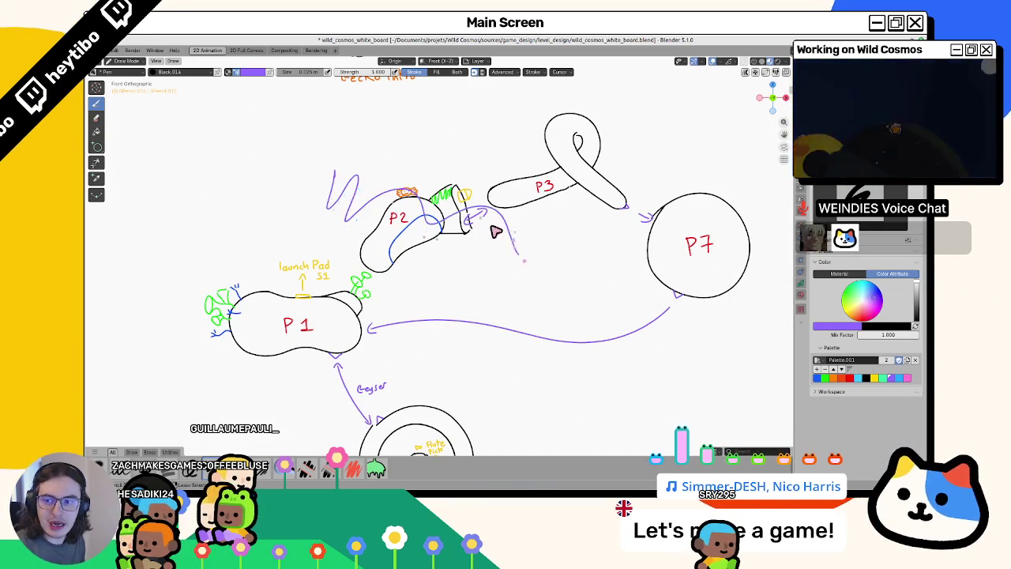
{"action": "key", "text": "ctrl+z"}
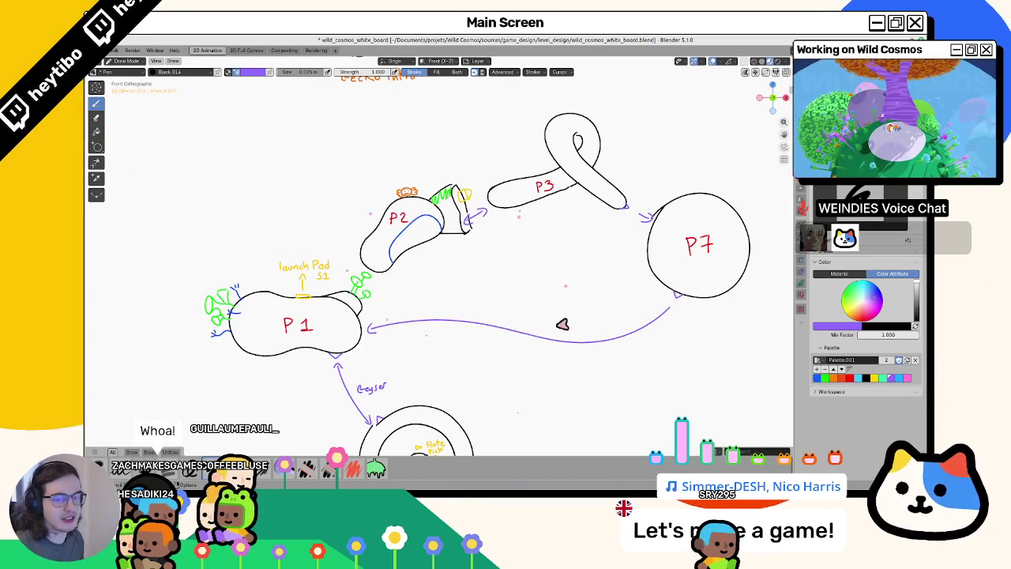
{"action": "key", "text": "ctrl+s"}
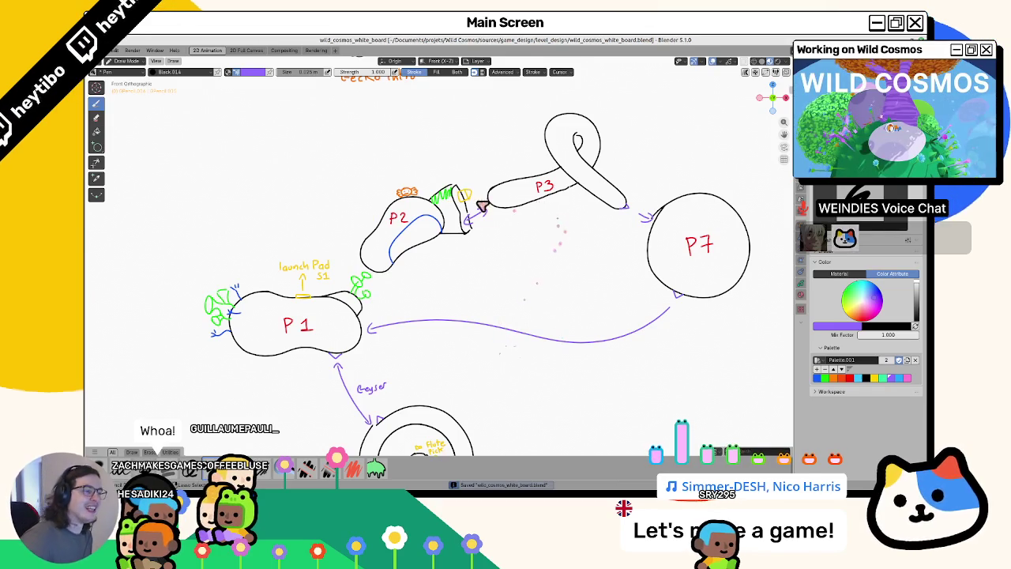
{"action": "key", "text": "ctrl+Tab"}
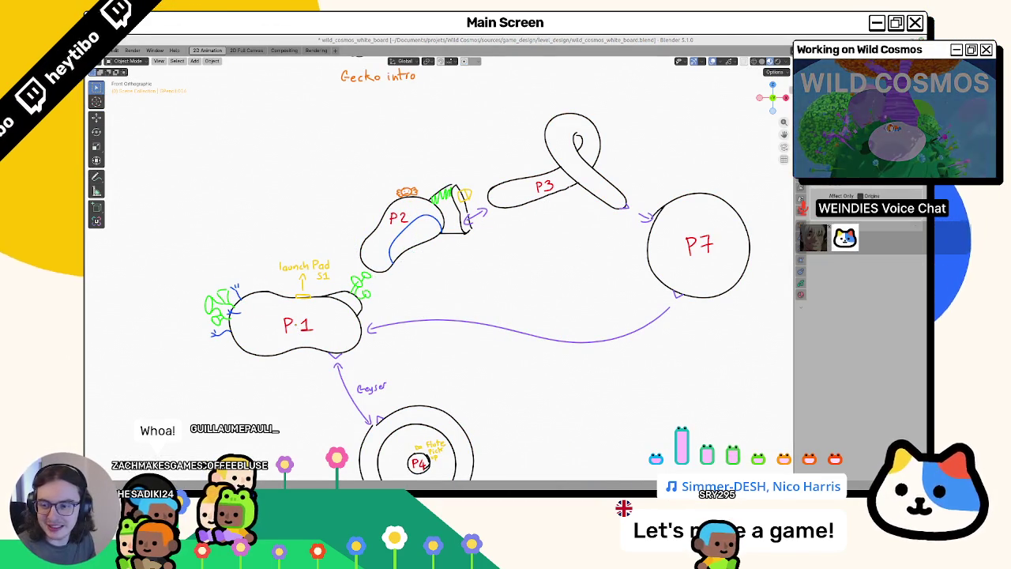
{"action": "key", "text": "alt+Tab"}
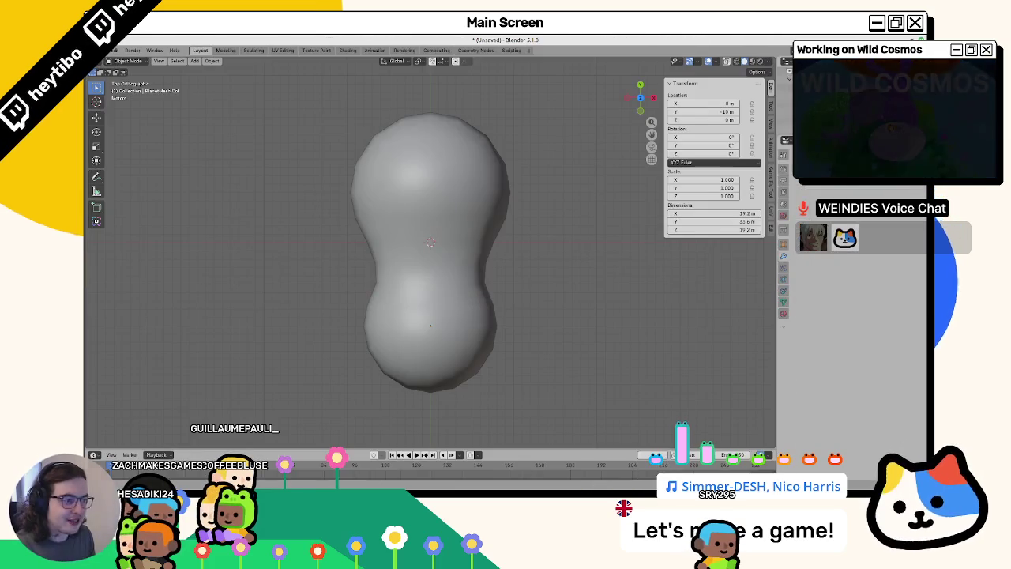
Leave the peanut mesh for the whiteboard, frame all drawings, then switch to Godot.
{"action": "middle_click_drag", "start_coordinate": [458, 338], "coordinate": [448, 295]}
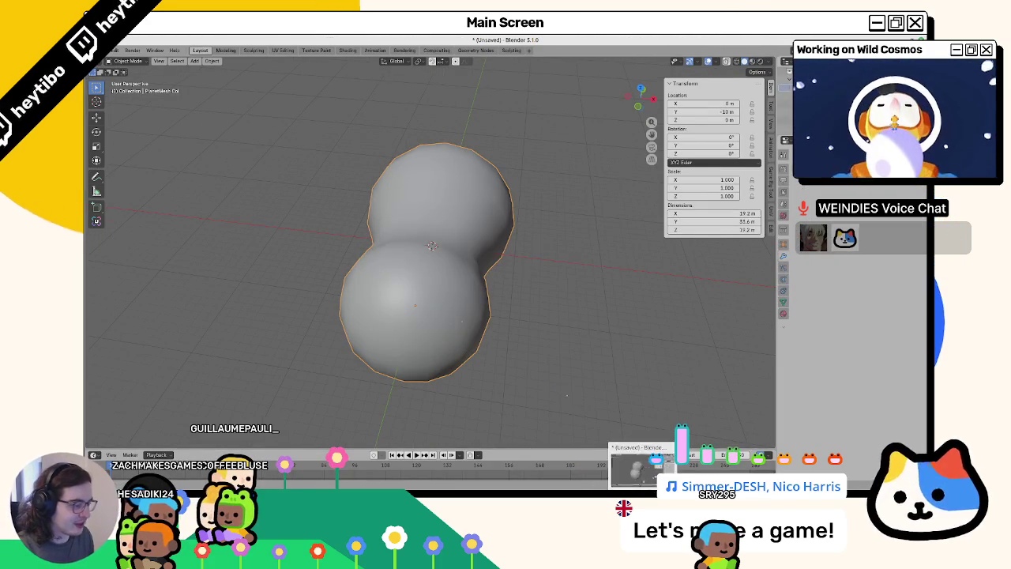
{"action": "left_click", "coordinate": [451, 278]}
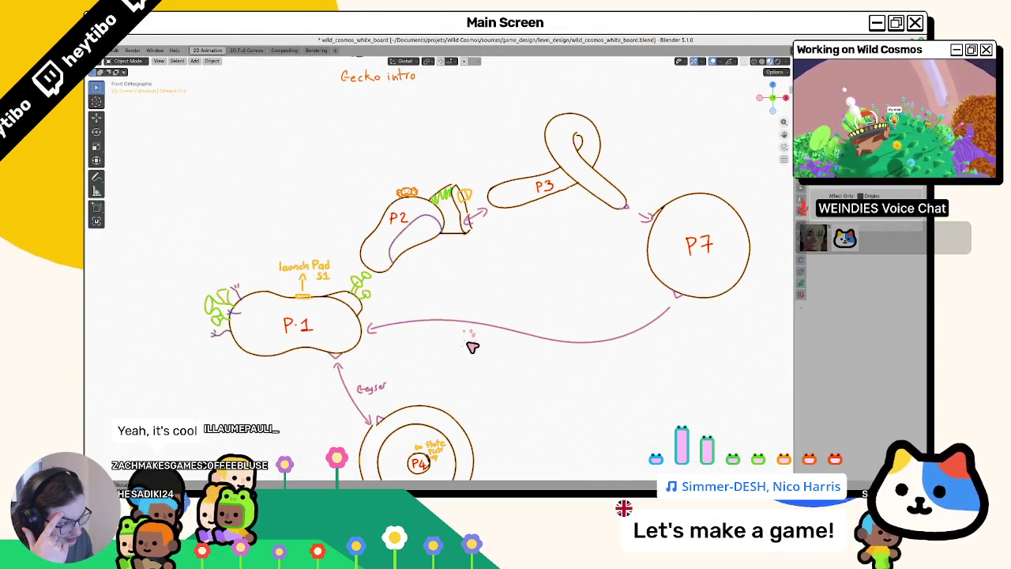
{"action": "key", "text": "Home"}
{"action": "key", "text": "alt+Tab"}
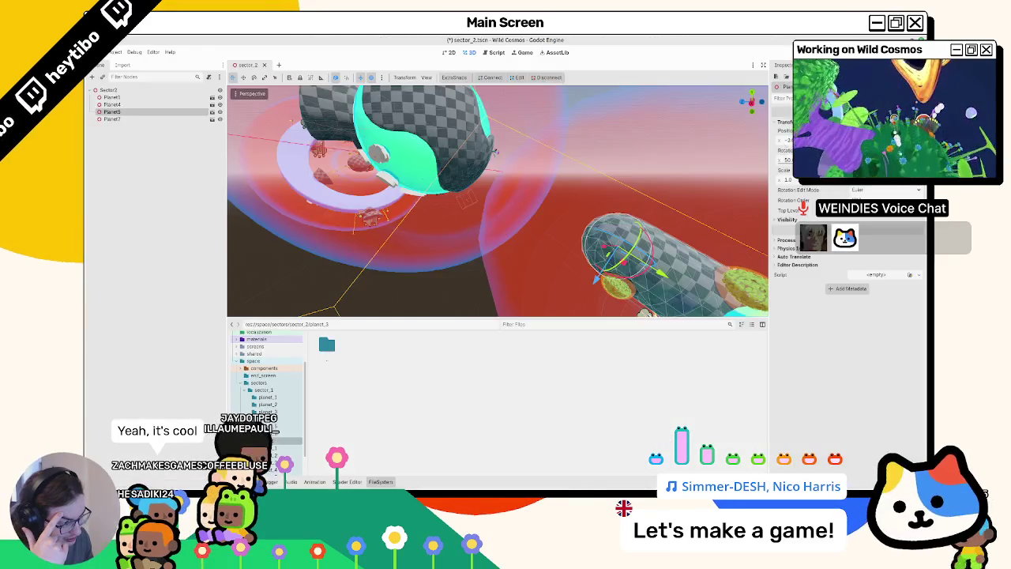
Zoom out and orbit around sector_2's four planets and gravity rings, then return to Blender.
{"action": "scroll", "coordinate": [498, 284], "scroll_direction": "down", "scroll_amount": 3}
{"action": "mouse_move", "coordinate": [498, 284]}
{"action": "middle_mouse_down"}
{"action": "mouse_move", "coordinate": [505, 271]}
{"action": "mouse_move", "coordinate": [428, 278]}
{"action": "middle_mouse_up"}
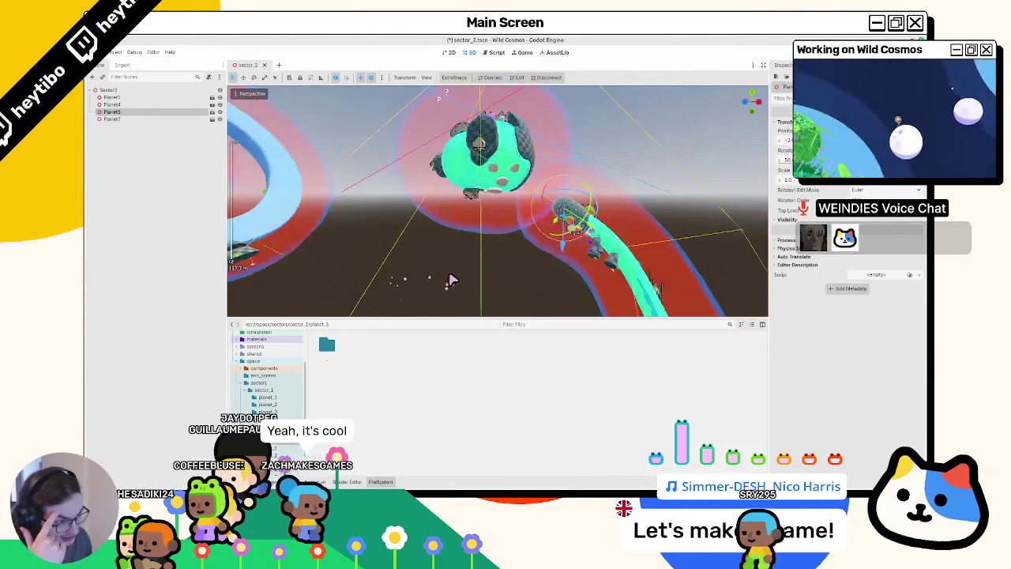
{"action": "scroll", "coordinate": [429, 278], "scroll_direction": "down", "scroll_amount": 3}
{"action": "middle_click_drag", "start_coordinate": [429, 278], "coordinate": [513, 300]}
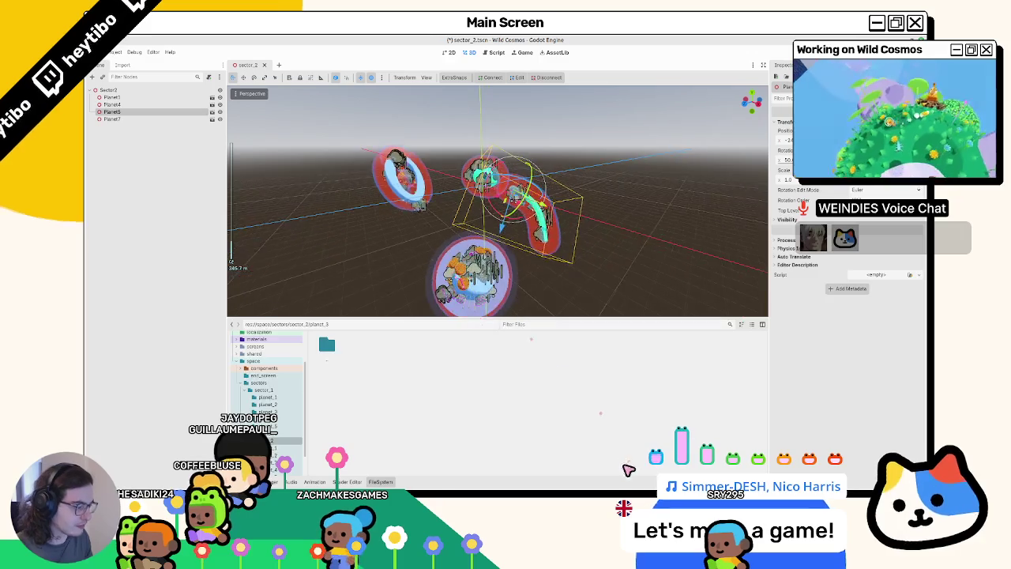
{"action": "key", "text": "alt+Tab"}
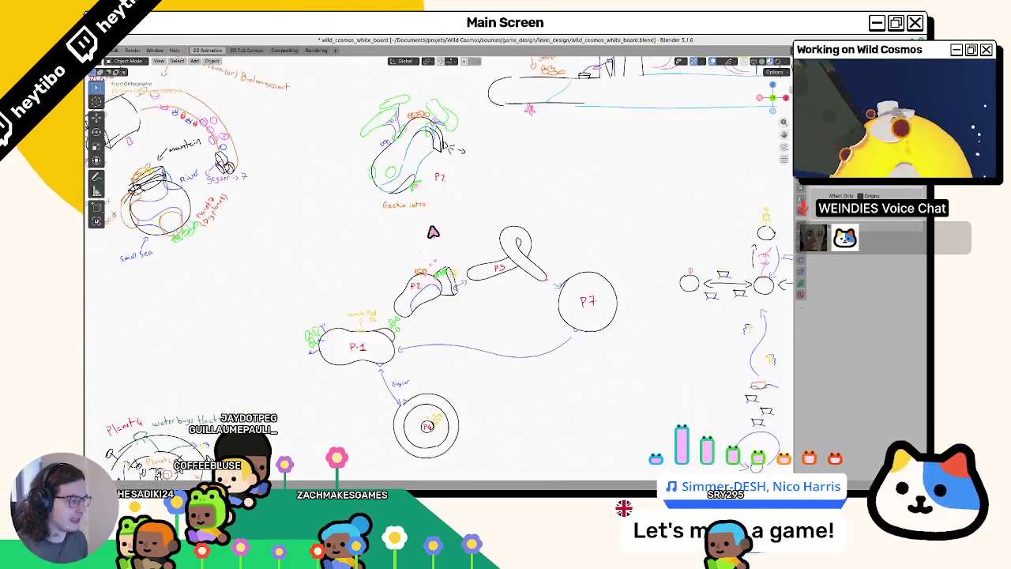
Pan across the right-side sketches and pick green as the drawing colour in Draw Mode.
{"action": "scroll", "coordinate": [430, 241], "scroll_direction": "up", "scroll_amount": 3}
{"action": "middle_click_drag", "start_coordinate": [609, 253], "coordinate": [612, 175], "text": "shift"}
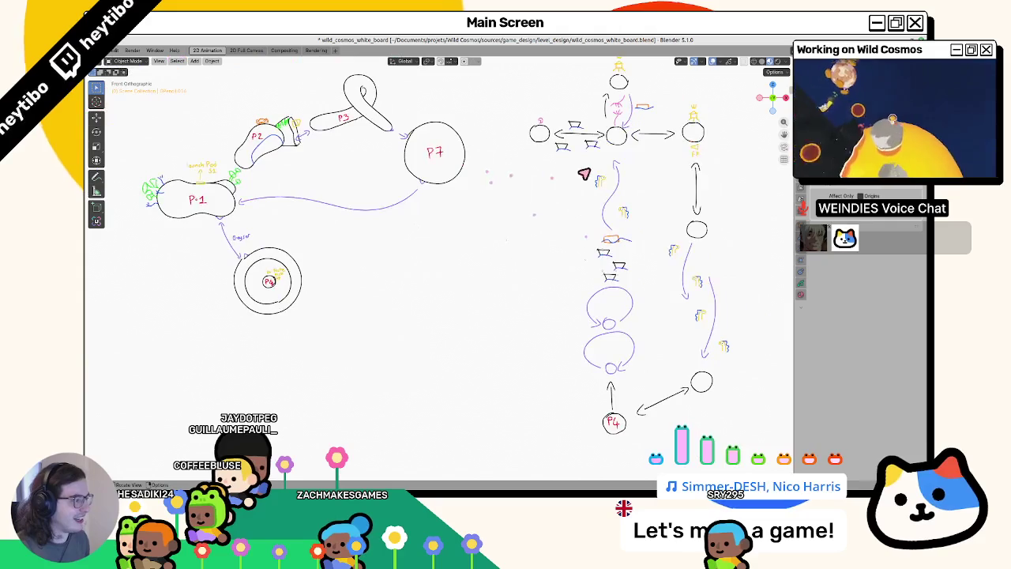
{"action": "middle_click_drag", "start_coordinate": [560, 239], "coordinate": [558, 308], "text": "shift"}
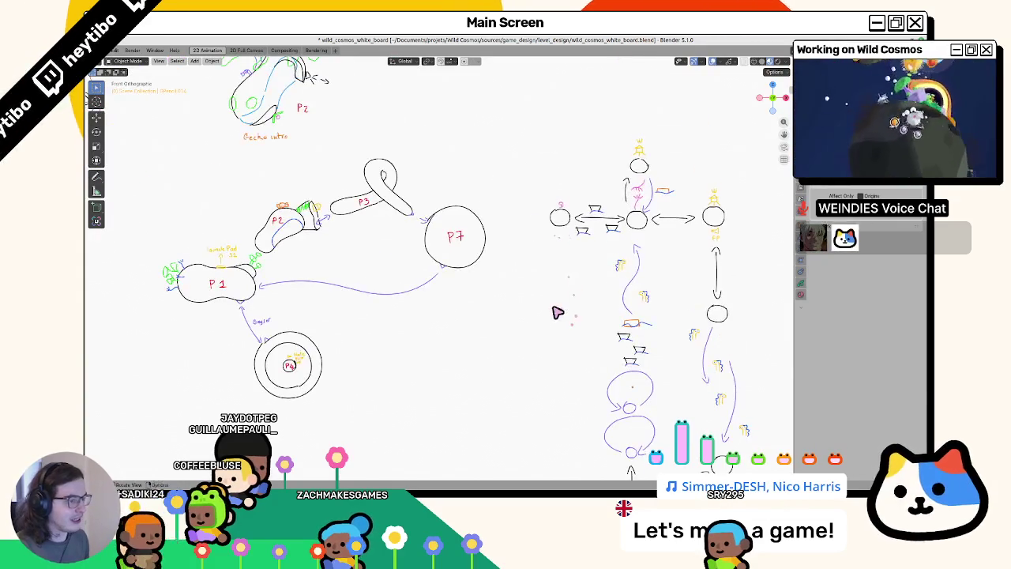
{"action": "key", "text": "ctrl+Tab"}
{"action": "scroll", "coordinate": [634, 297], "scroll_direction": "up", "scroll_amount": 2}
{"action": "scroll", "coordinate": [660, 275], "scroll_direction": "up", "scroll_amount": 1}
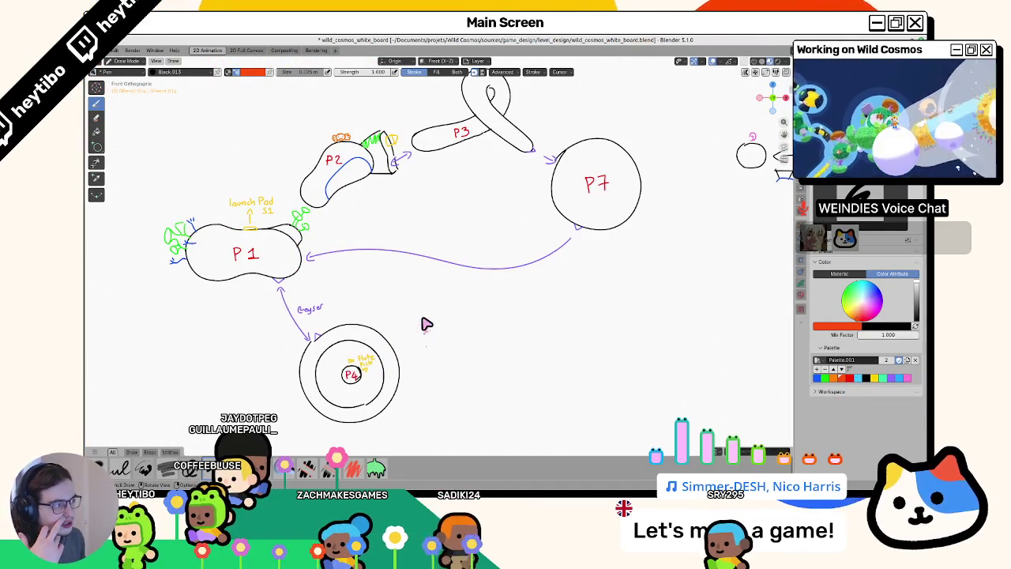
{"action": "left_click", "coordinate": [824, 377]}
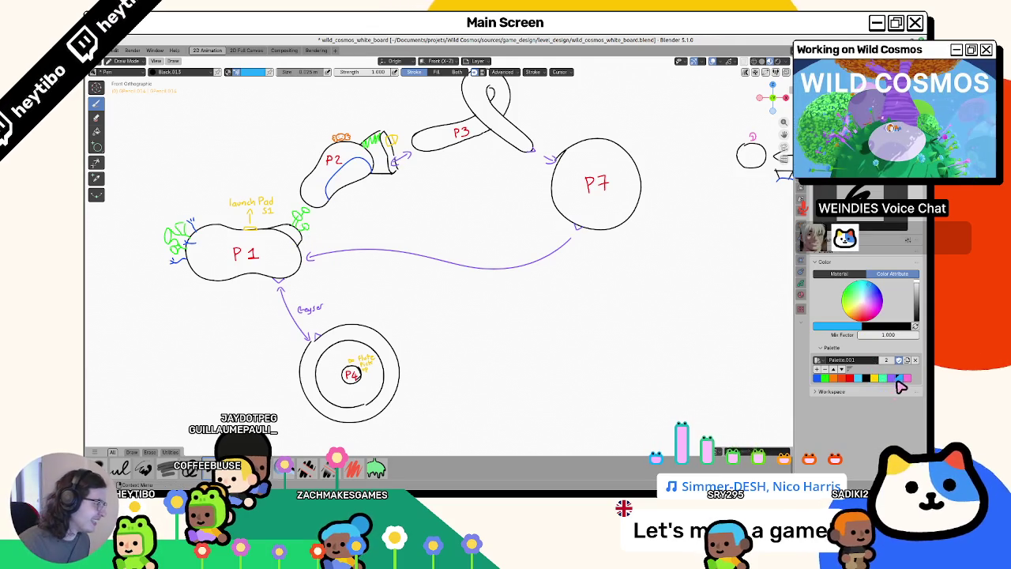
Switch the drawing colour back to black and save the whiteboard.
{"action": "middle_click_drag", "start_coordinate": [532, 329], "coordinate": [508, 337], "text": "shift"}
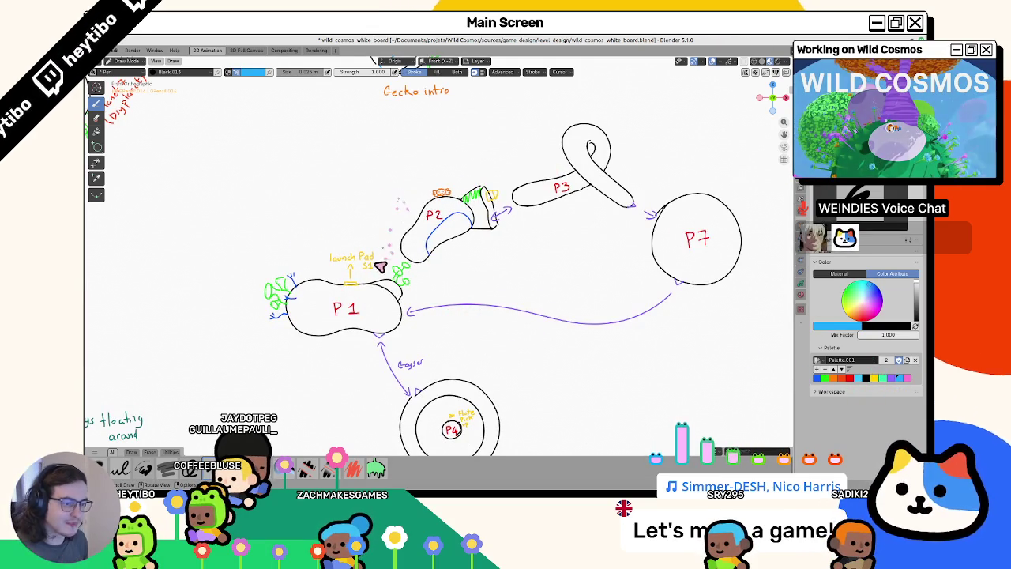
{"action": "mouse_move", "coordinate": [381, 273]}
{"action": "middle_mouse_down", "text": "shift"}
{"action": "mouse_move", "coordinate": [450, 197]}
{"action": "mouse_move", "coordinate": [394, 247]}
{"action": "middle_mouse_up", "text": "shift"}
{"action": "key", "text": "s"}
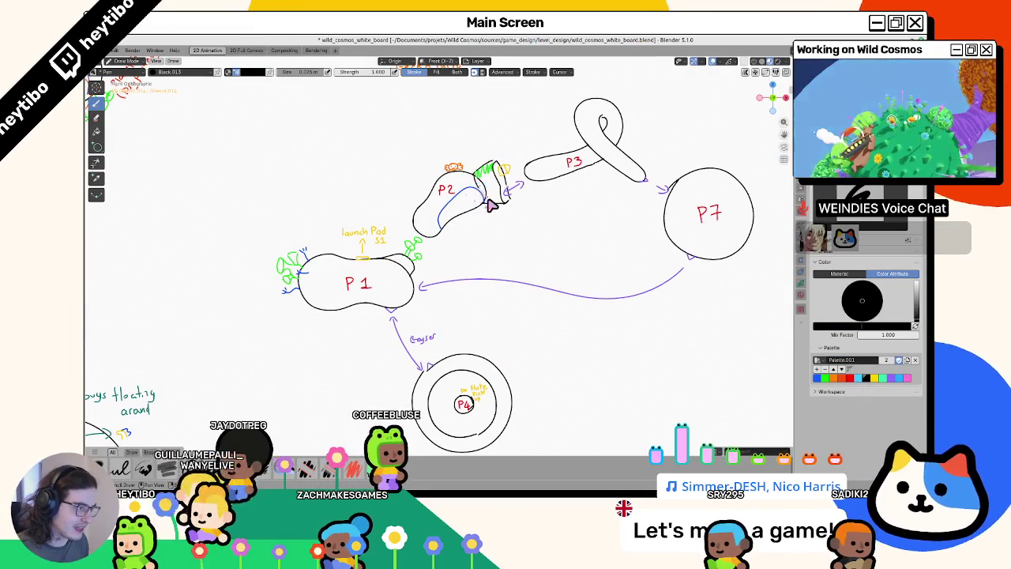
{"action": "scroll", "coordinate": [478, 202], "scroll_direction": "down", "scroll_amount": 3}
{"action": "key", "text": "ctrl+s"}
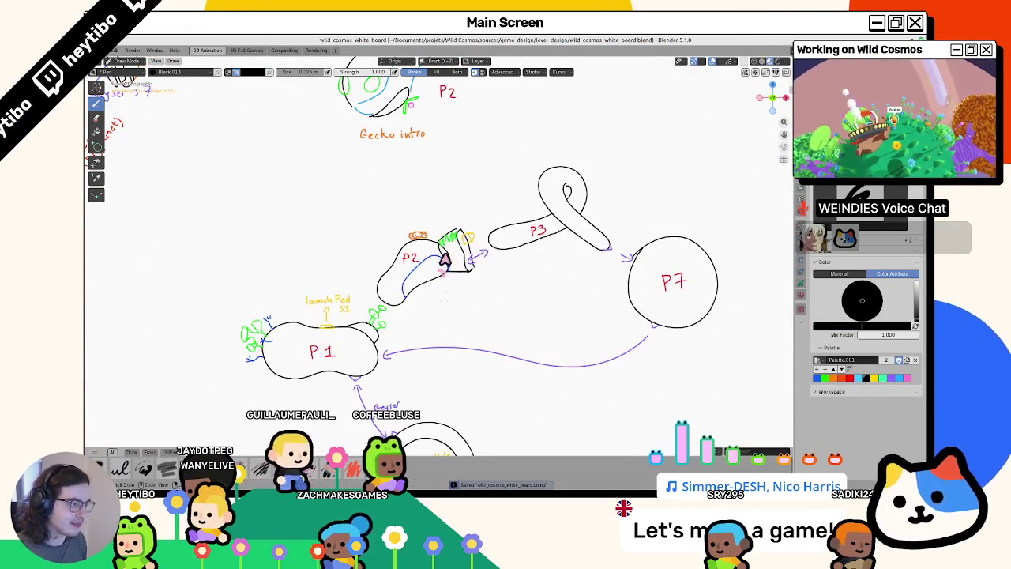
{"action": "scroll", "coordinate": [452, 305], "scroll_direction": "down", "scroll_amount": 3}
{"action": "scroll", "coordinate": [452, 305], "scroll_direction": "down", "scroll_amount": 1}
{"action": "scroll", "coordinate": [447, 289], "scroll_direction": "down", "scroll_amount": 2}
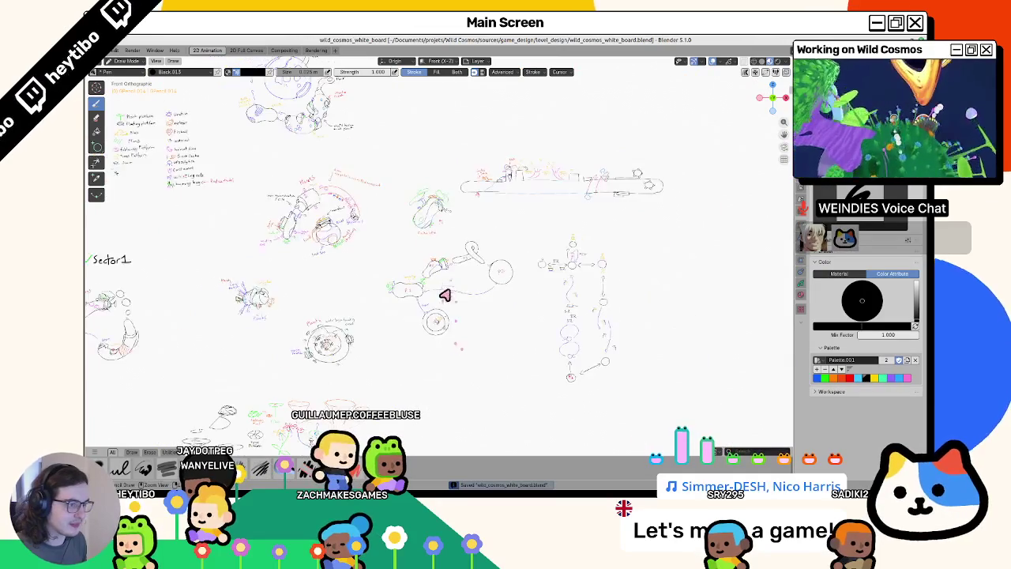
{"action": "scroll", "coordinate": [443, 308], "scroll_direction": "down", "scroll_amount": 4}
Pan to the features, Movement and camera interface sketches, undoing a trial encircling ellipse.
{"action": "middle_click_drag", "start_coordinate": [404, 287], "coordinate": [648, 316], "text": "shift"}
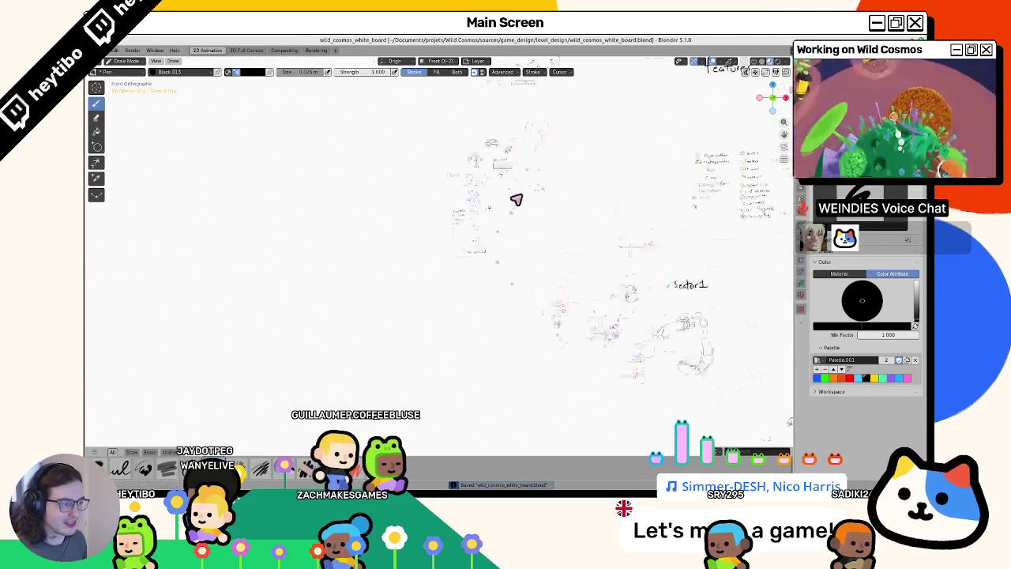
{"action": "middle_click_drag", "start_coordinate": [514, 198], "coordinate": [438, 384], "text": "shift"}
{"action": "scroll", "coordinate": [438, 384], "scroll_direction": "up", "scroll_amount": 3}
{"action": "scroll", "coordinate": [418, 388], "scroll_direction": "up", "scroll_amount": 1}
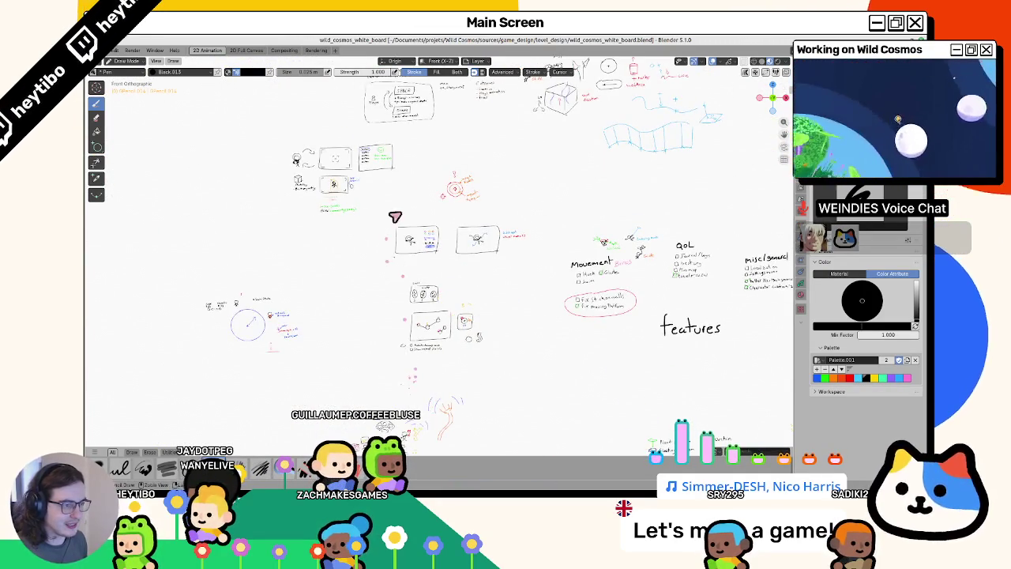
{"action": "scroll", "coordinate": [402, 197], "scroll_direction": "up", "scroll_amount": 4}
{"action": "middle_click_drag", "start_coordinate": [469, 327], "coordinate": [663, 359], "text": "shift"}
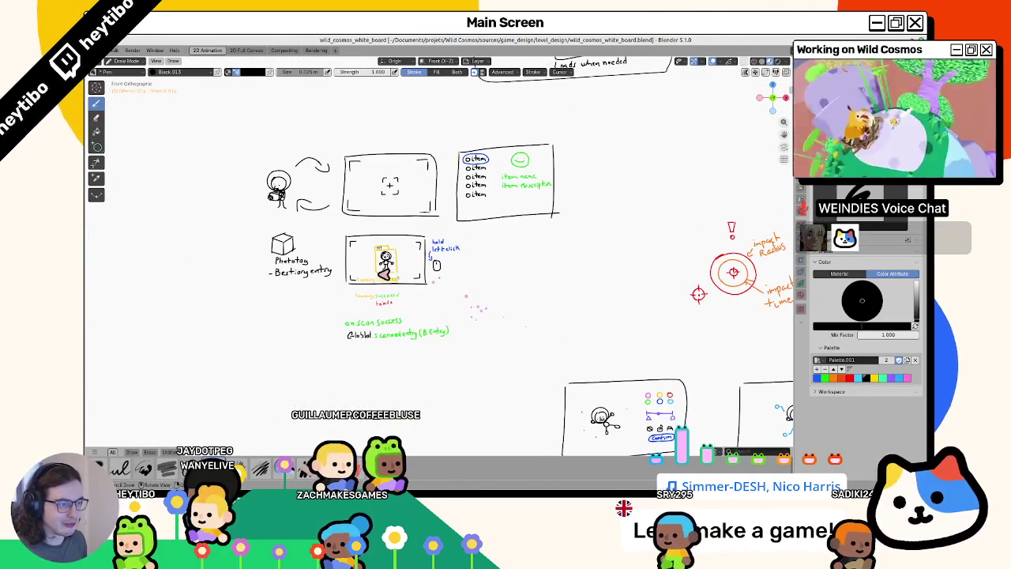
{"action": "scroll", "coordinate": [571, 307], "scroll_direction": "up", "scroll_amount": 3}
{"action": "middle_click_drag", "start_coordinate": [571, 307], "coordinate": [662, 307], "text": "shift"}
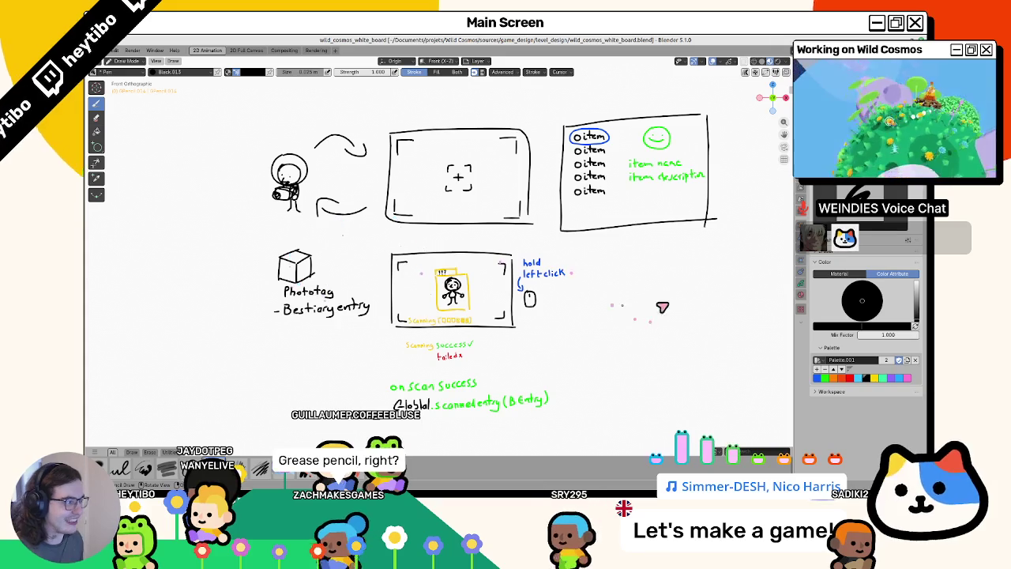
{"action": "left_click_drag", "start_coordinate": [372, 99], "coordinate": [312, 211]}
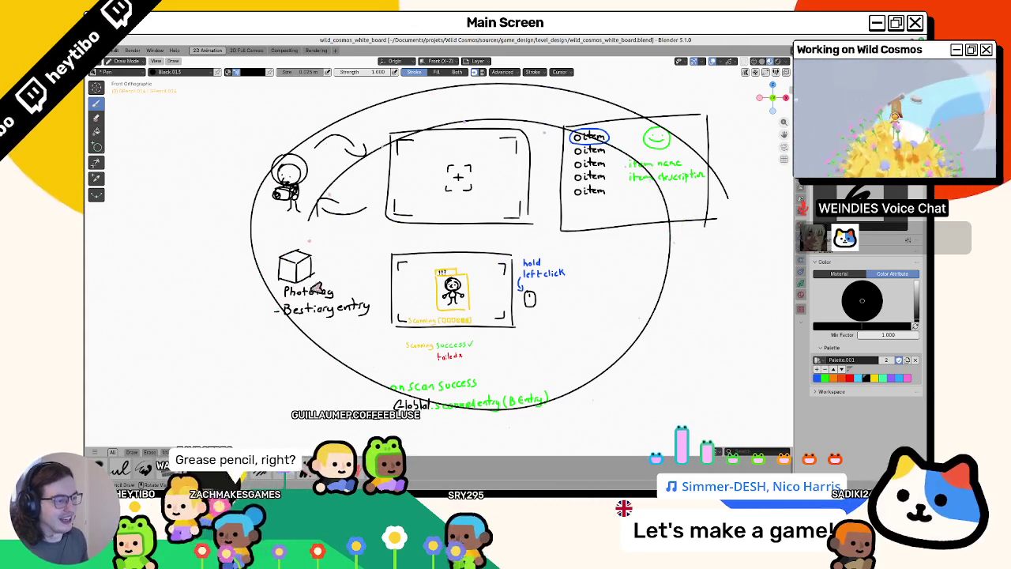
{"action": "key", "text": "ctrl+z"}
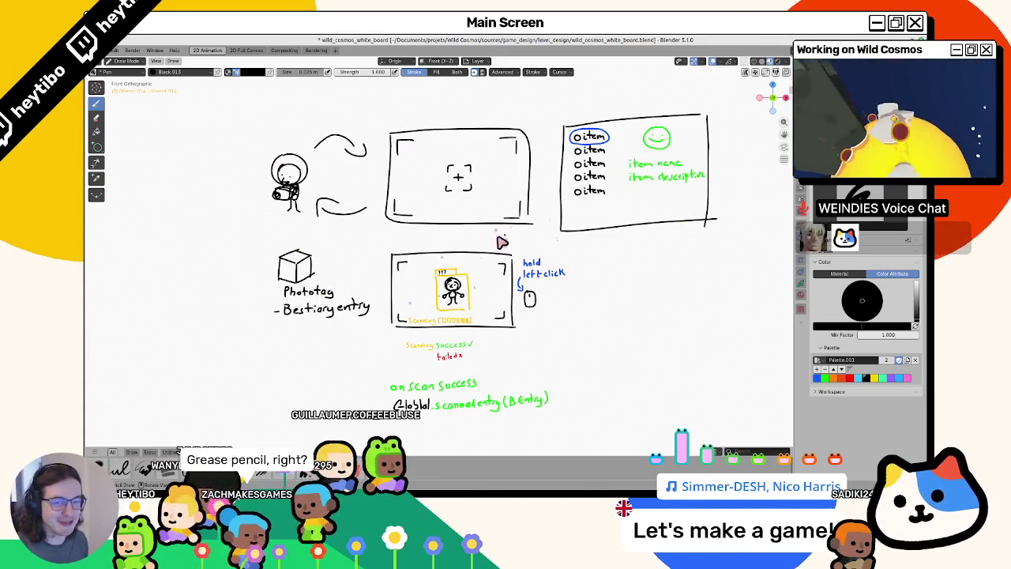
Zoom and pan across the top-right sketches to frame the flow diagram beside P7.
{"action": "scroll", "coordinate": [505, 260], "scroll_direction": "down", "scroll_amount": 3}
{"action": "scroll", "coordinate": [501, 280], "scroll_direction": "down", "scroll_amount": 3}
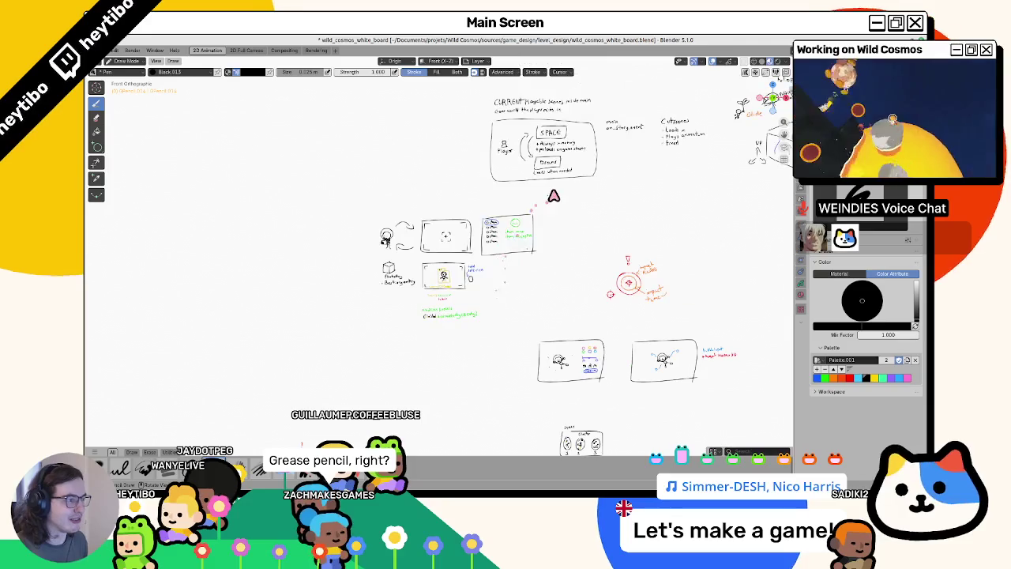
{"action": "mouse_move", "coordinate": [555, 201]}
{"action": "middle_mouse_down", "text": "shift"}
{"action": "mouse_move", "coordinate": [470, 294]}
{"action": "mouse_move", "coordinate": [237, 284]}
{"action": "middle_mouse_up", "text": "shift"}
{"action": "middle_click_drag", "start_coordinate": [449, 222], "coordinate": [444, 262], "text": "shift"}
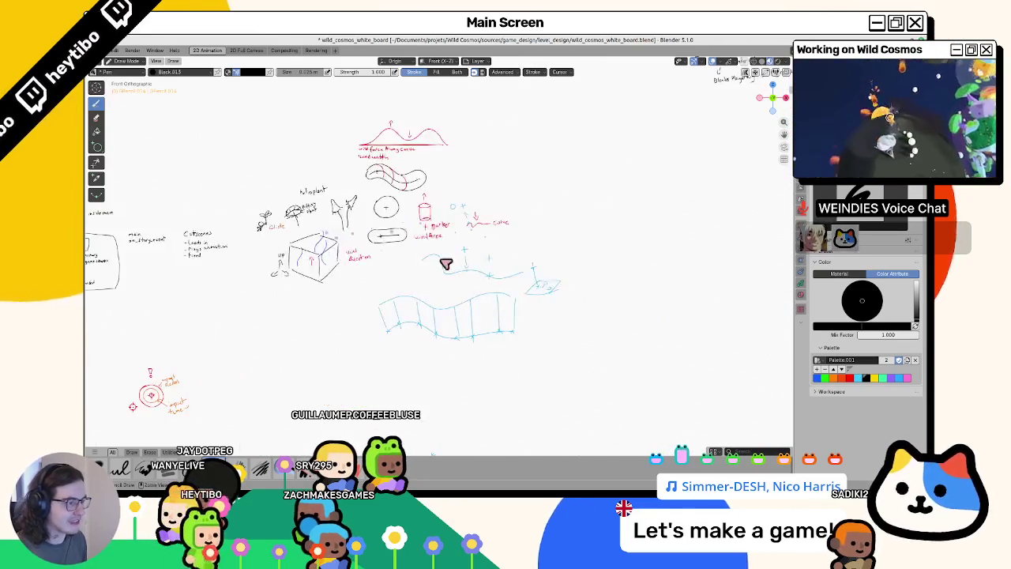
{"action": "scroll", "coordinate": [534, 341], "scroll_direction": "down", "scroll_amount": 3}
{"action": "scroll", "coordinate": [569, 337], "scroll_direction": "down", "scroll_amount": 1}
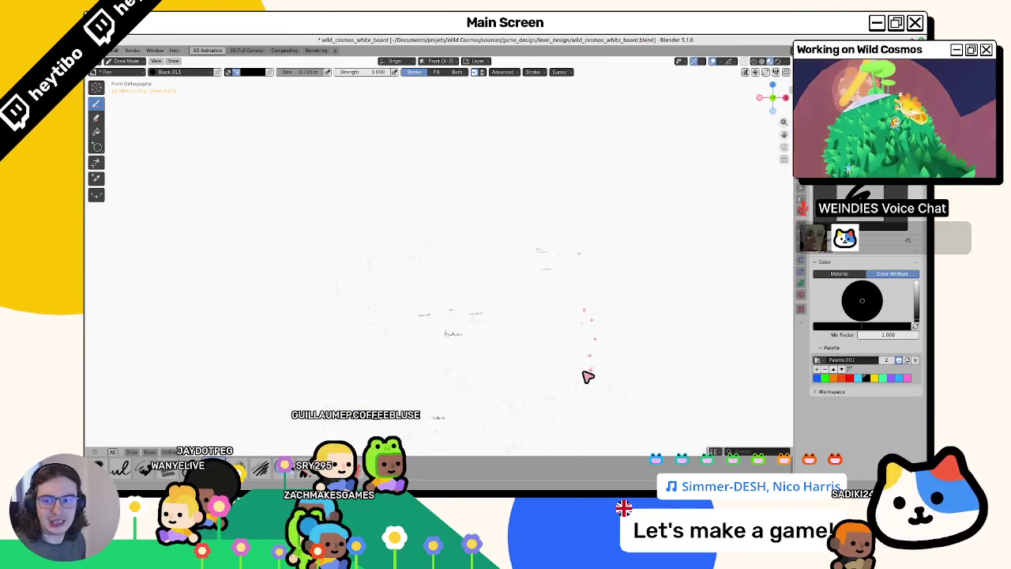
{"action": "scroll", "coordinate": [429, 158], "scroll_direction": "up", "scroll_amount": 3}
{"action": "scroll", "coordinate": [400, 221], "scroll_direction": "down", "scroll_amount": 3}
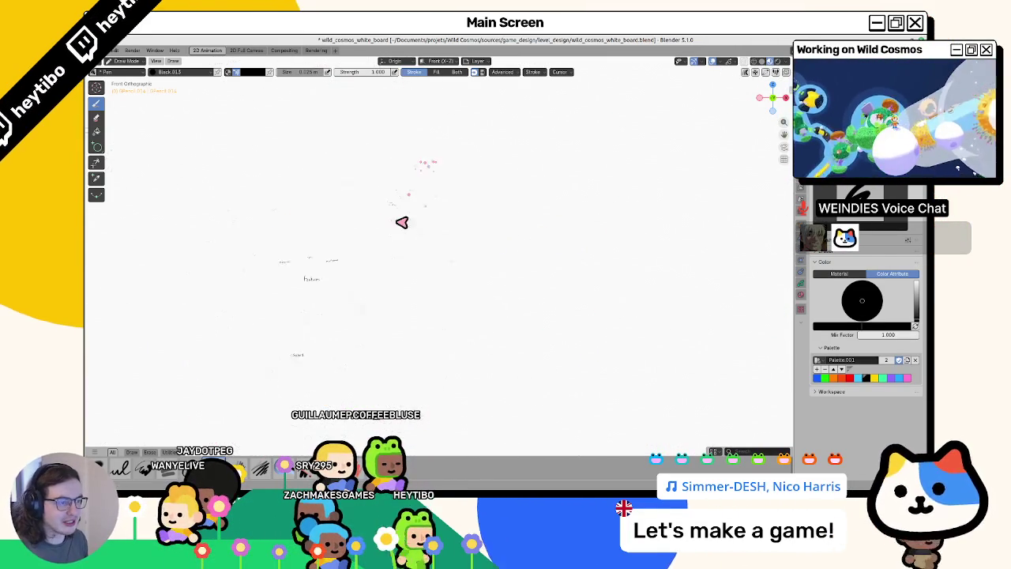
{"action": "scroll", "coordinate": [424, 271], "scroll_direction": "up", "scroll_amount": 1}
{"action": "scroll", "coordinate": [437, 232], "scroll_direction": "up", "scroll_amount": 2}
{"action": "scroll", "coordinate": [416, 264], "scroll_direction": "up", "scroll_amount": 2}
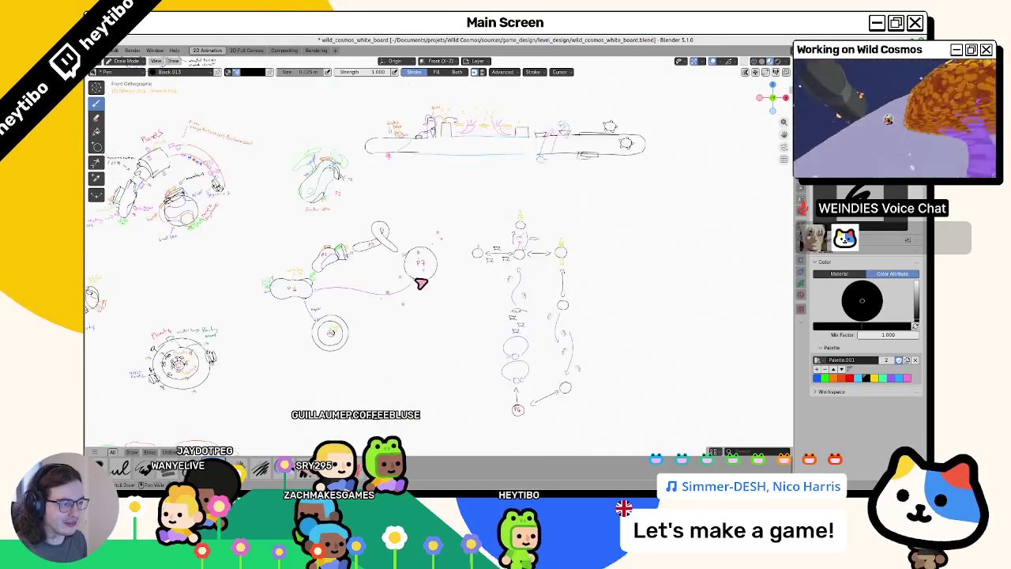
{"action": "scroll", "coordinate": [422, 282], "scroll_direction": "up", "scroll_amount": 2}
{"action": "scroll", "coordinate": [507, 261], "scroll_direction": "up", "scroll_amount": 1}
{"action": "scroll", "coordinate": [528, 232], "scroll_direction": "up", "scroll_amount": 1}
{"action": "scroll", "coordinate": [473, 261], "scroll_direction": "up", "scroll_amount": 2}
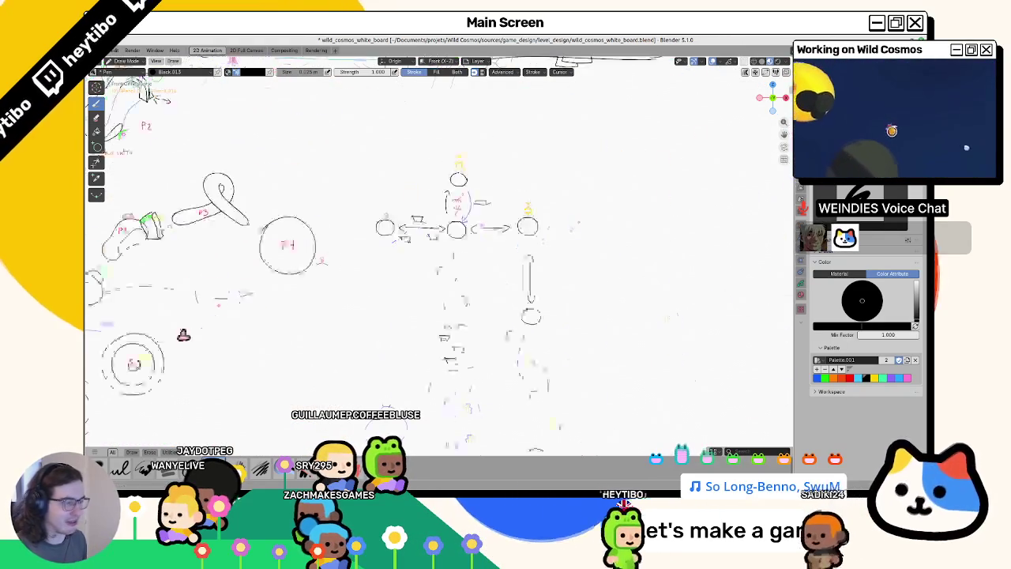
{"action": "scroll", "coordinate": [345, 339], "scroll_direction": "up", "scroll_amount": 1}
{"action": "scroll", "coordinate": [348, 332], "scroll_direction": "up", "scroll_amount": 1}
{"action": "mouse_move", "coordinate": [355, 311]}
{"action": "middle_mouse_down", "text": "shift"}
{"action": "mouse_move", "coordinate": [459, 248]}
{"action": "mouse_move", "coordinate": [461, 234]}
{"action": "middle_mouse_up", "text": "shift"}
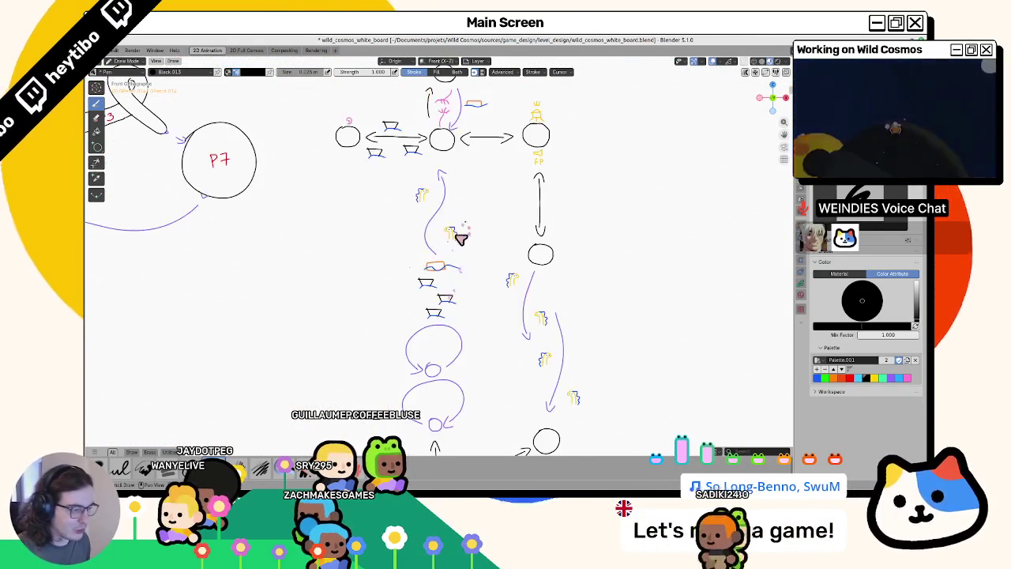
Switch to Object Mode, select the whiteboard sketch object, and save the file.
{"action": "key", "text": "ctrl+Tab"}
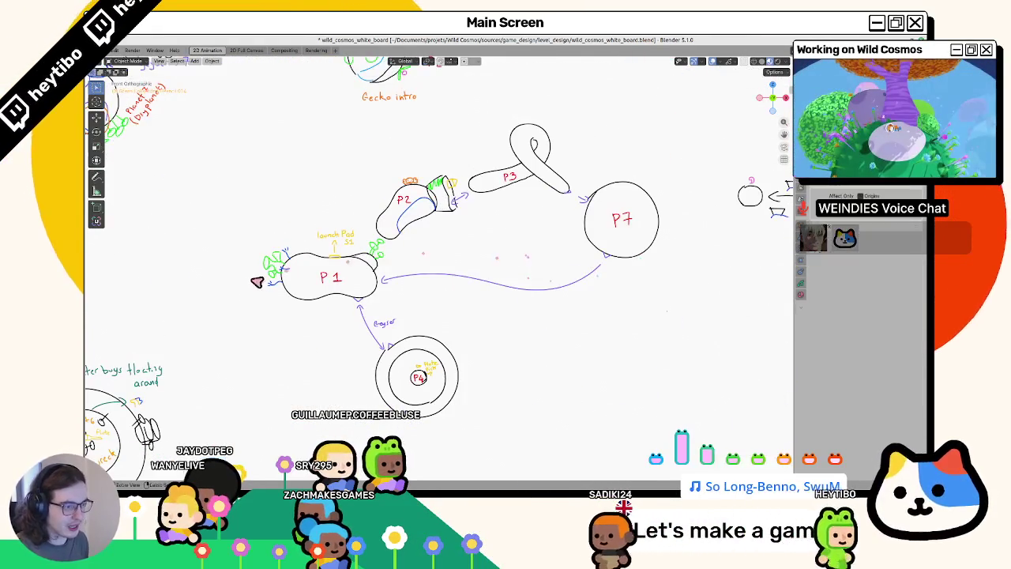
{"action": "left_click", "coordinate": [308, 275]}
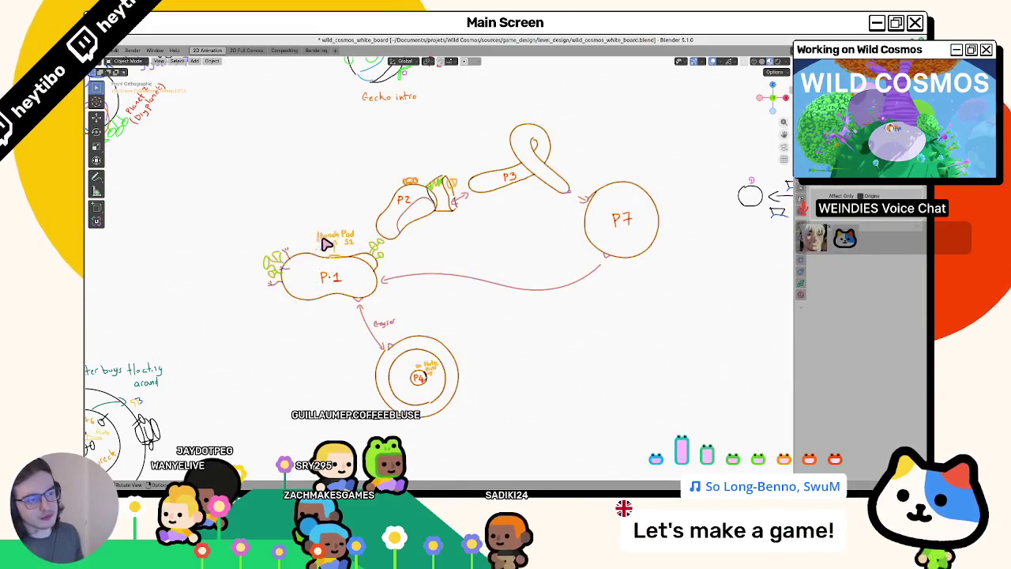
{"action": "key", "text": "ctrl+s"}
{"action": "key", "text": "ctrl+Tab"}
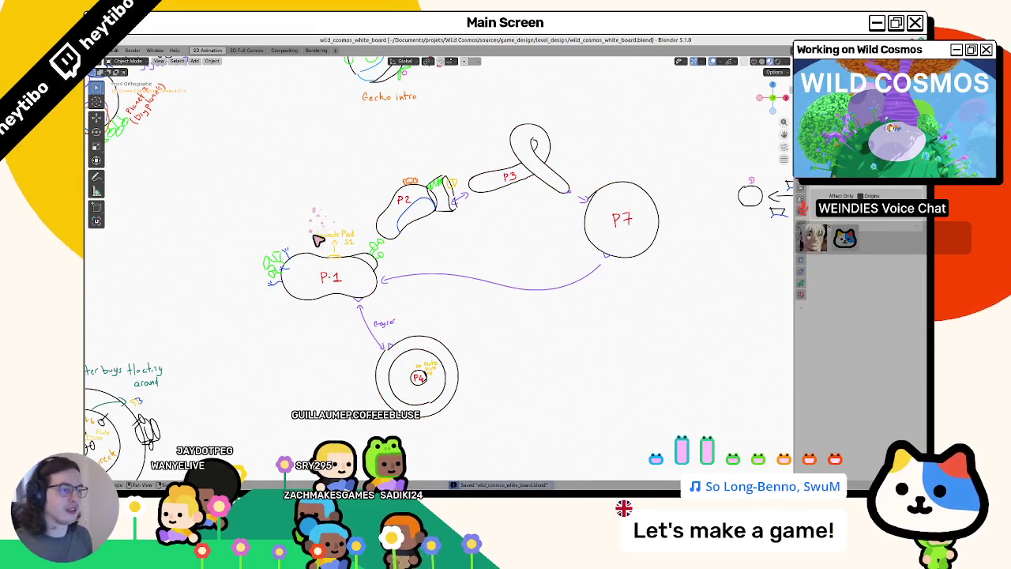
Move the Gecko intro P2 sketch left and down, then return to Draw Mode.
{"action": "middle_click_drag", "start_coordinate": [292, 202], "coordinate": [338, 330], "text": "shift"}
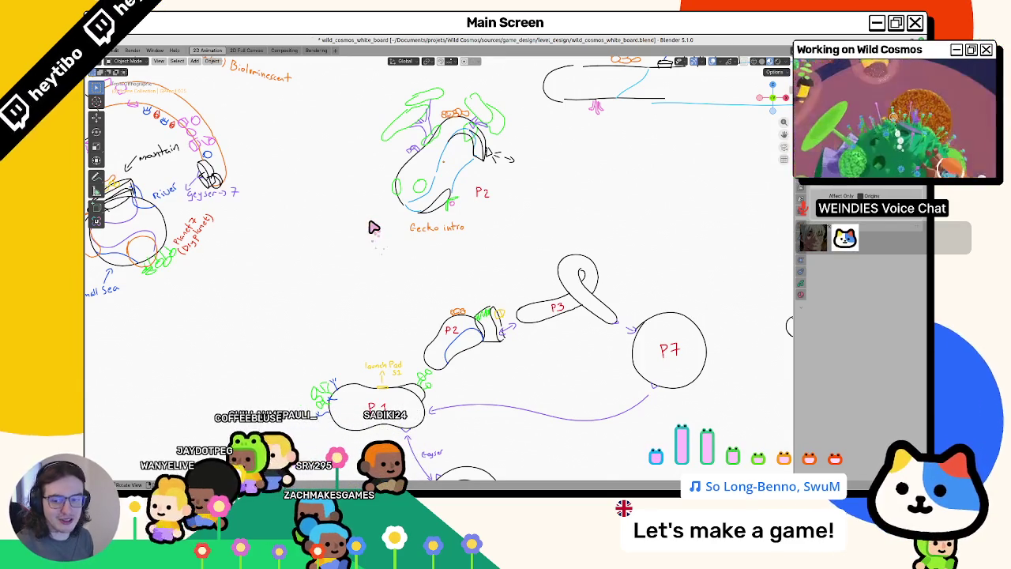
{"action": "left_click", "coordinate": [419, 154]}
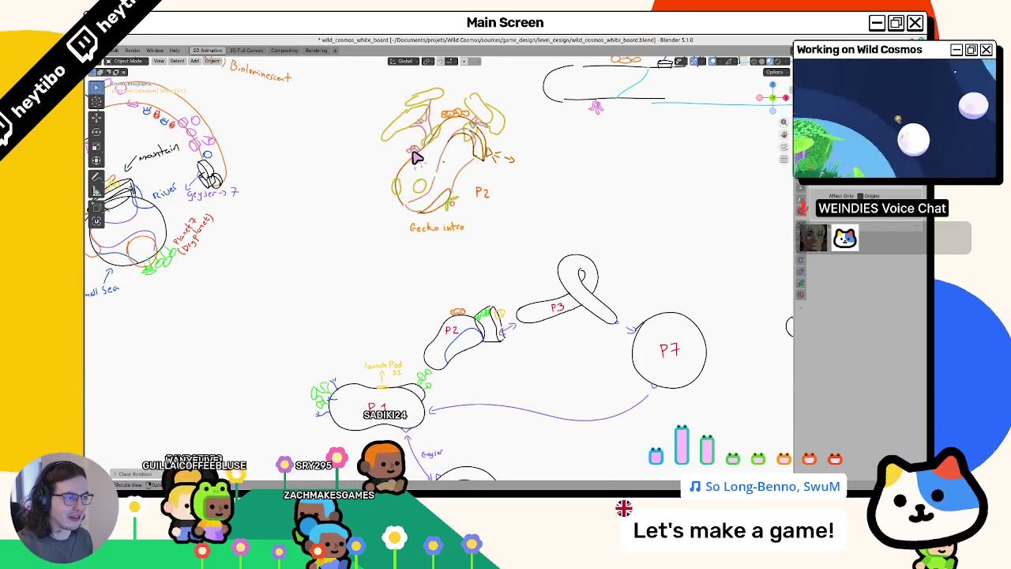
{"action": "left_click_drag", "start_coordinate": [417, 156], "coordinate": [345, 221]}
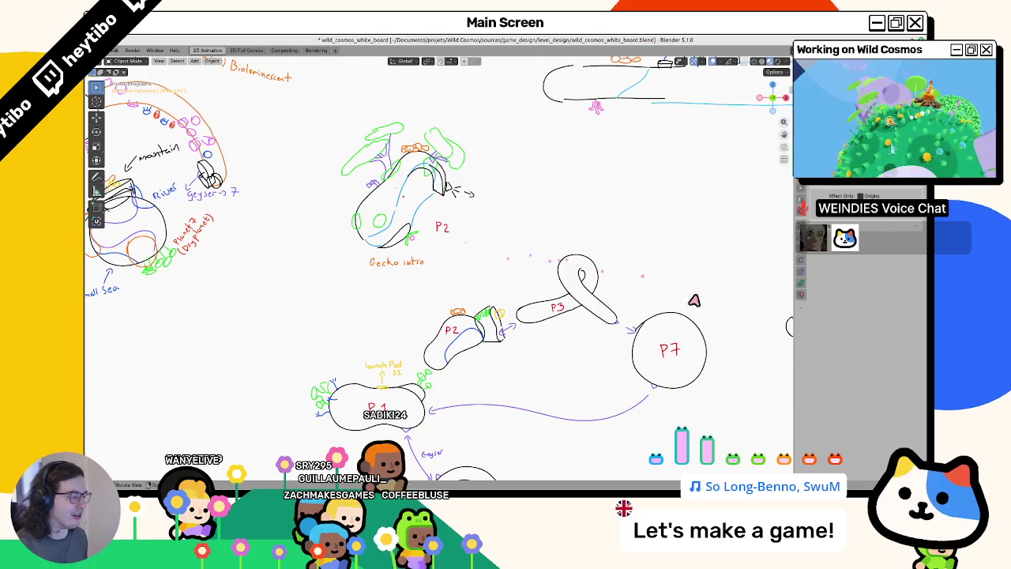
{"action": "left_click", "coordinate": [468, 228]}
{"action": "key", "text": "ctrl+Tab"}
{"action": "left_click", "coordinate": [473, 166]}
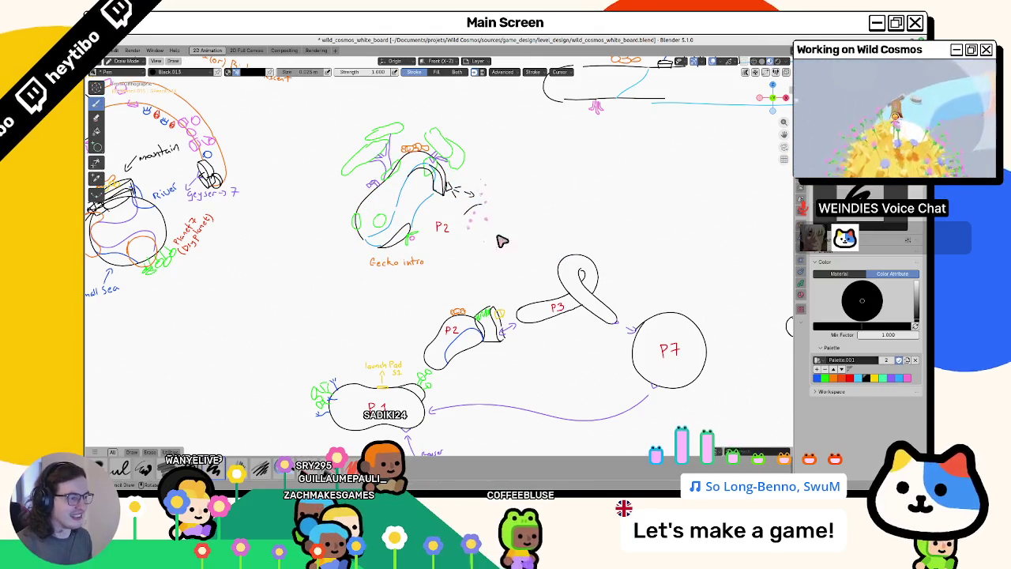
Pan to the level strip sketch, pick the pink palette swatch, then zoom back onto the P1–P7 diagram.
{"action": "mouse_move", "coordinate": [470, 283]}
{"action": "middle_mouse_down", "text": "shift"}
{"action": "mouse_move", "coordinate": [453, 304]}
{"action": "mouse_move", "coordinate": [311, 387]}
{"action": "mouse_move", "coordinate": [293, 341]}
{"action": "middle_mouse_up", "text": "shift"}
{"action": "scroll", "coordinate": [293, 341], "scroll_direction": "down", "scroll_amount": 2, "text": "ctrl"}
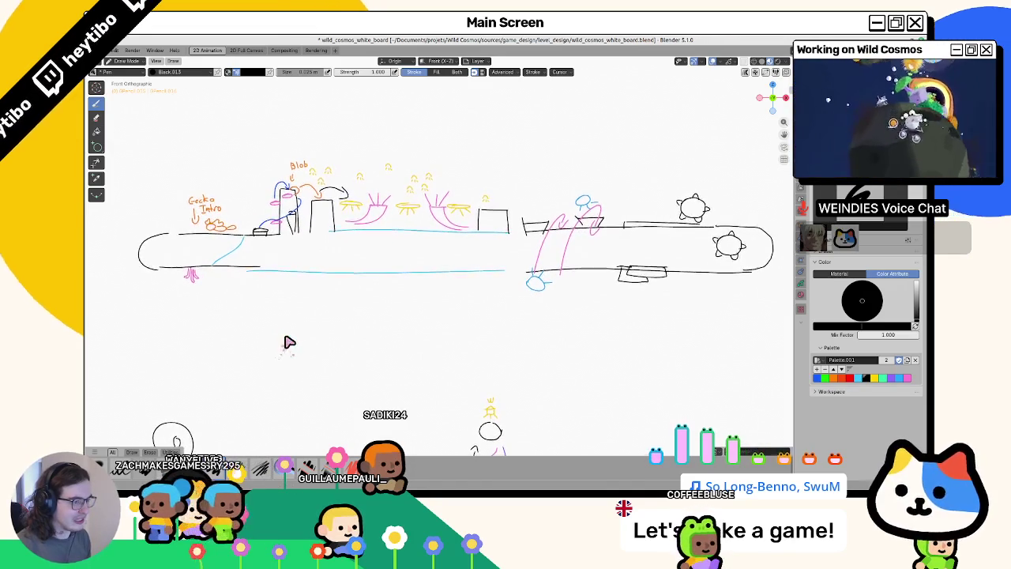
{"action": "middle_click_drag", "start_coordinate": [289, 342], "coordinate": [440, 368], "text": "shift"}
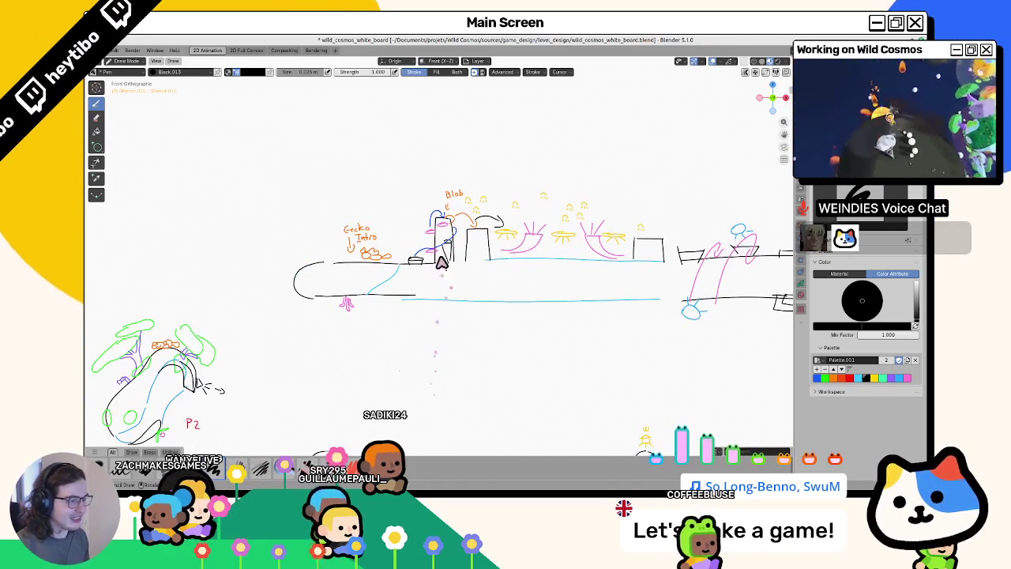
{"action": "scroll", "coordinate": [432, 261], "scroll_direction": "up", "scroll_amount": 2}
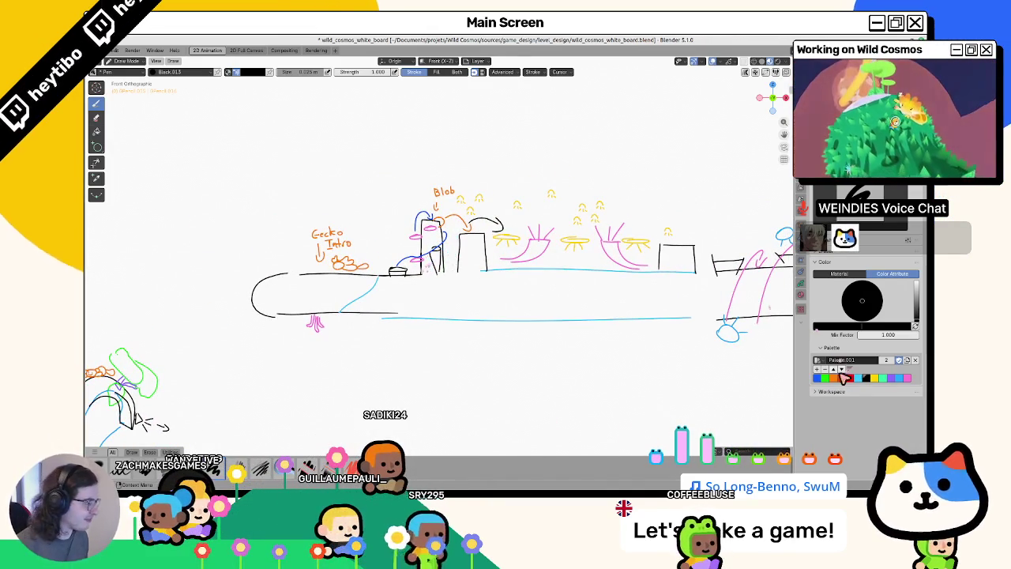
{"action": "left_click", "coordinate": [905, 378]}
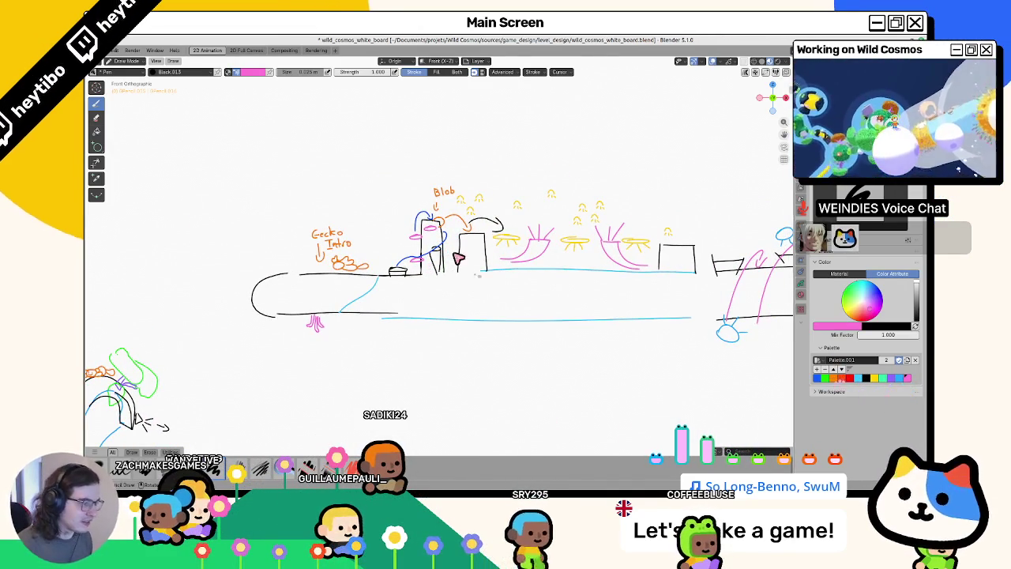
{"action": "scroll", "coordinate": [452, 304], "scroll_direction": "up", "scroll_amount": 2}
{"action": "scroll", "coordinate": [451, 304], "scroll_direction": "down", "scroll_amount": 4}
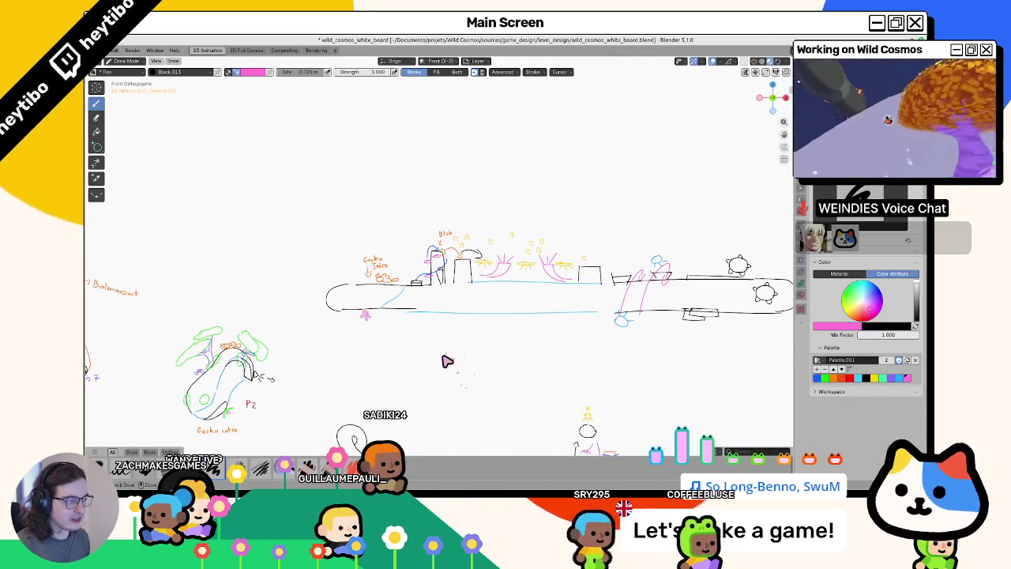
{"action": "middle_click_drag", "start_coordinate": [447, 360], "coordinate": [443, 319], "text": "shift"}
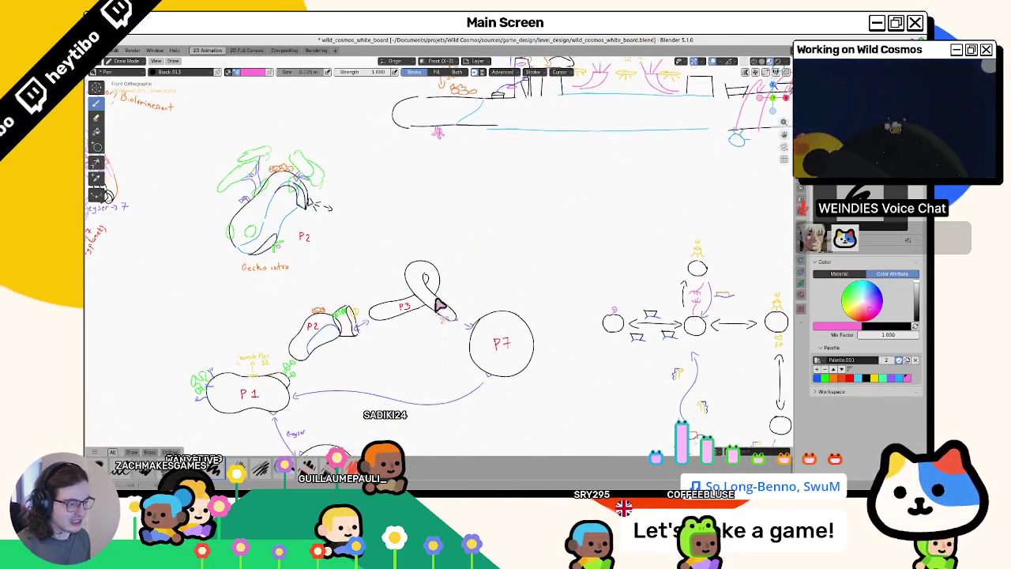
{"action": "middle_click_drag", "start_coordinate": [443, 319], "coordinate": [495, 351], "text": "shift"}
{"action": "scroll", "coordinate": [495, 351], "scroll_direction": "up", "scroll_amount": 1}
In Object Mode, grab the level strip sketch and drop it right of the flow diagram.
{"action": "key", "text": "ctrl+Tab"}
{"action": "scroll", "coordinate": [466, 223], "scroll_direction": "down", "scroll_amount": 3}
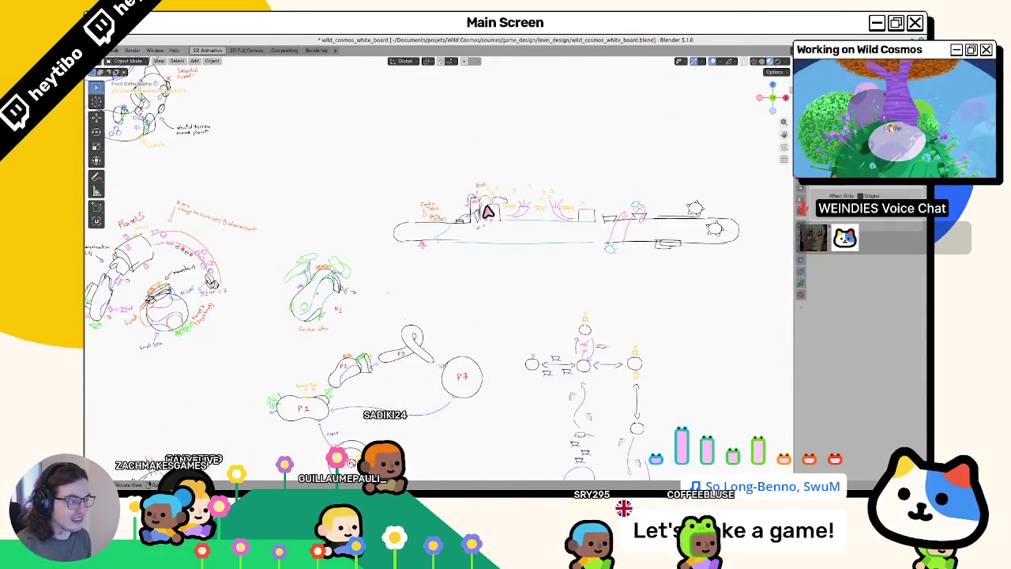
{"action": "scroll", "coordinate": [490, 212], "scroll_direction": "down", "scroll_amount": 3}
{"action": "key", "text": "g"}
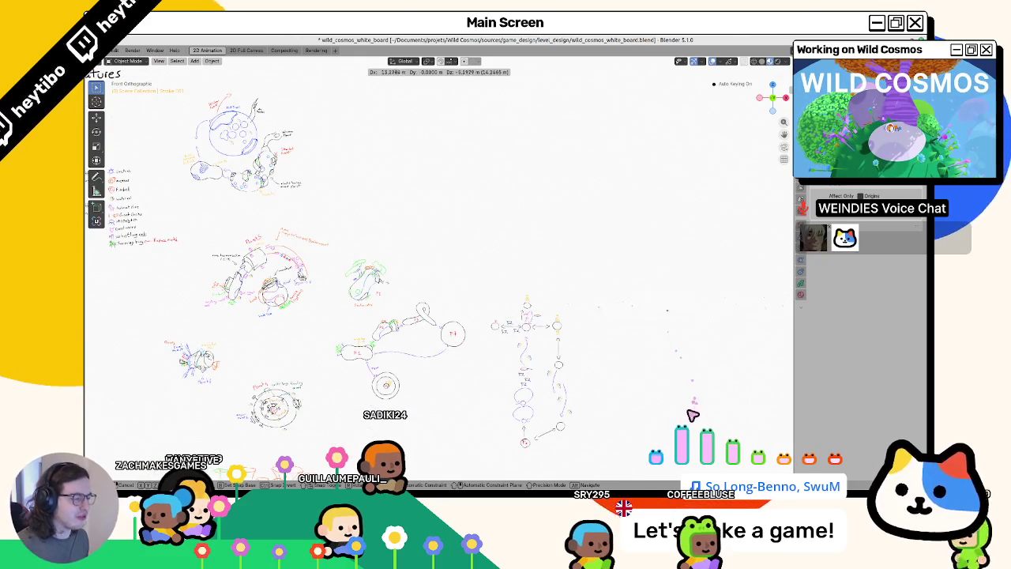
{"action": "left_click", "coordinate": [624, 396]}
{"action": "left_click", "coordinate": [605, 374]}
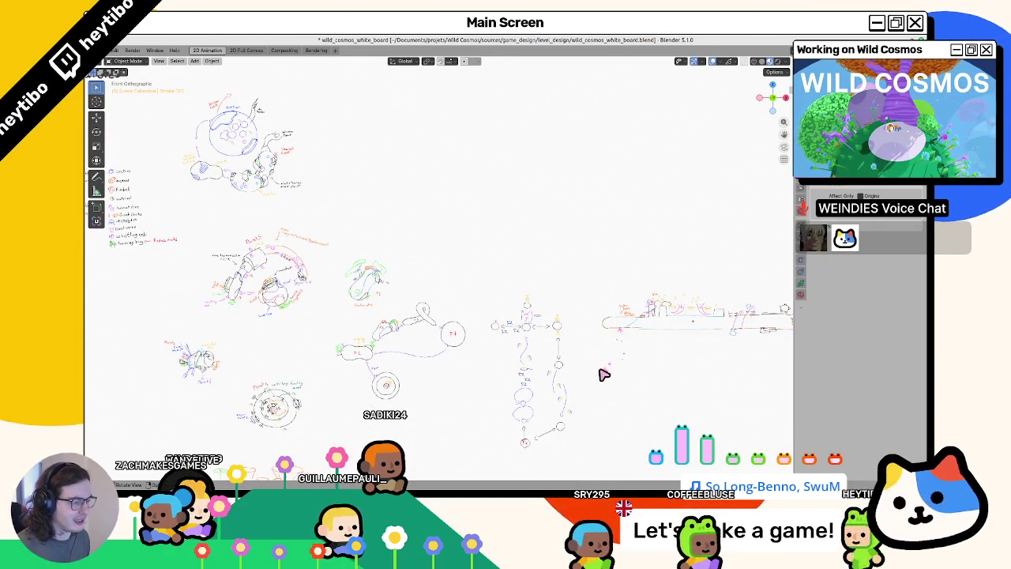
Recentre the board overview, select the P1–P7 planet diagram and glance at the Godot sector scene.
{"action": "scroll", "coordinate": [592, 399], "scroll_direction": "up", "scroll_amount": 1}
{"action": "scroll", "coordinate": [595, 413], "scroll_direction": "up", "scroll_amount": 1}
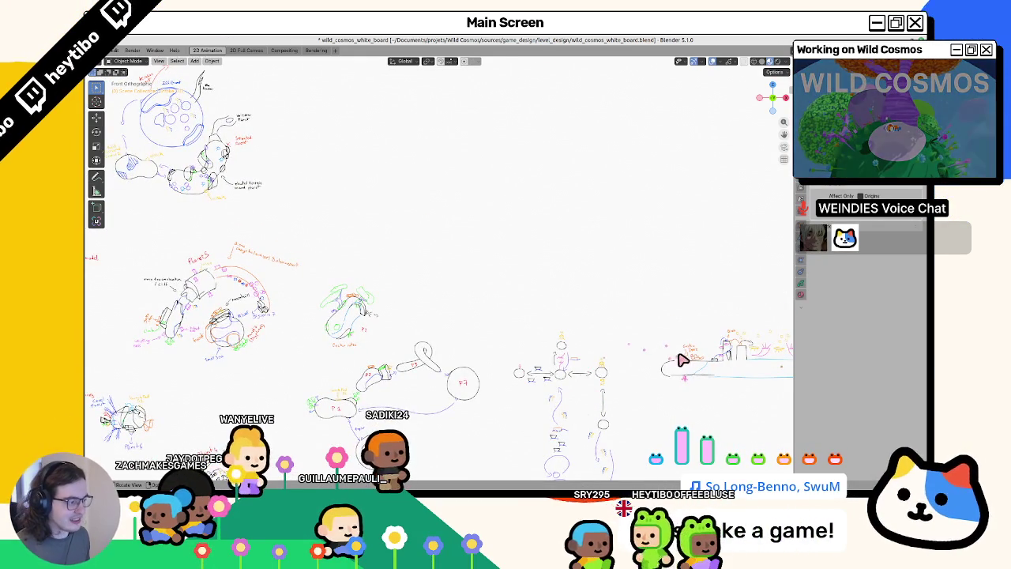
{"action": "middle_click_drag", "start_coordinate": [647, 344], "coordinate": [539, 300], "text": "shift"}
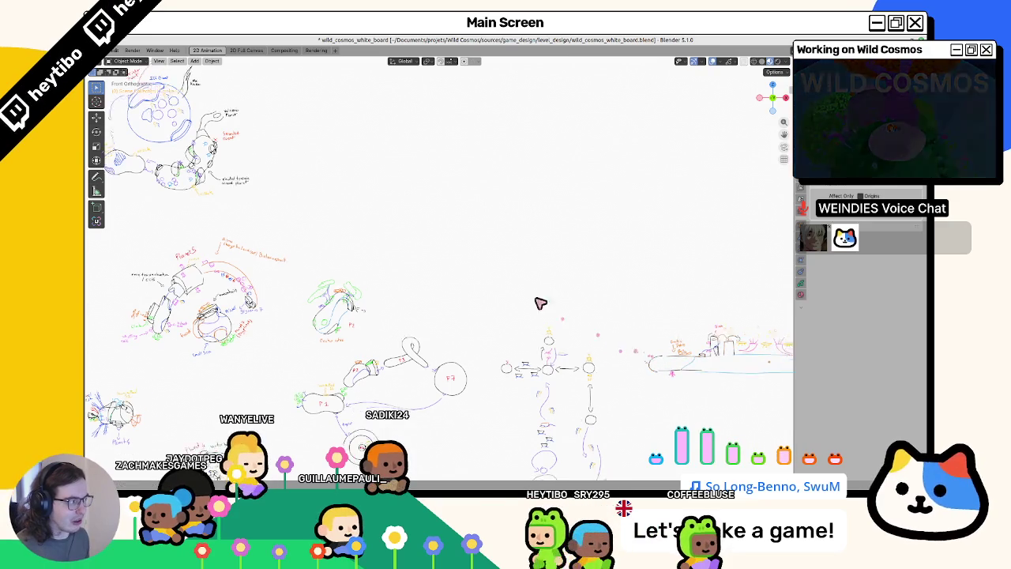
{"action": "scroll", "coordinate": [534, 295], "scroll_direction": "down", "scroll_amount": 2}
{"action": "scroll", "coordinate": [537, 250], "scroll_direction": "up", "scroll_amount": 2}
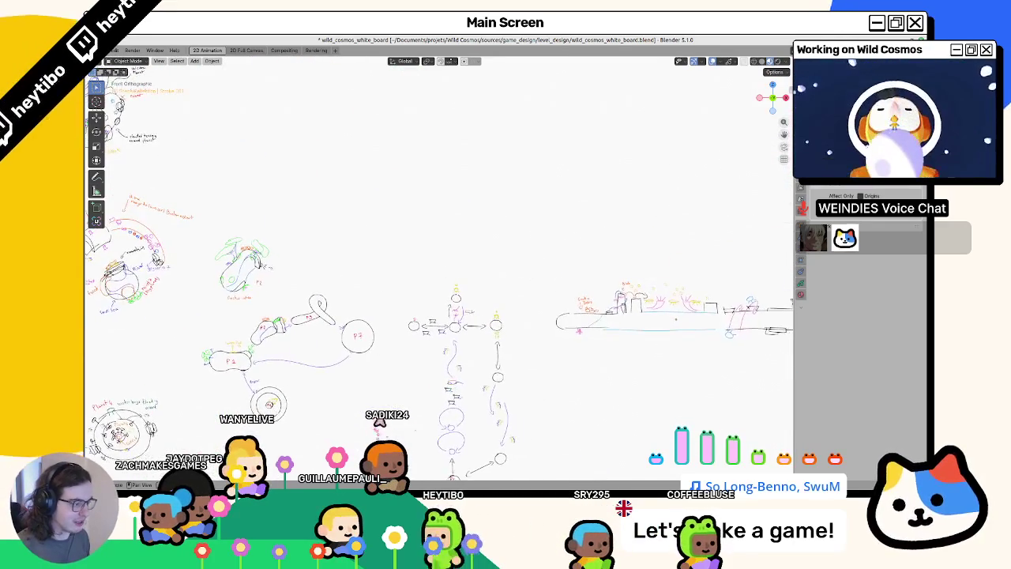
{"action": "scroll", "coordinate": [571, 343], "scroll_direction": "down", "scroll_amount": 2}
{"action": "scroll", "coordinate": [662, 337], "scroll_direction": "up", "scroll_amount": 2}
{"action": "middle_click_drag", "start_coordinate": [662, 336], "coordinate": [668, 342], "text": "shift"}
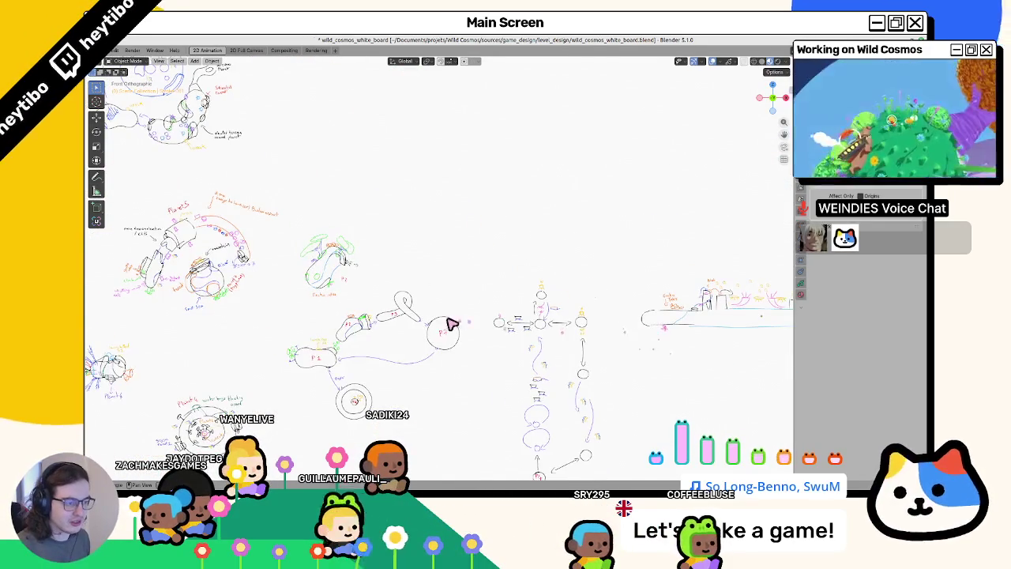
{"action": "left_click", "coordinate": [536, 326]}
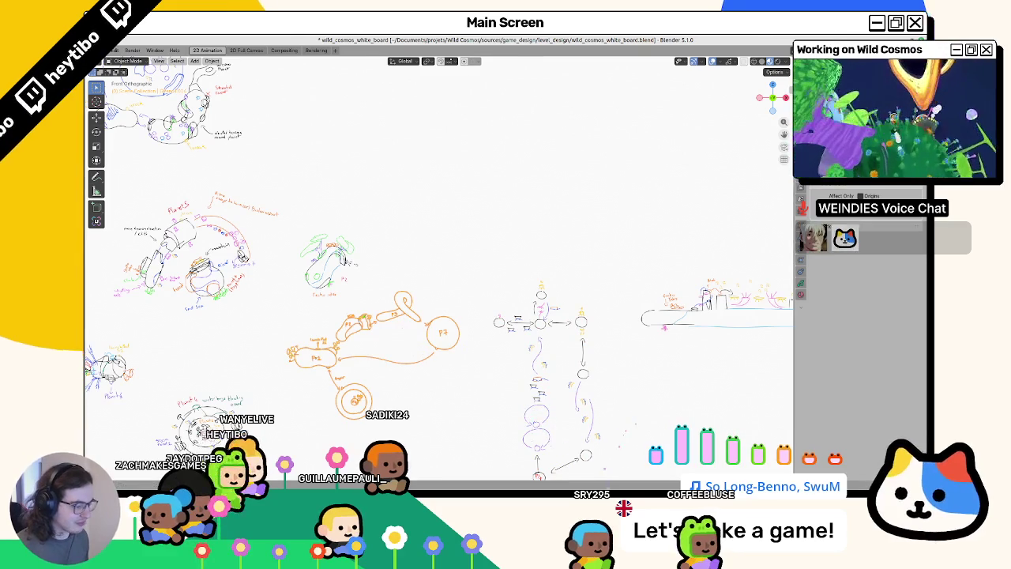
{"action": "key", "text": "alt+Tab"}
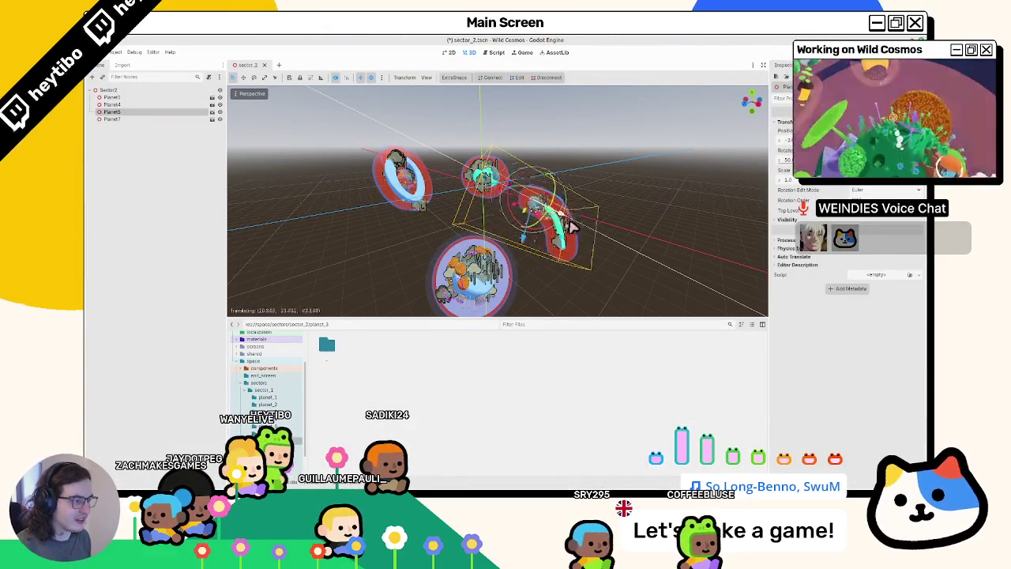
{"action": "key", "text": "alt+Tab"}
{"action": "scroll", "coordinate": [363, 253], "scroll_direction": "up", "scroll_amount": 1}
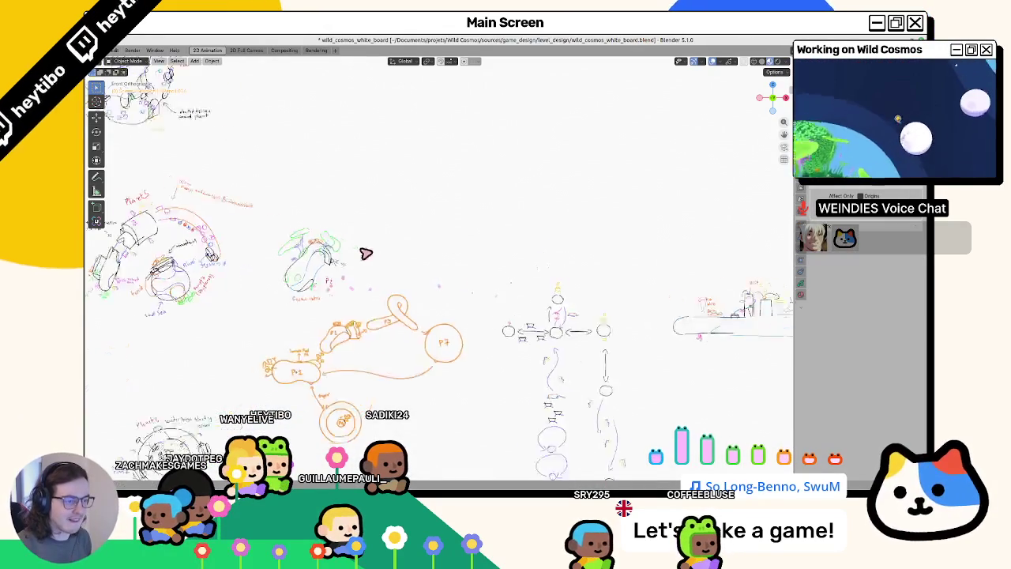
Zoom in on the P3 label and delete its '3' stroke in Edit Mode.
{"action": "scroll", "coordinate": [382, 361], "scroll_direction": "up", "scroll_amount": 2}
{"action": "scroll", "coordinate": [435, 312], "scroll_direction": "up", "scroll_amount": 2}
{"action": "scroll", "coordinate": [495, 234], "scroll_direction": "up", "scroll_amount": 1}
{"action": "scroll", "coordinate": [494, 235], "scroll_direction": "up", "scroll_amount": 3}
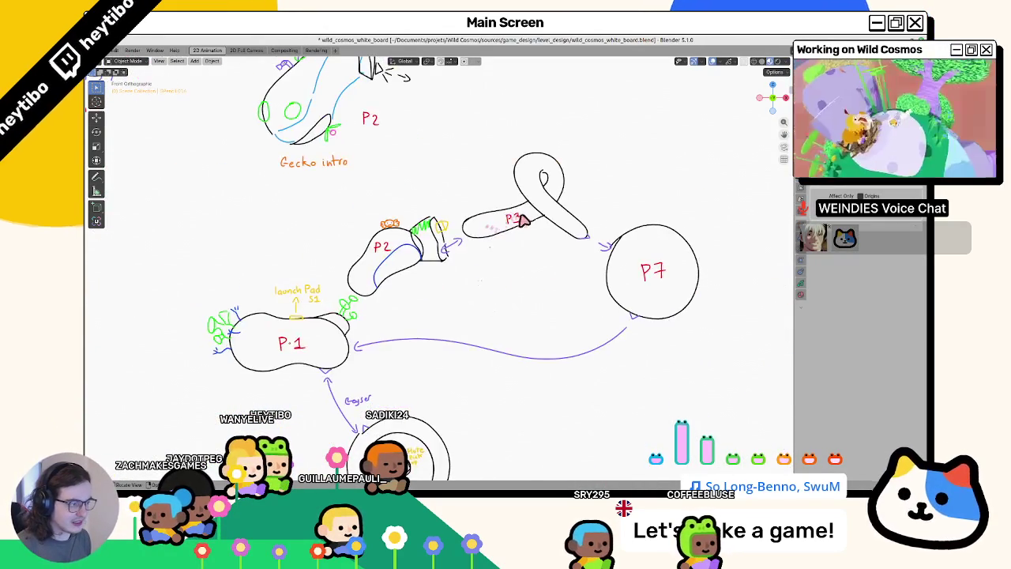
{"action": "key", "text": "Tab"}
{"action": "scroll", "coordinate": [505, 257], "scroll_direction": "up", "scroll_amount": 3}
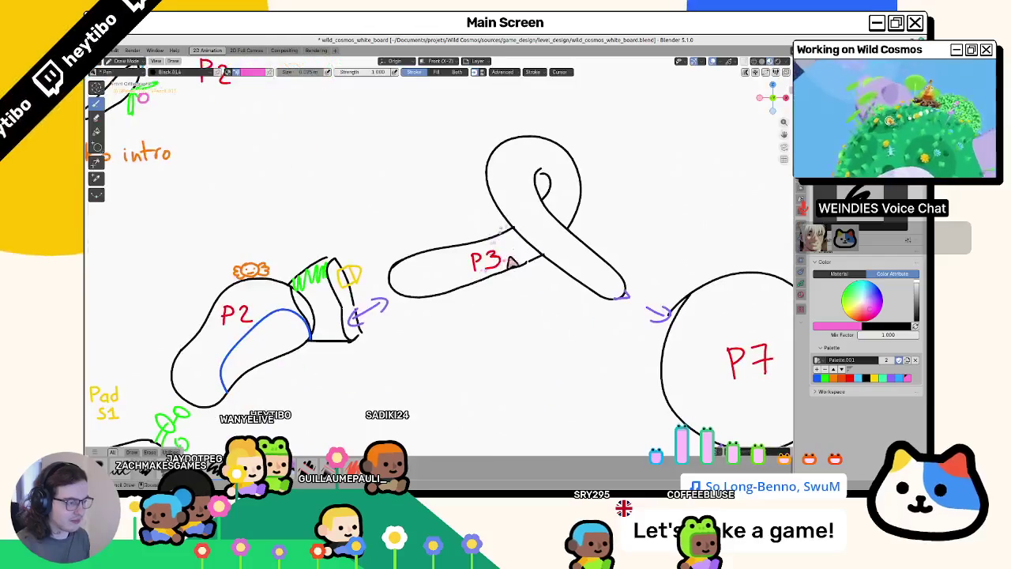
{"action": "key", "text": "x"}
{"action": "left_click", "coordinate": [503, 263]}
{"action": "key", "text": "Tab"}
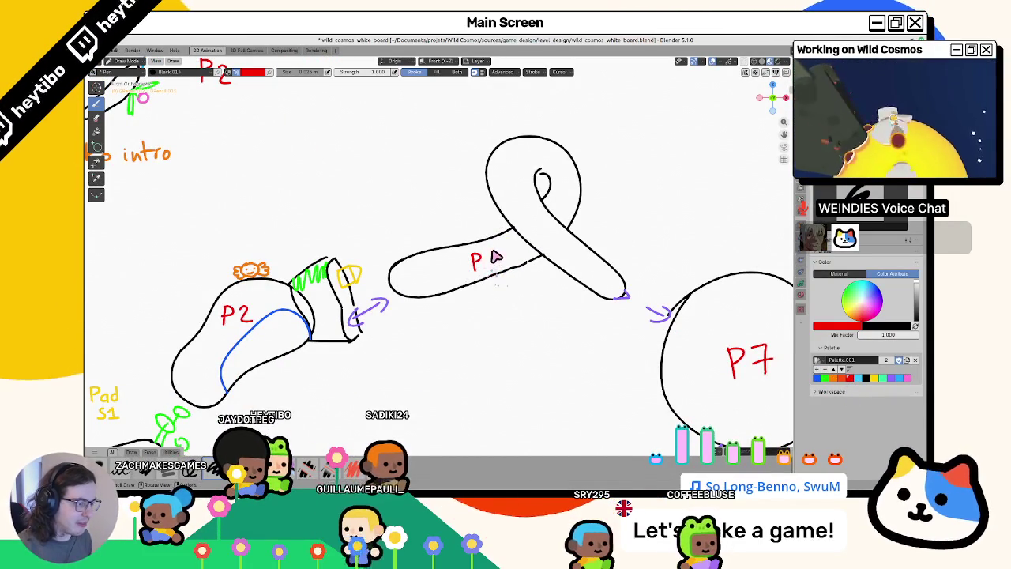
Pan and zoom out over the board to show more sketches, then bring up the mode pie.
{"action": "scroll", "coordinate": [491, 269], "scroll_direction": "down", "scroll_amount": 2}
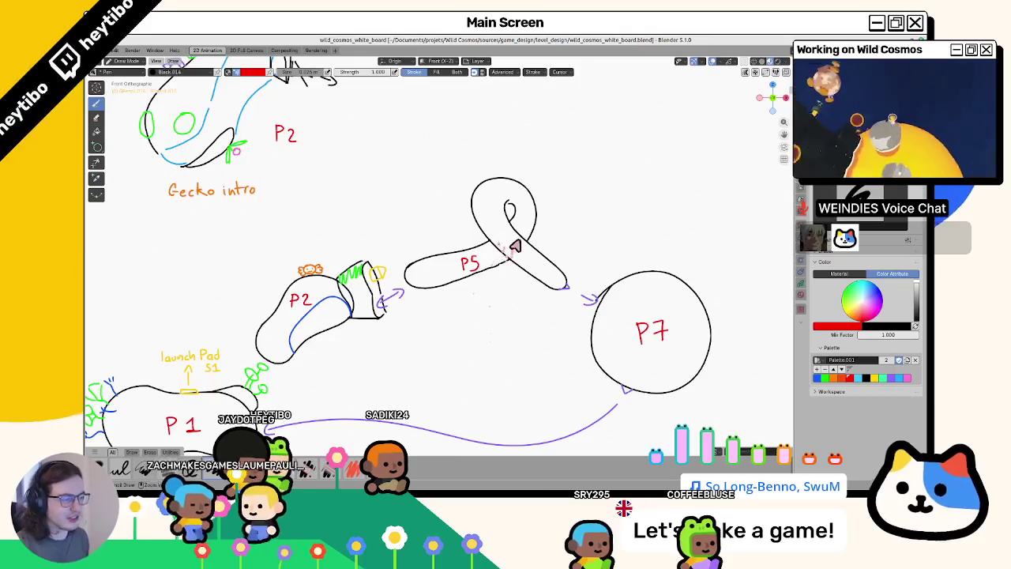
{"action": "middle_click_drag", "start_coordinate": [487, 269], "coordinate": [356, 391], "text": "shift"}
{"action": "scroll", "coordinate": [450, 342], "scroll_direction": "down", "scroll_amount": 2}
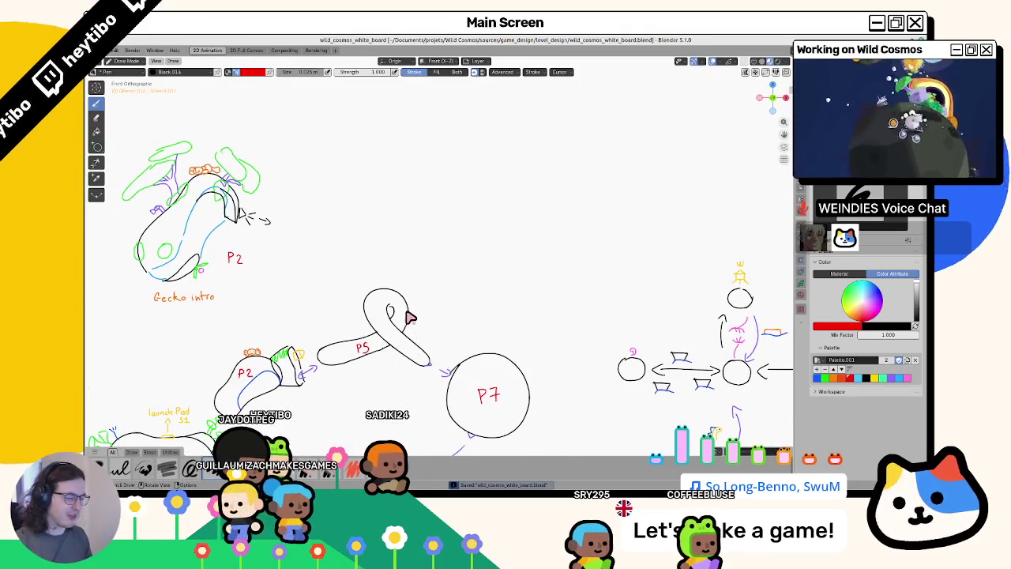
{"action": "scroll", "coordinate": [545, 422], "scroll_direction": "down", "scroll_amount": 2}
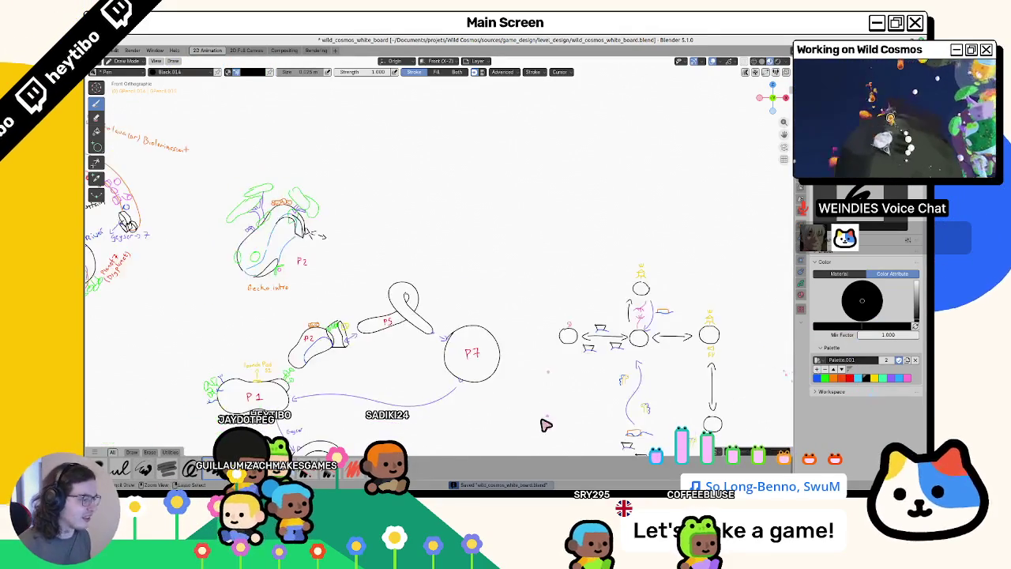
{"action": "scroll", "coordinate": [640, 312], "scroll_direction": "down", "scroll_amount": 3}
{"action": "key", "text": "ctrl+Tab"}
In Object Mode, move the orange level sketch above the P5/P7 drawings and zoom in.
{"action": "left_click", "coordinate": [715, 303]}
{"action": "key", "text": "g"}
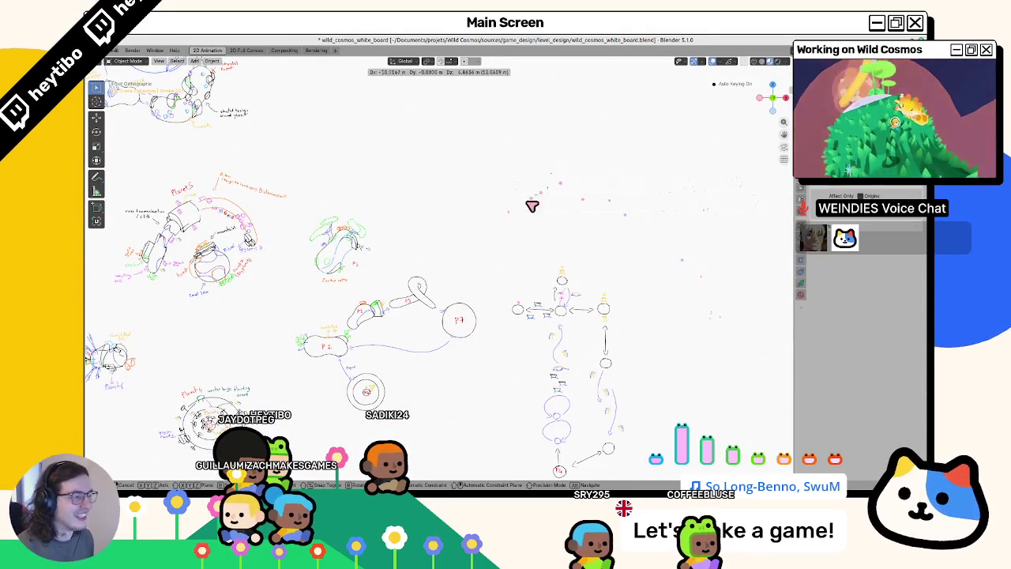
{"action": "left_click", "coordinate": [647, 285]}
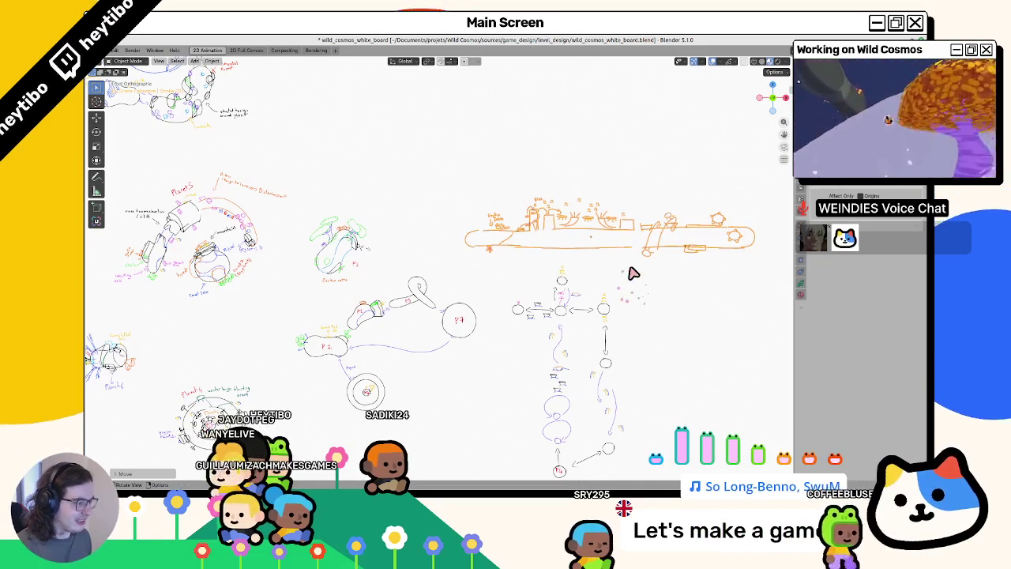
{"action": "scroll", "coordinate": [542, 237], "scroll_direction": "up", "scroll_amount": 2}
{"action": "scroll", "coordinate": [440, 290], "scroll_direction": "up", "scroll_amount": 2}
{"action": "scroll", "coordinate": [447, 268], "scroll_direction": "up", "scroll_amount": 1}
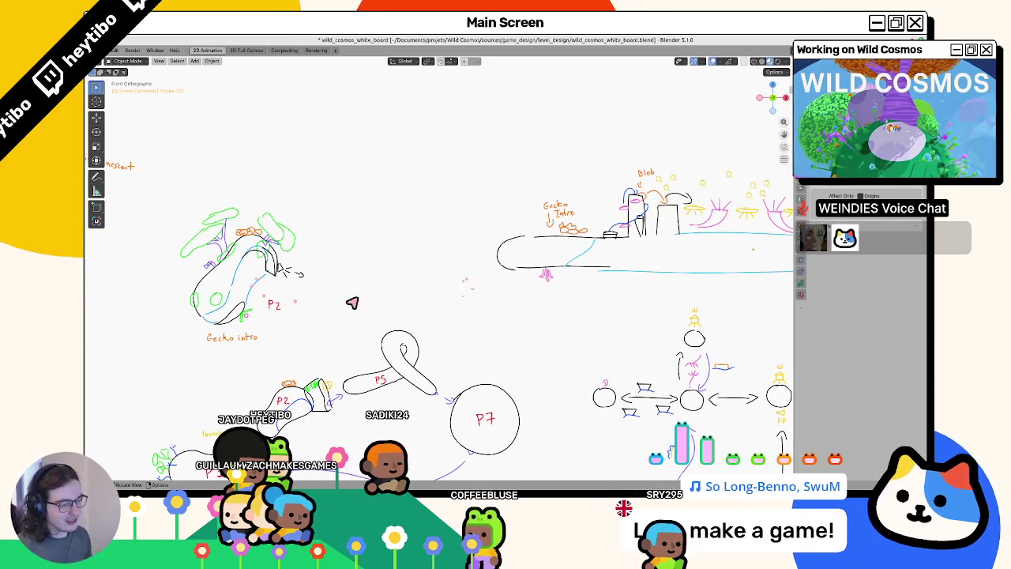
Deselect the P5 loop, add and place a blank Grease Pencil object, and enter Draw Mode on it.
{"action": "left_click", "coordinate": [401, 334]}
{"action": "right_click", "coordinate": [402, 326]}
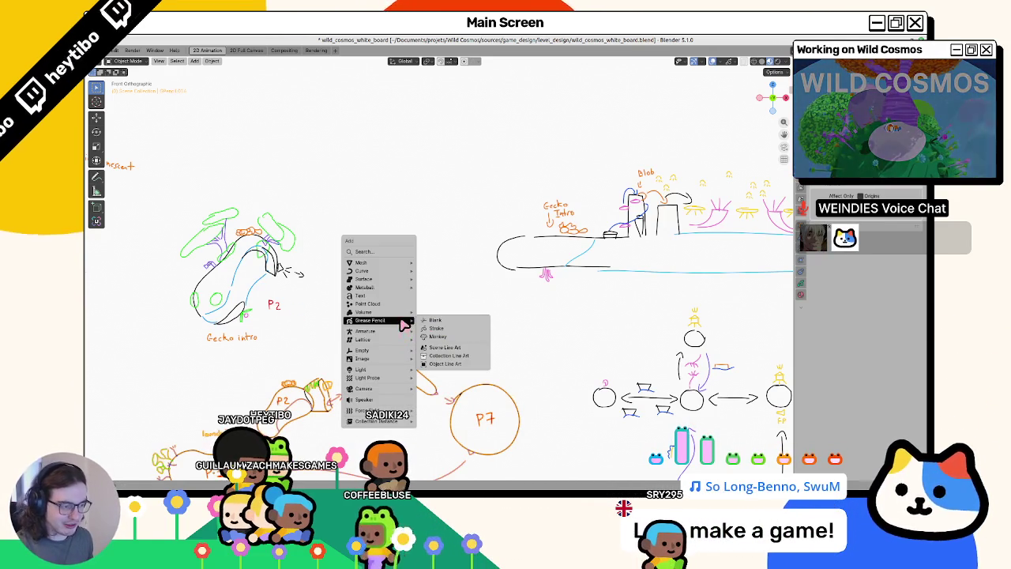
{"action": "left_click", "coordinate": [364, 212]}
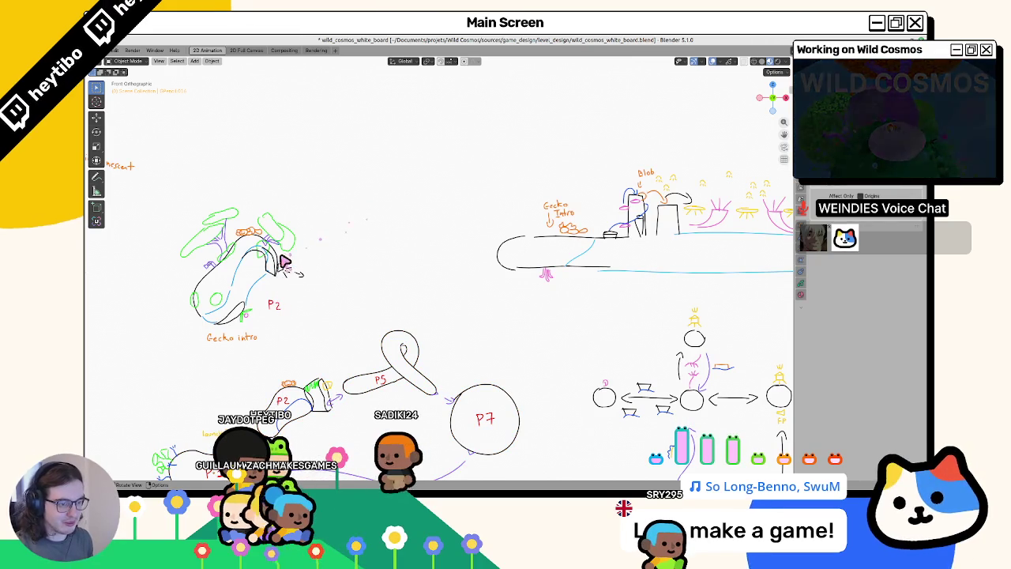
{"action": "key", "text": "shift+a"}
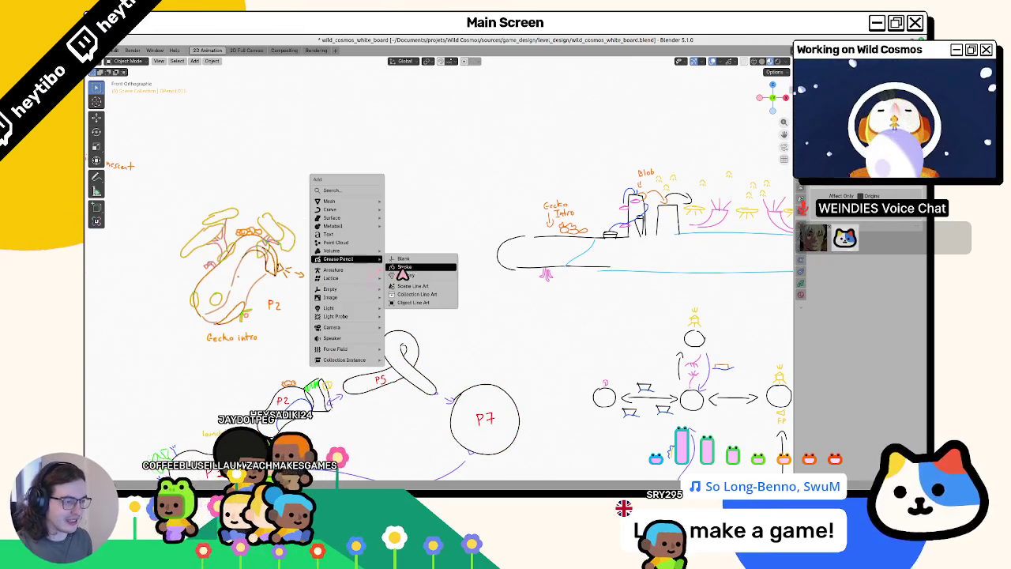
{"action": "left_click", "coordinate": [403, 259]}
{"action": "key", "text": "g"}
{"action": "left_click", "coordinate": [471, 283]}
{"action": "key", "text": "ctrl+Tab"}
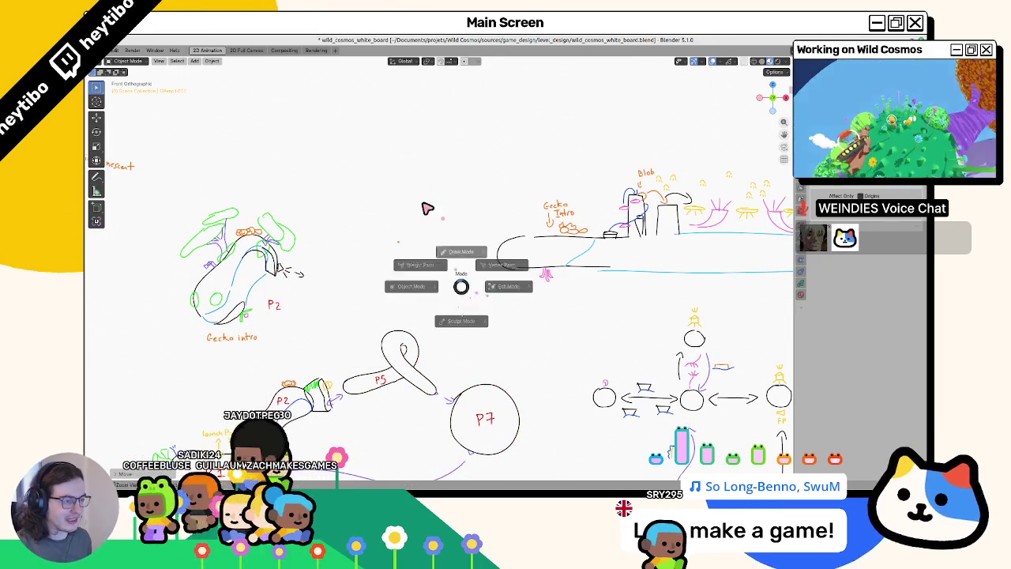
{"action": "left_click", "coordinate": [393, 248]}
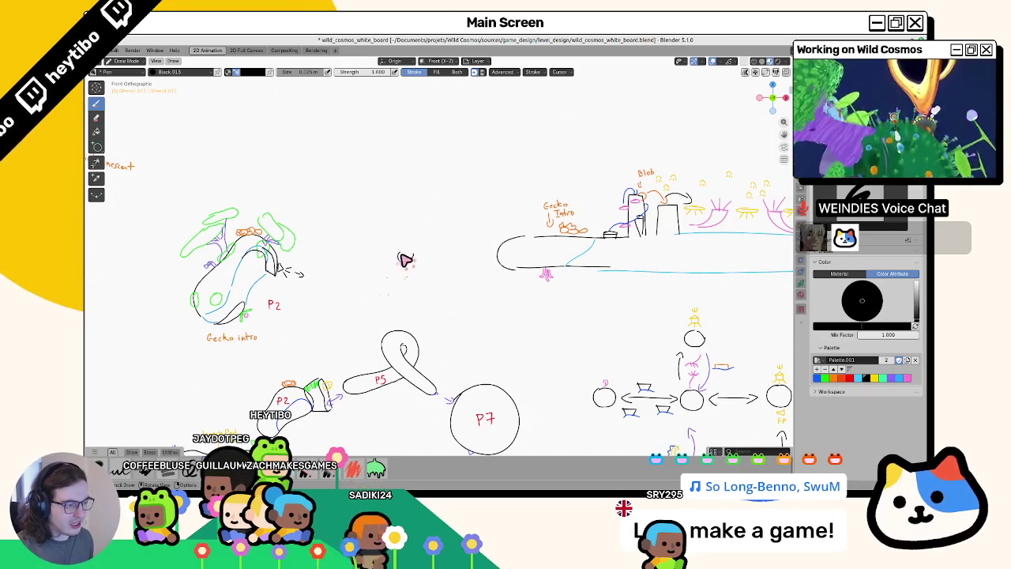
Pan the whiteboard to the empty space between the P2 gecko intro and the Blob section.
{"action": "key", "text": "ctrl+Tab"}
{"action": "key", "text": "ctrl+Tab"}
{"action": "key", "text": "ctrl+Tab"}
{"action": "key", "text": "ctrl+Tab"}
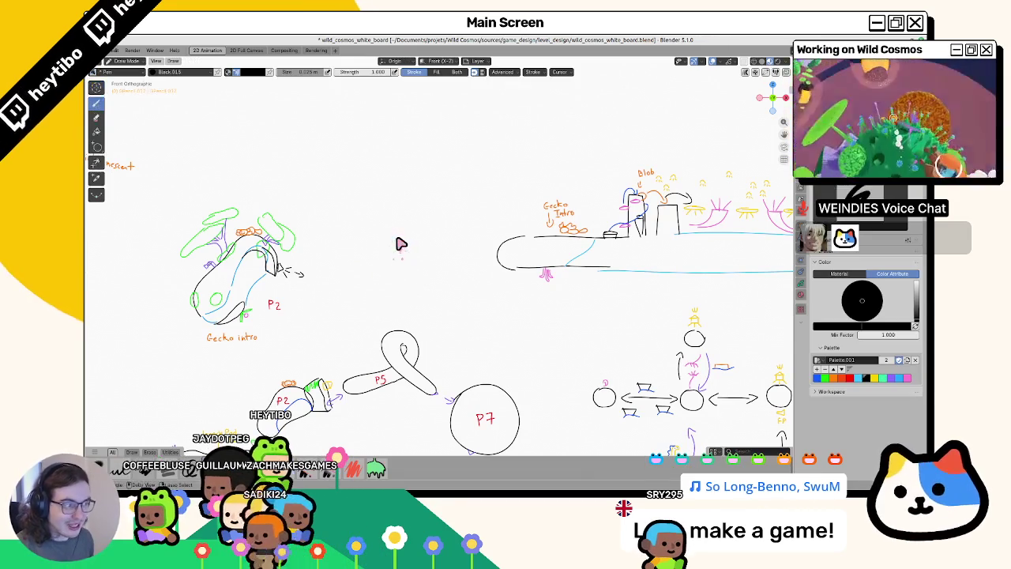
{"action": "scroll", "coordinate": [399, 243], "scroll_direction": "up", "scroll_amount": 1}
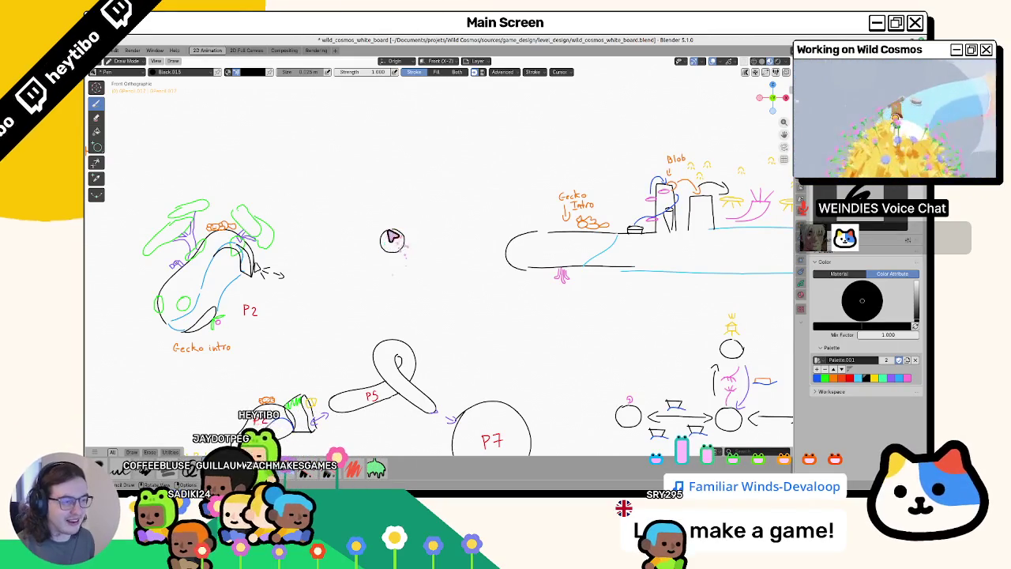
{"action": "middle_click_drag", "start_coordinate": [385, 261], "coordinate": [397, 291], "text": "shift"}
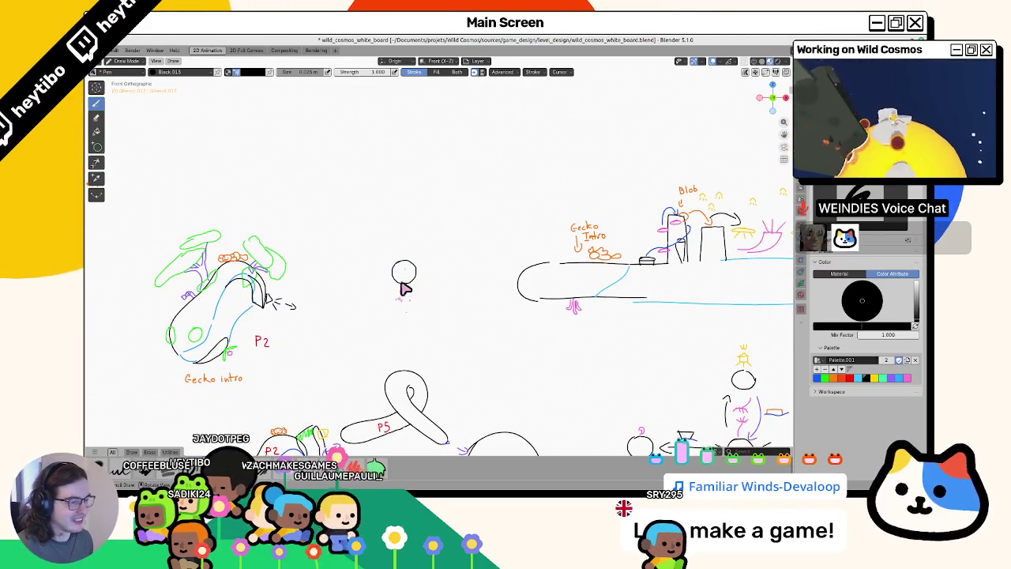
{"action": "key", "text": "Tab"}
{"action": "key", "text": "Tab"}
{"action": "mouse_move", "coordinate": [416, 271]}
{"action": "middle_mouse_down", "text": "shift"}
{"action": "mouse_move", "coordinate": [433, 244]}
{"action": "mouse_move", "coordinate": [418, 309]}
{"action": "mouse_move", "coordinate": [424, 278]}
{"action": "middle_mouse_up", "text": "shift"}
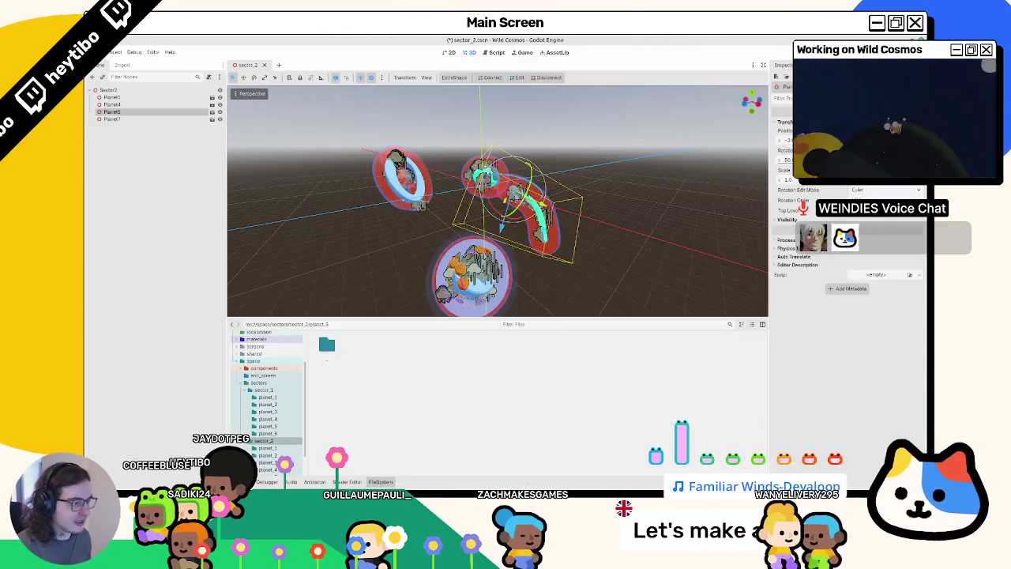
Switch back and forth between the Godot sector_2 scene and the Blender whiteboard.
{"action": "key", "text": "alt+Tab"}
{"action": "scroll", "coordinate": [488, 231], "scroll_direction": "up", "scroll_amount": 10}
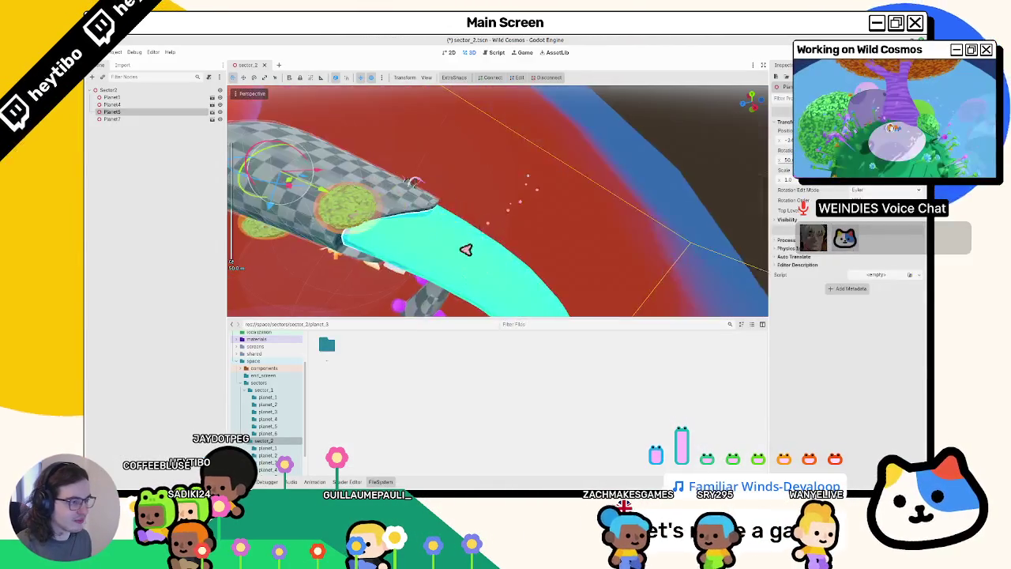
{"action": "mouse_move", "coordinate": [463, 248]}
{"action": "middle_mouse_down"}
{"action": "mouse_move", "coordinate": [506, 255]}
{"action": "mouse_move", "coordinate": [490, 274]}
{"action": "mouse_move", "coordinate": [447, 282]}
{"action": "mouse_move", "coordinate": [498, 224]}
{"action": "mouse_move", "coordinate": [567, 229]}
{"action": "mouse_move", "coordinate": [597, 276]}
{"action": "mouse_move", "coordinate": [537, 327]}
{"action": "mouse_move", "coordinate": [537, 375]}
{"action": "mouse_move", "coordinate": [461, 282]}
{"action": "mouse_move", "coordinate": [469, 259]}
{"action": "middle_mouse_up"}
{"action": "key", "text": "alt+Tab"}
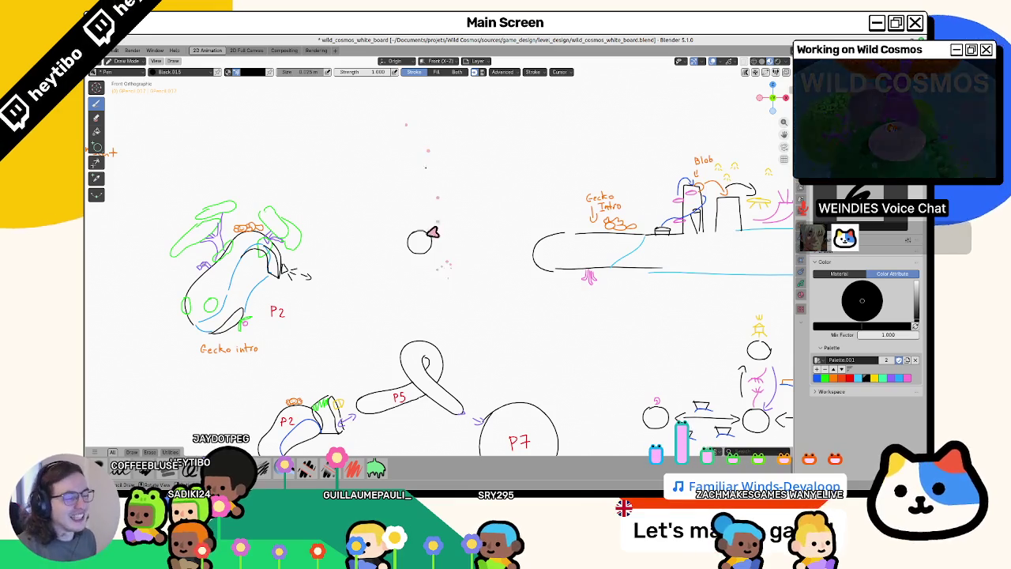
{"action": "middle_click_drag", "start_coordinate": [357, 237], "coordinate": [499, 158], "text": "shift"}
{"action": "key", "text": "alt+Tab"}
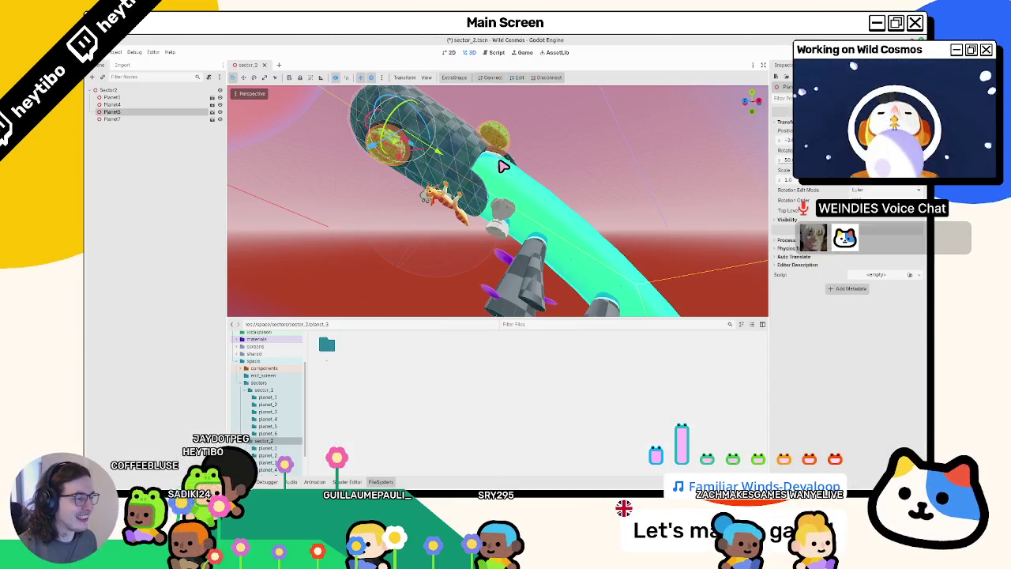
{"action": "key", "text": "alt+Tab"}
{"action": "key", "text": "alt+Tab"}
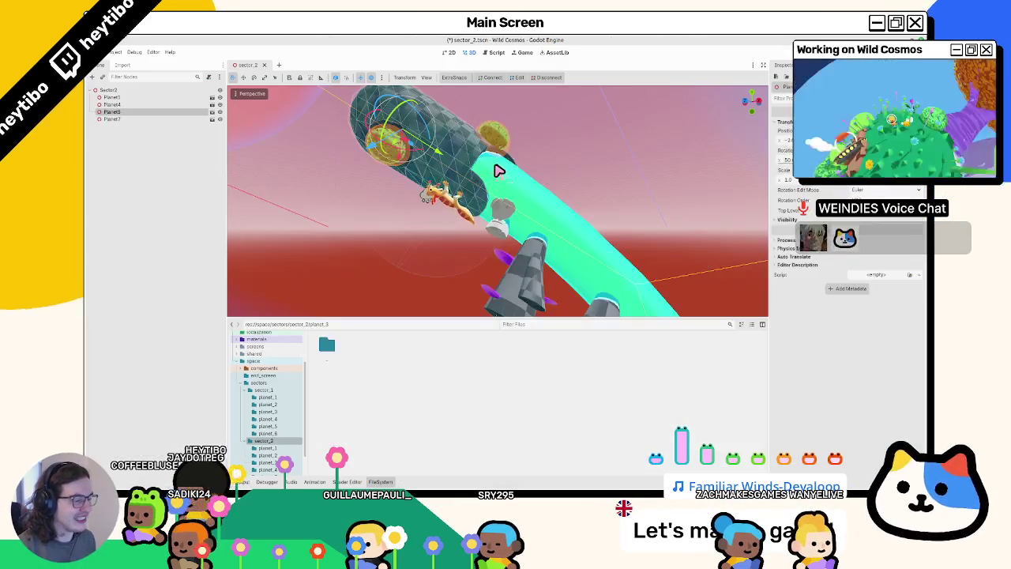
{"action": "key", "text": "alt+Tab"}
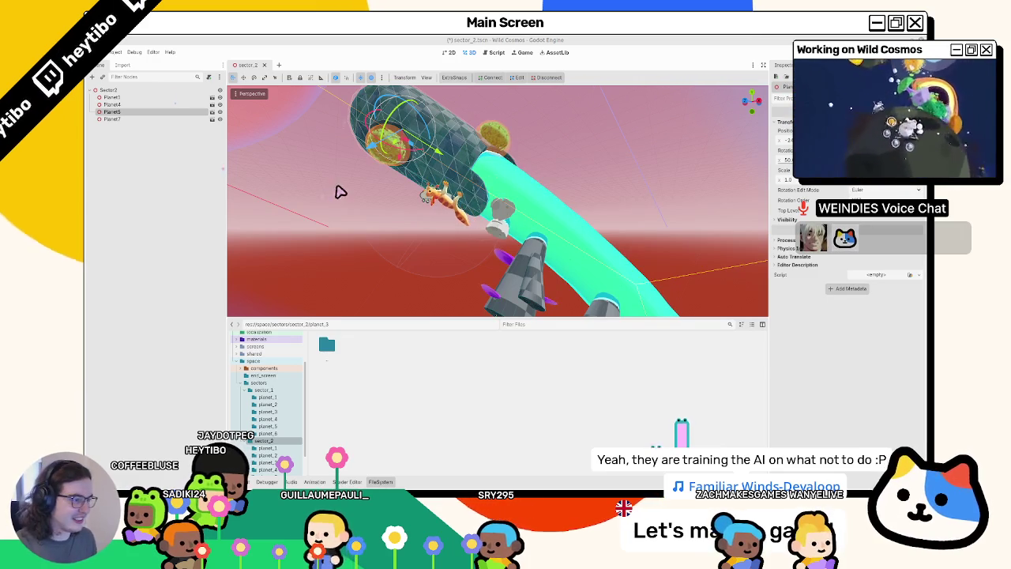
Orbit and zoom the Godot viewport around all the planets and their path, then go up to sector_2.
{"action": "mouse_move", "coordinate": [326, 231]}
{"action": "middle_mouse_down"}
{"action": "mouse_move", "coordinate": [408, 284]}
{"action": "mouse_move", "coordinate": [372, 221]}
{"action": "mouse_move", "coordinate": [406, 271]}
{"action": "mouse_move", "coordinate": [395, 237]}
{"action": "middle_mouse_up"}
{"action": "scroll", "coordinate": [395, 237], "scroll_direction": "down", "scroll_amount": 5}
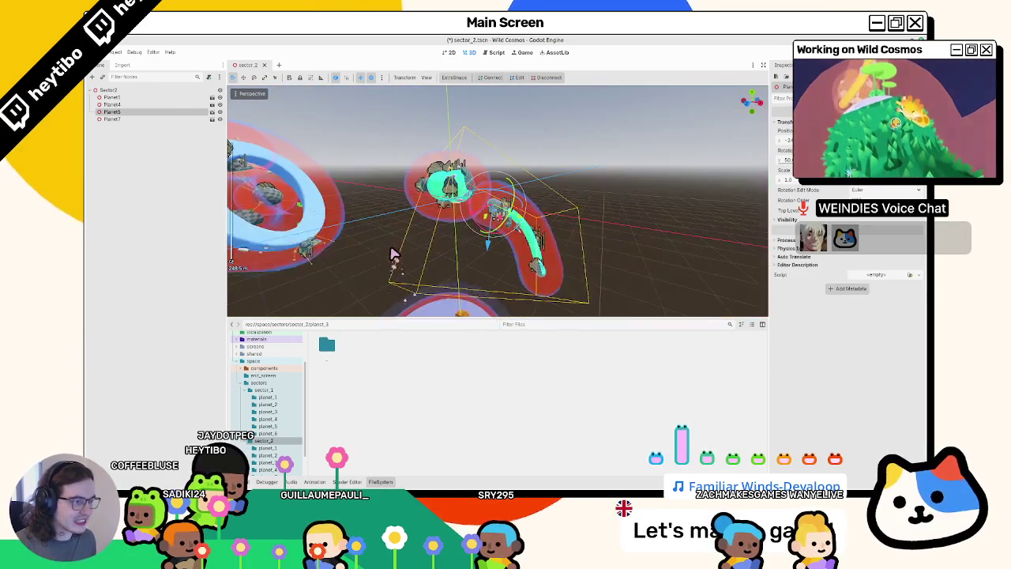
{"action": "scroll", "coordinate": [395, 247], "scroll_direction": "up", "scroll_amount": 2}
{"action": "scroll", "coordinate": [410, 253], "scroll_direction": "up", "scroll_amount": 2}
{"action": "scroll", "coordinate": [417, 237], "scroll_direction": "up", "scroll_amount": 1}
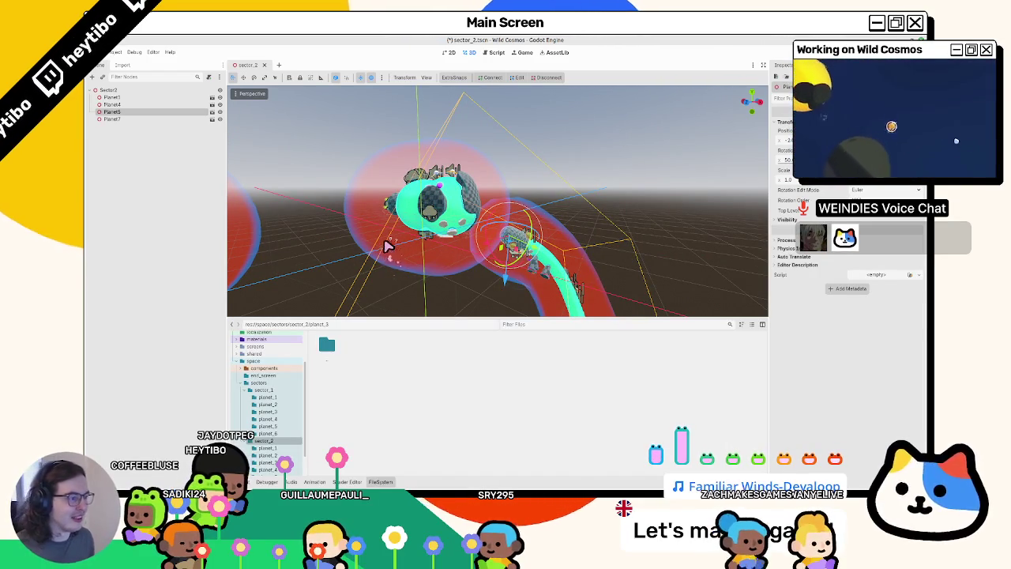
{"action": "middle_click_drag", "start_coordinate": [384, 241], "coordinate": [404, 171]}
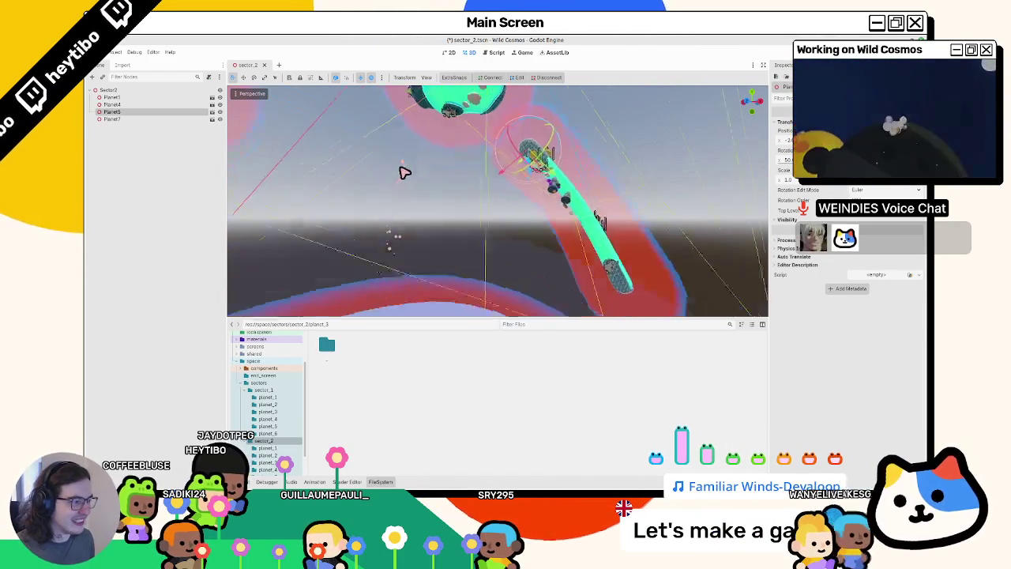
{"action": "scroll", "coordinate": [404, 244], "scroll_direction": "down", "scroll_amount": 3}
{"action": "scroll", "coordinate": [419, 207], "scroll_direction": "down", "scroll_amount": 3}
{"action": "scroll", "coordinate": [419, 208], "scroll_direction": "up", "scroll_amount": 3}
{"action": "scroll", "coordinate": [410, 217], "scroll_direction": "up", "scroll_amount": 2}
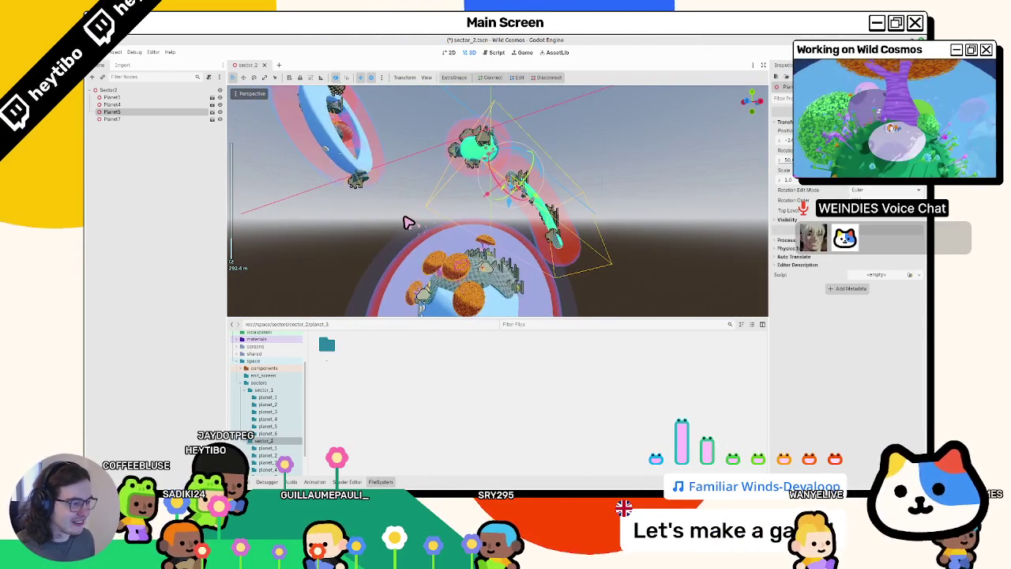
{"action": "scroll", "coordinate": [407, 221], "scroll_direction": "up", "scroll_amount": 3}
{"action": "scroll", "coordinate": [399, 231], "scroll_direction": "up", "scroll_amount": 2}
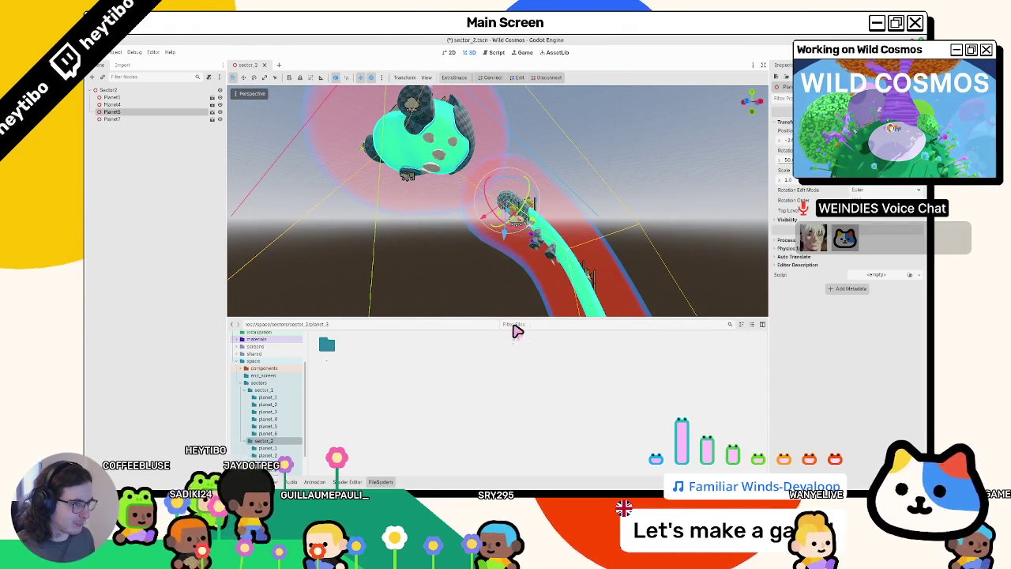
{"action": "middle_click_drag", "start_coordinate": [458, 219], "coordinate": [442, 228]}
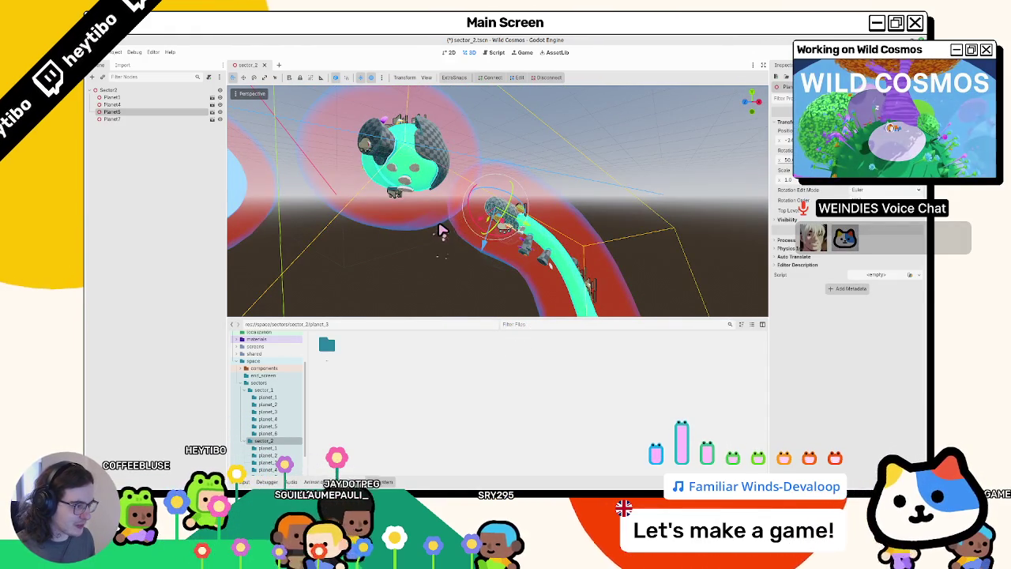
{"action": "scroll", "coordinate": [441, 230], "scroll_direction": "down", "scroll_amount": 2}
{"action": "scroll", "coordinate": [444, 235], "scroll_direction": "down", "scroll_amount": 1}
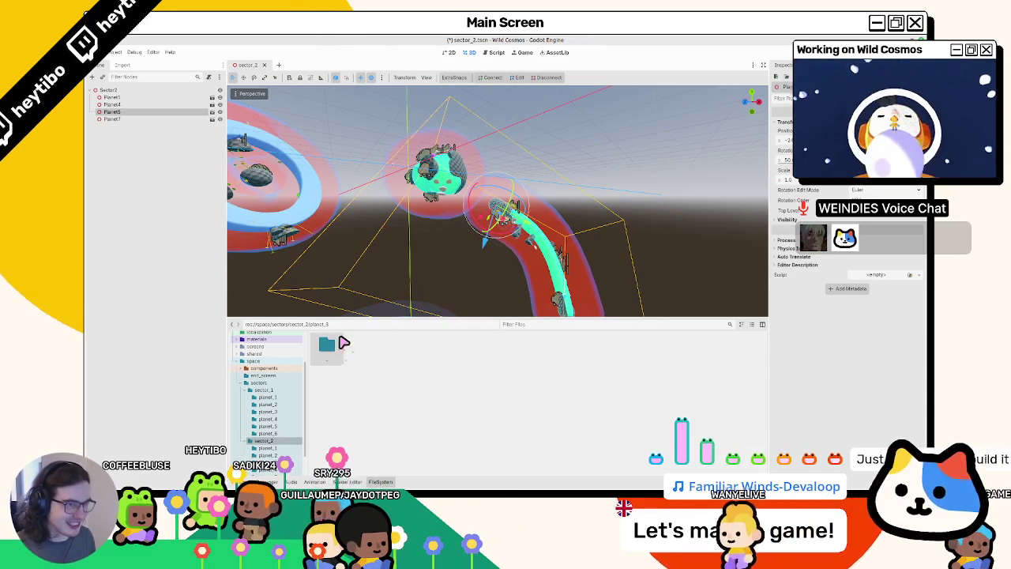
{"action": "double_click", "coordinate": [338, 346]}
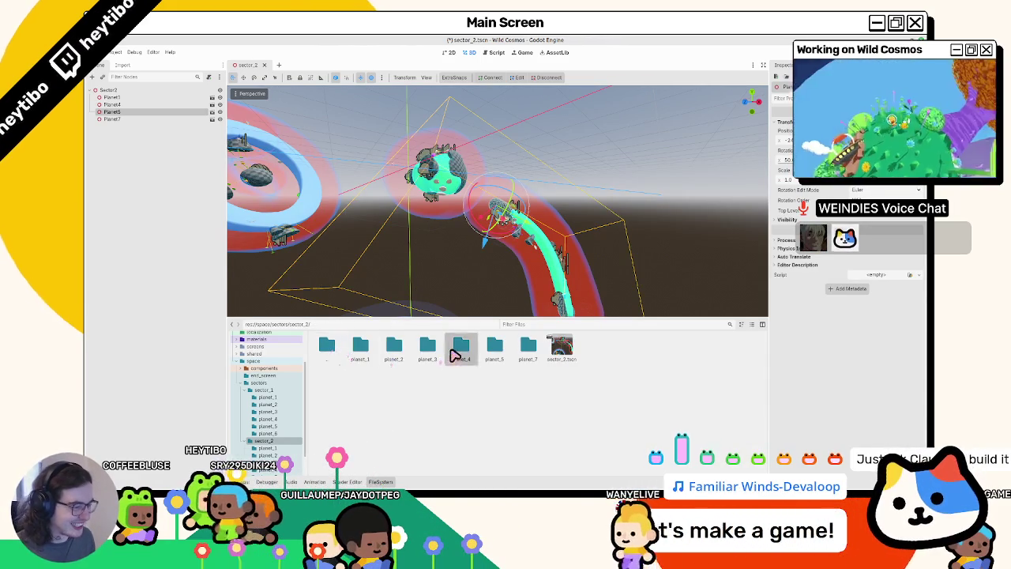
Open planet_4.tscn from the planet_4 folder and select its CurveGravityZone node.
{"action": "double_click", "coordinate": [460, 346]}
{"action": "double_click", "coordinate": [625, 359]}
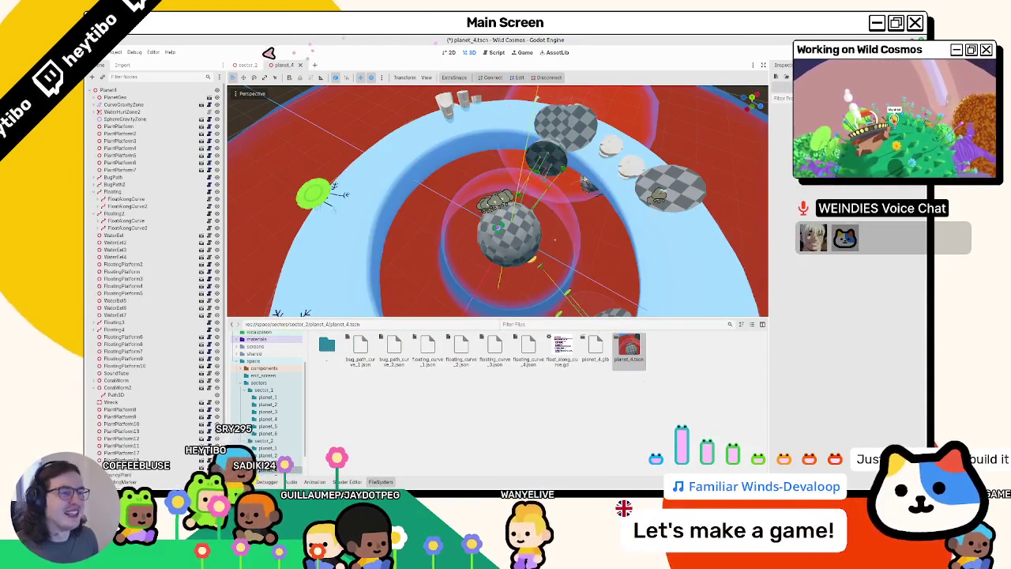
{"action": "left_click", "coordinate": [345, 193]}
{"action": "middle_click_drag", "start_coordinate": [345, 193], "coordinate": [386, 204]}
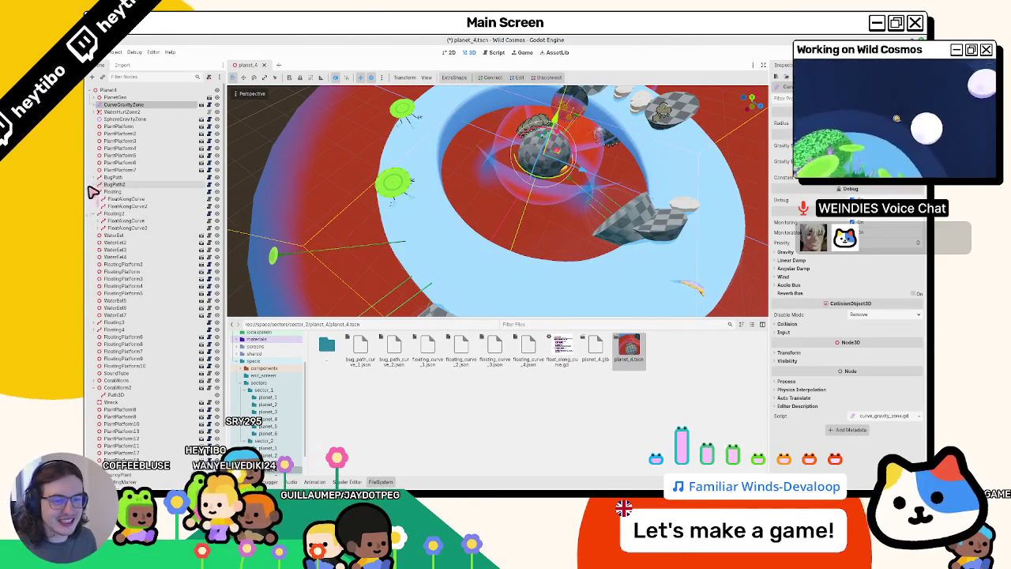
Inspect the path-follow node, the checkpoint's CollisionShape3D and the node at the planet centre.
{"action": "left_click", "coordinate": [90, 190]}
{"action": "left_click", "coordinate": [94, 191]}
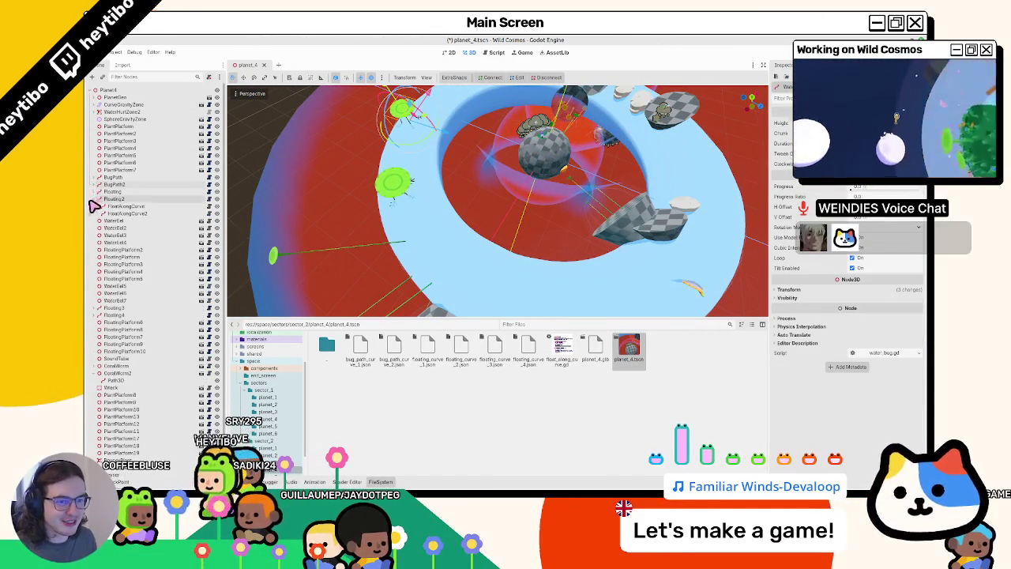
{"action": "scroll", "coordinate": [96, 319], "scroll_direction": "down", "scroll_amount": 2}
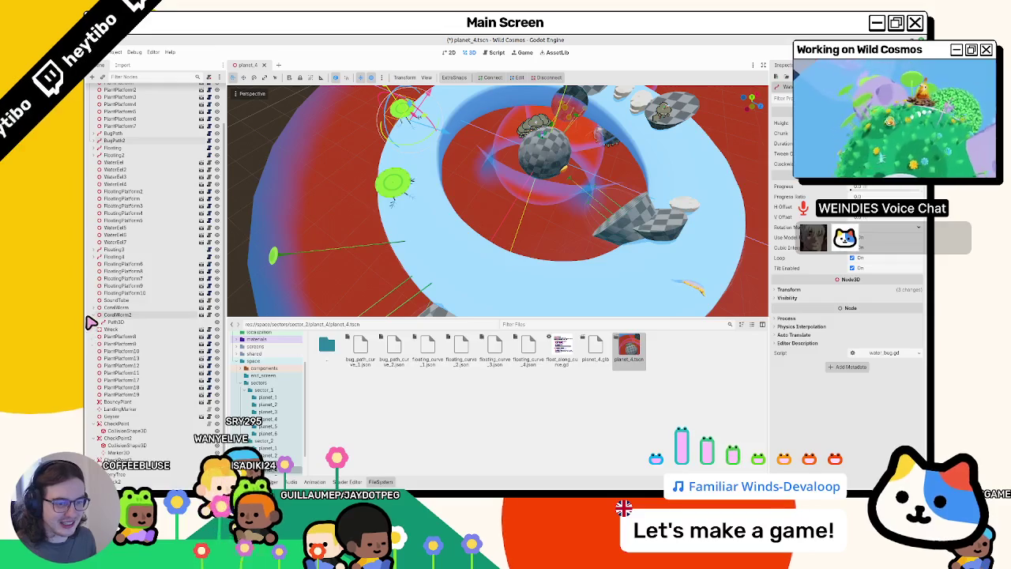
{"action": "double_click", "coordinate": [92, 432]}
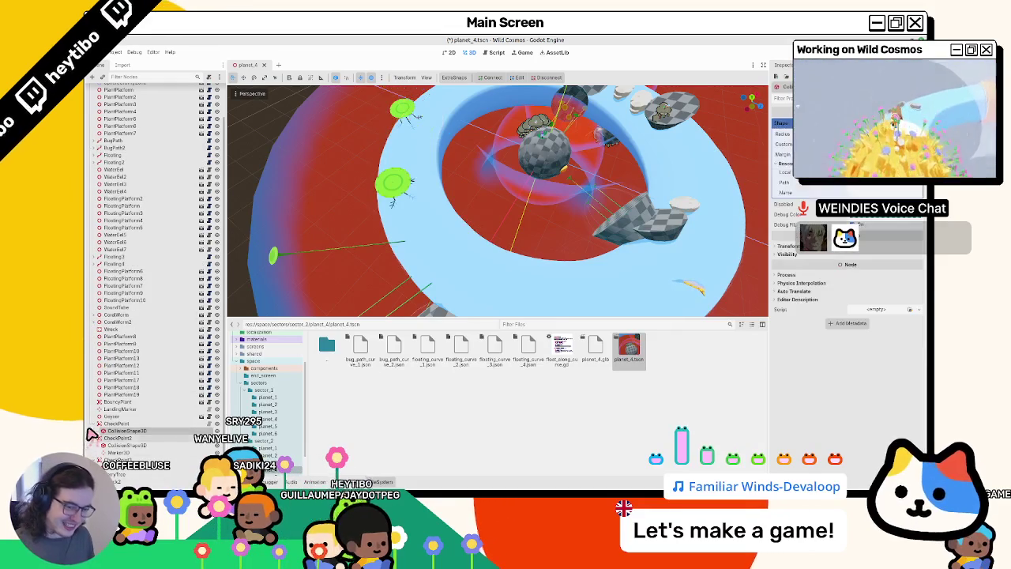
{"action": "scroll", "coordinate": [94, 438], "scroll_direction": "up", "scroll_amount": 1}
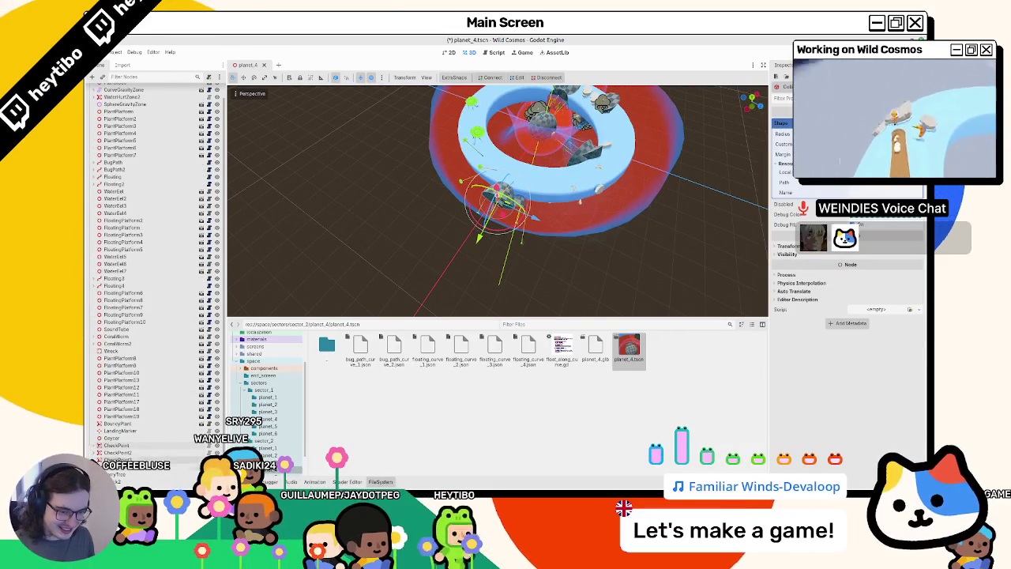
{"action": "scroll", "coordinate": [93, 225], "scroll_direction": "up", "scroll_amount": 1}
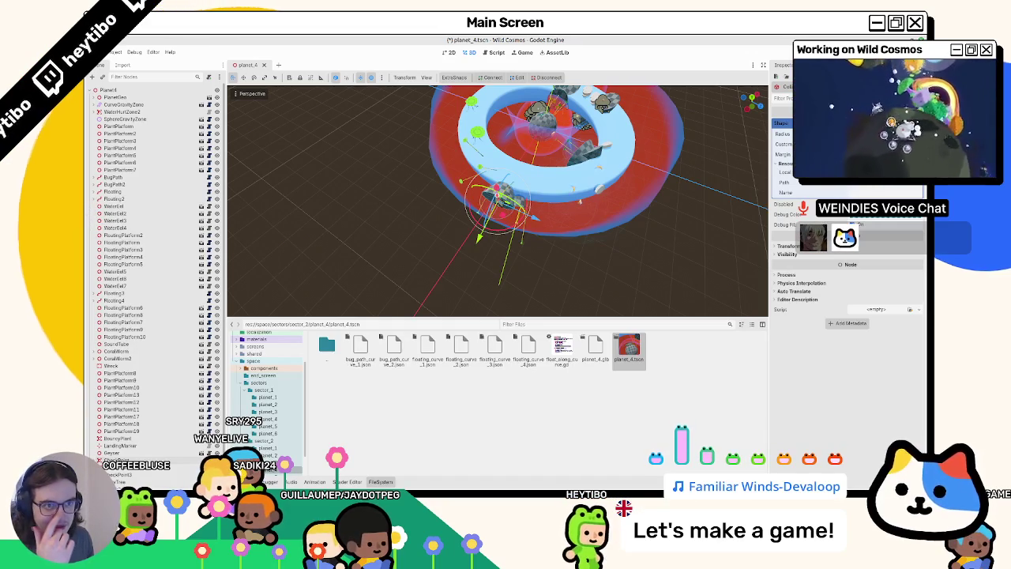
{"action": "left_click", "coordinate": [124, 108]}
{"action": "mouse_move", "coordinate": [282, 156]}
{"action": "middle_mouse_down"}
{"action": "mouse_move", "coordinate": [378, 191]}
{"action": "mouse_move", "coordinate": [379, 172]}
{"action": "middle_mouse_up"}
{"action": "scroll", "coordinate": [361, 185], "scroll_direction": "down", "scroll_amount": 3}
{"action": "scroll", "coordinate": [361, 187], "scroll_direction": "up", "scroll_amount": 3}
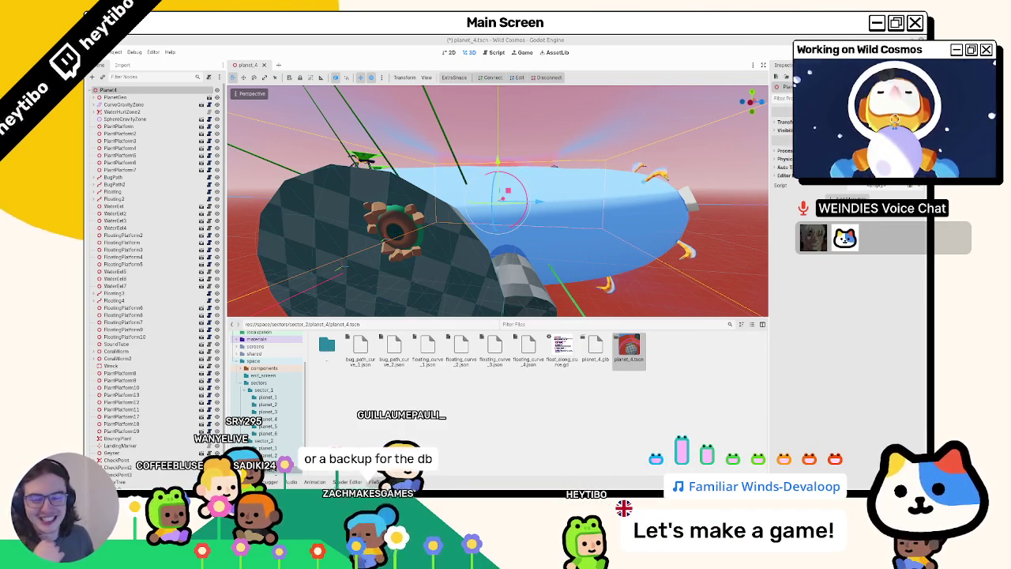
Orbit the ring planet and frame the CurveGravityZone, PlantPlatform and WaterBug nodes.
{"action": "mouse_move", "coordinate": [438, 189]}
{"action": "middle_mouse_down"}
{"action": "mouse_move", "coordinate": [440, 206]}
{"action": "mouse_move", "coordinate": [440, 181]}
{"action": "mouse_move", "coordinate": [435, 188]}
{"action": "middle_mouse_up"}
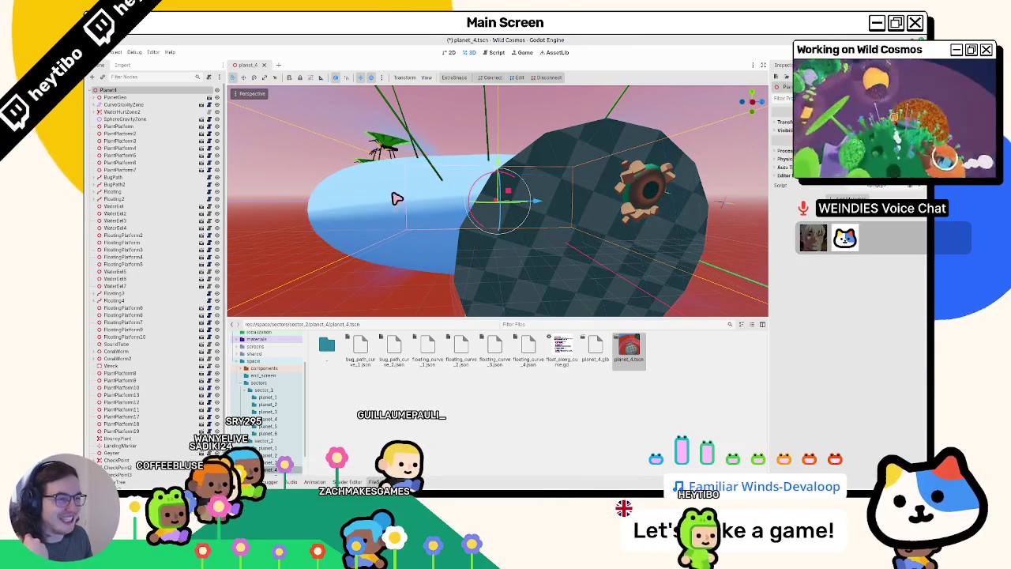
{"action": "middle_click_drag", "start_coordinate": [372, 211], "coordinate": [418, 220]}
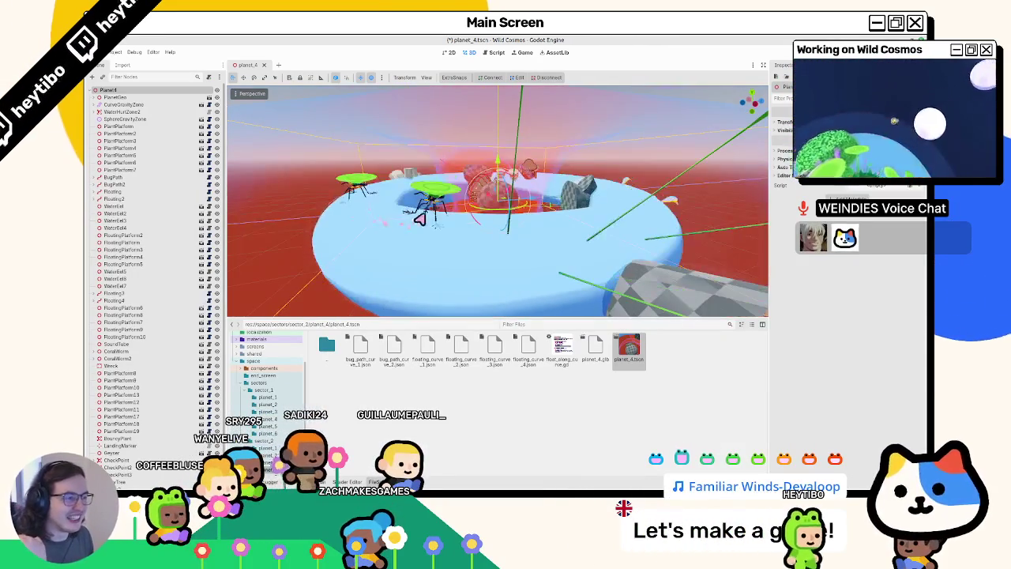
{"action": "left_click", "coordinate": [433, 204]}
{"action": "key", "text": "f"}
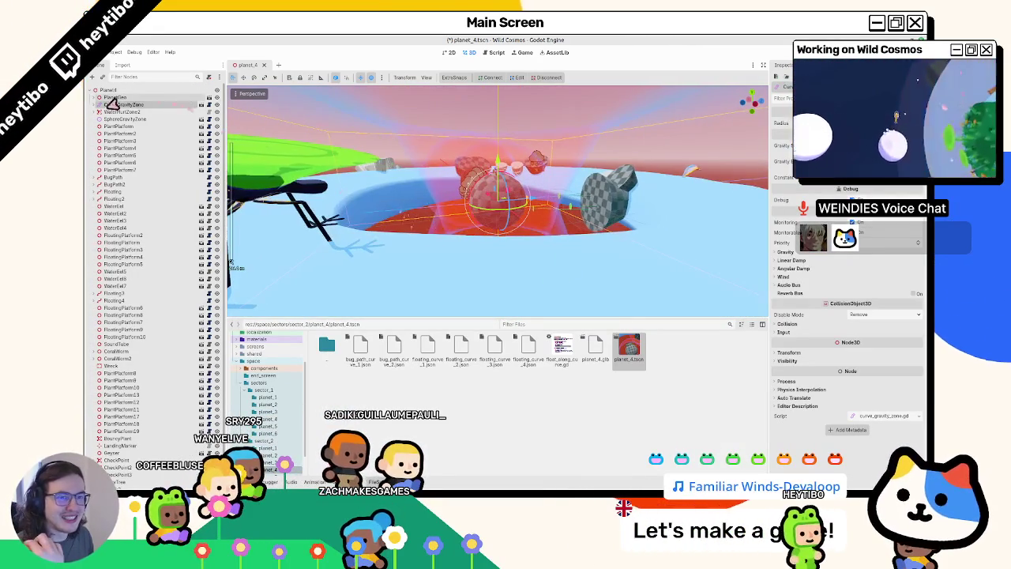
{"action": "left_click", "coordinate": [111, 127]}
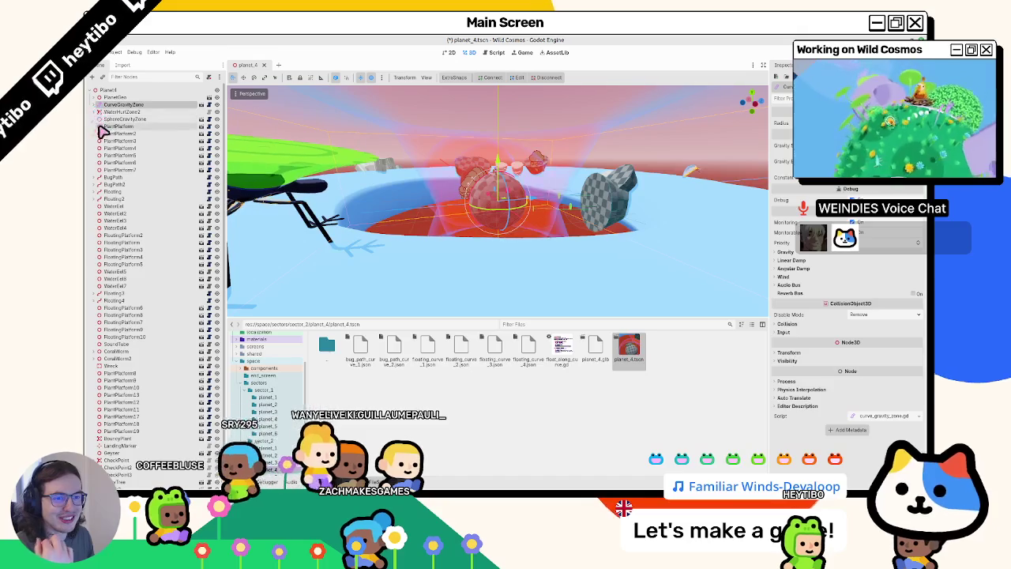
{"action": "left_click", "coordinate": [113, 177]}
{"action": "left_click", "coordinate": [100, 177]}
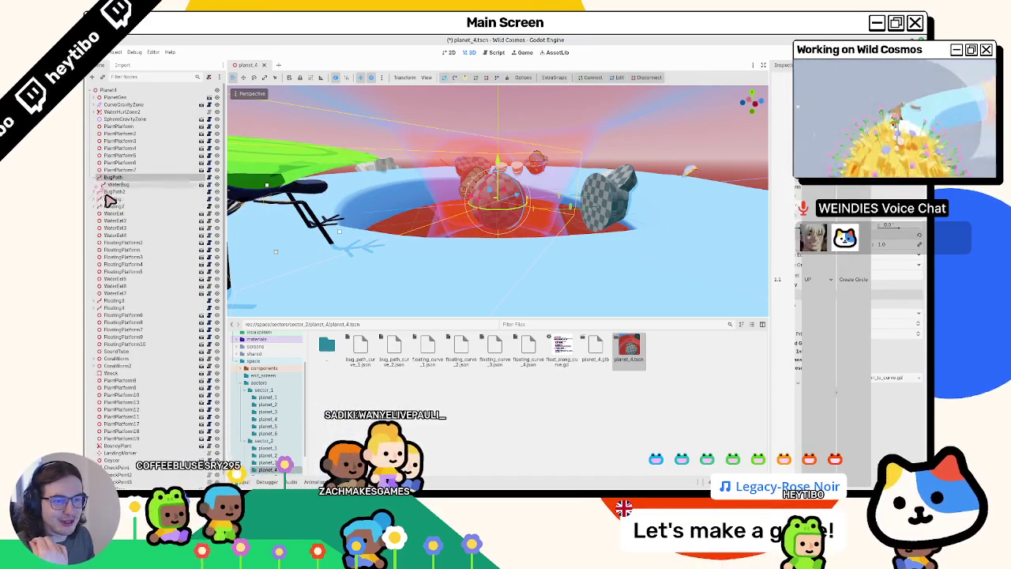
{"action": "left_click", "coordinate": [117, 184]}
{"action": "key", "text": "f"}
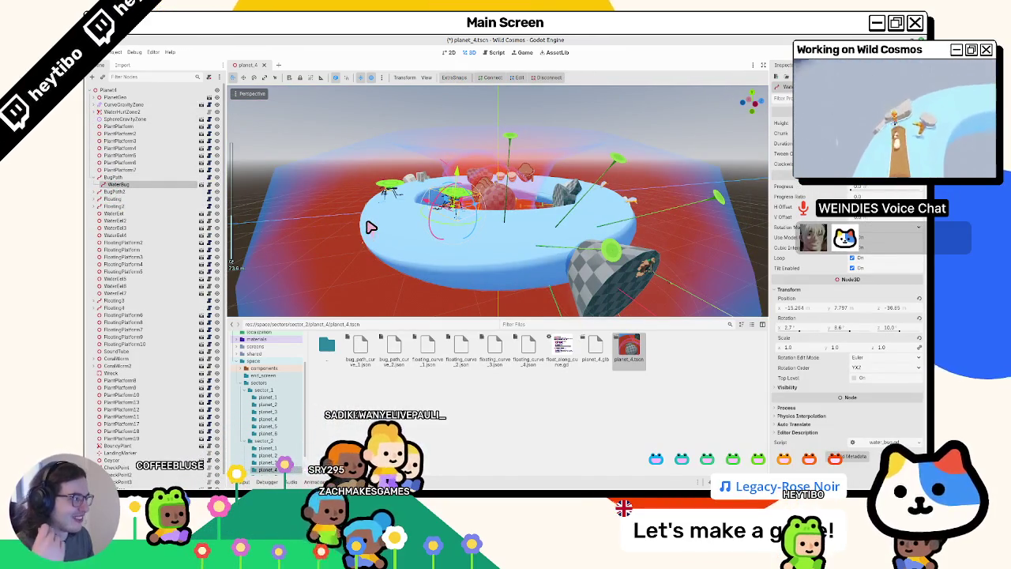
Collapse the sectors folder, orbit close to the ring and list the components folder's contents.
{"action": "left_click", "coordinate": [243, 382]}
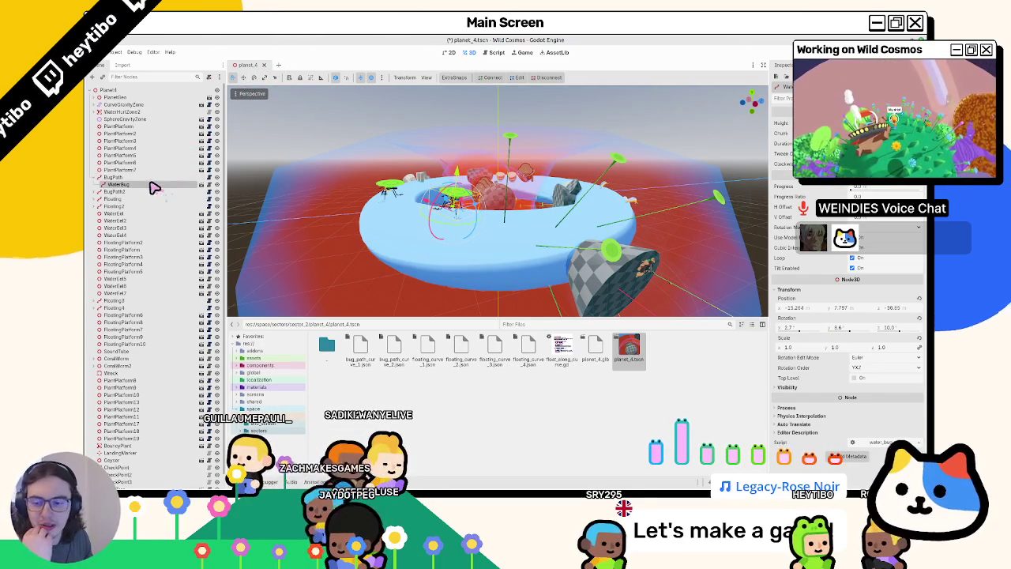
{"action": "middle_click_drag", "start_coordinate": [463, 170], "coordinate": [373, 154]}
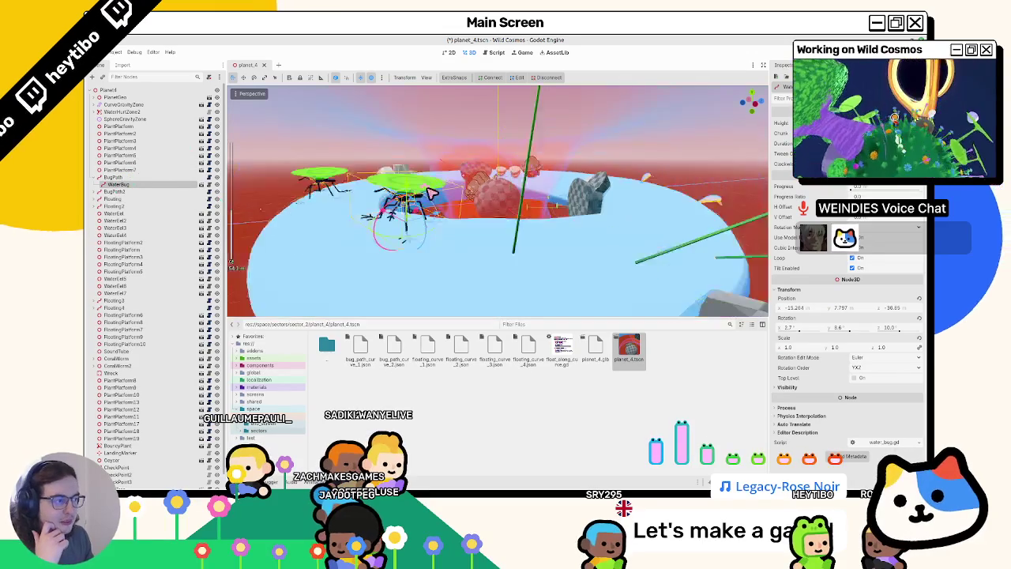
{"action": "scroll", "coordinate": [373, 153], "scroll_direction": "up", "scroll_amount": 3}
{"action": "scroll", "coordinate": [373, 153], "scroll_direction": "down", "scroll_amount": 2}
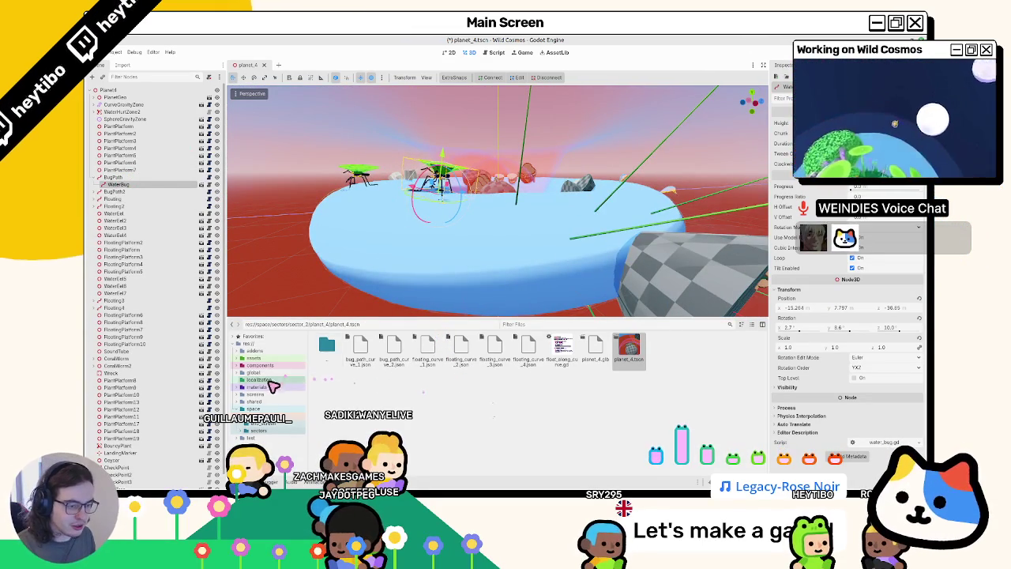
{"action": "left_click", "coordinate": [266, 366]}
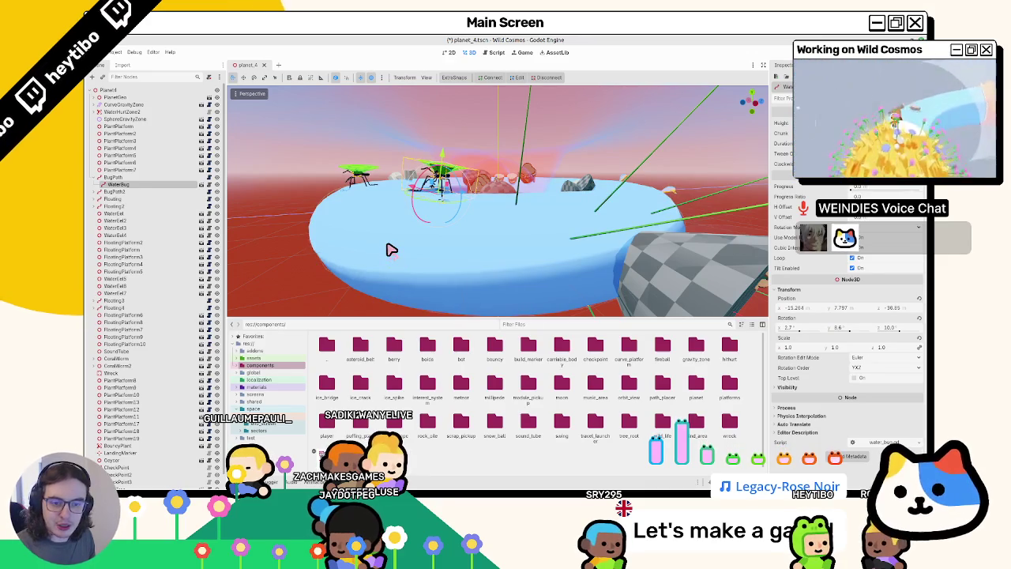
{"action": "key", "text": "ctrl+shift+o"}
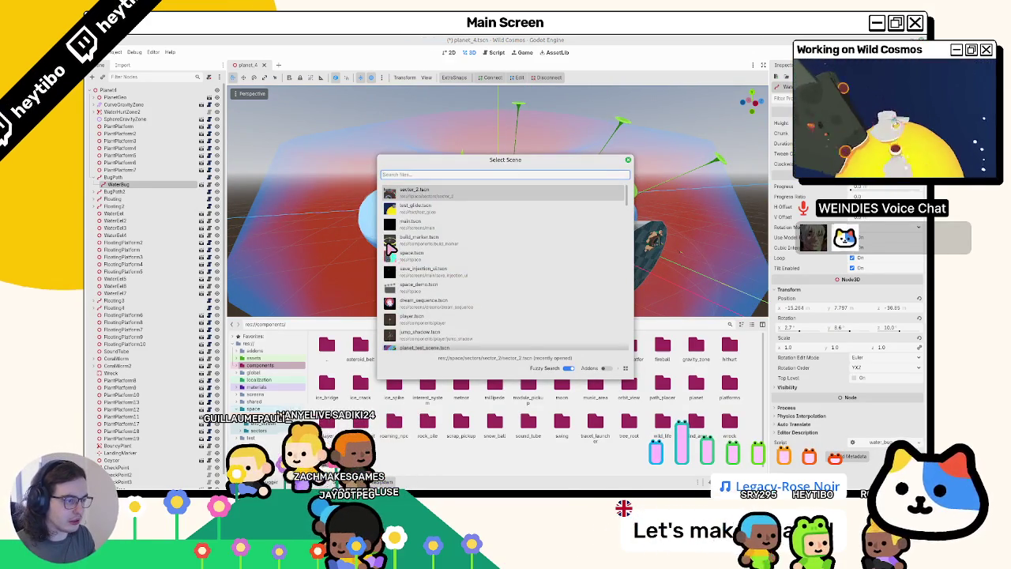
Open space.tscn through the Select Scene search, then return to the Blender whiteboard.
{"action": "type", "text": "planet_"}
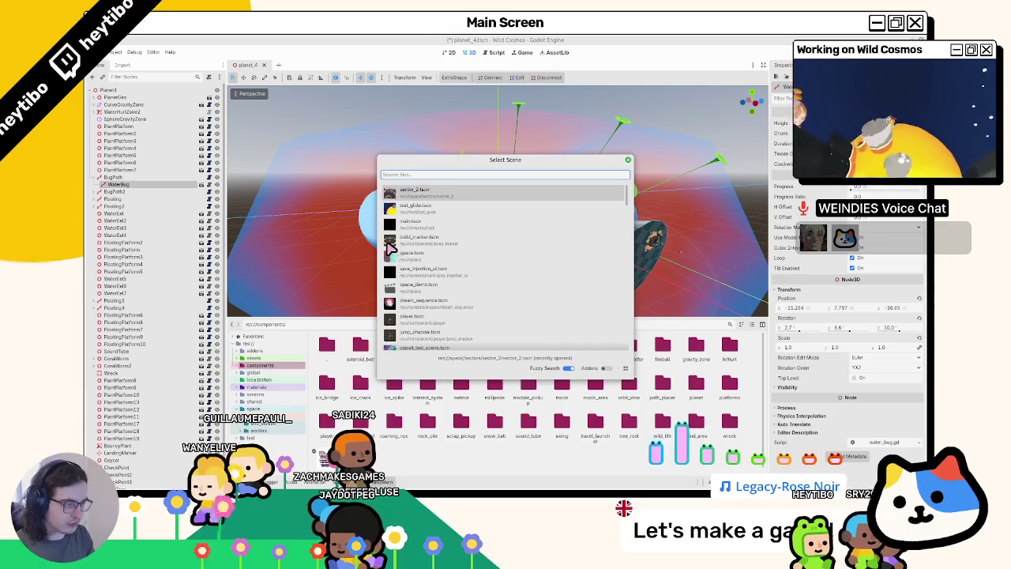
{"action": "type", "text": "test"}
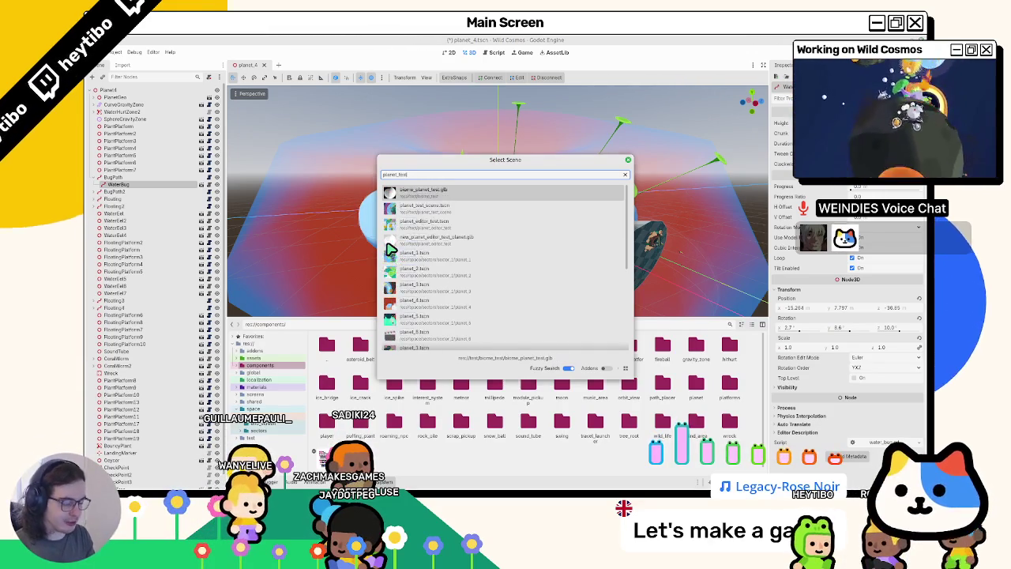
{"action": "key", "text": "Escape"}
{"action": "key", "text": "ctrl+shift+o"}
{"action": "type", "text": "spac"}
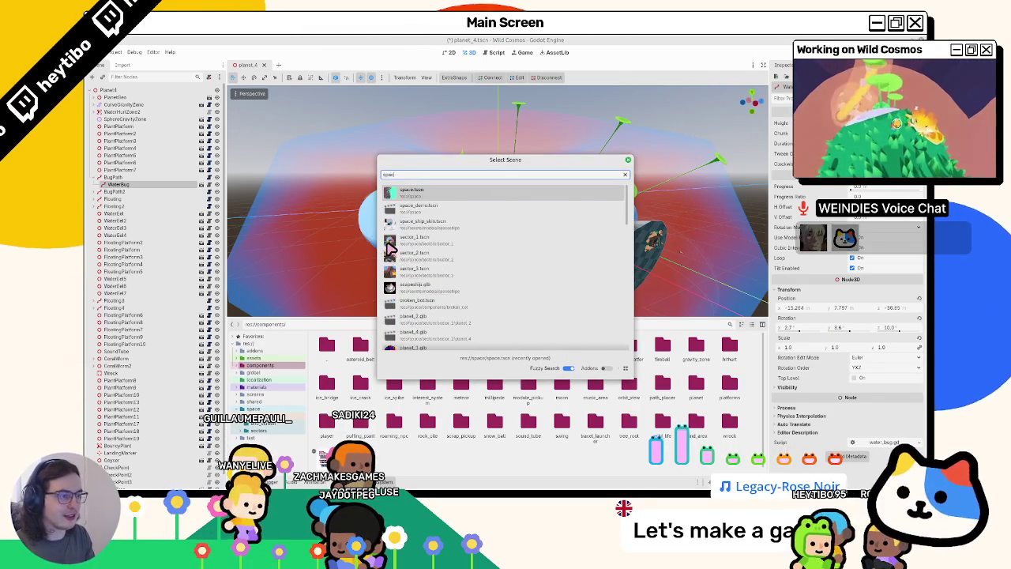
{"action": "key", "text": "Return"}
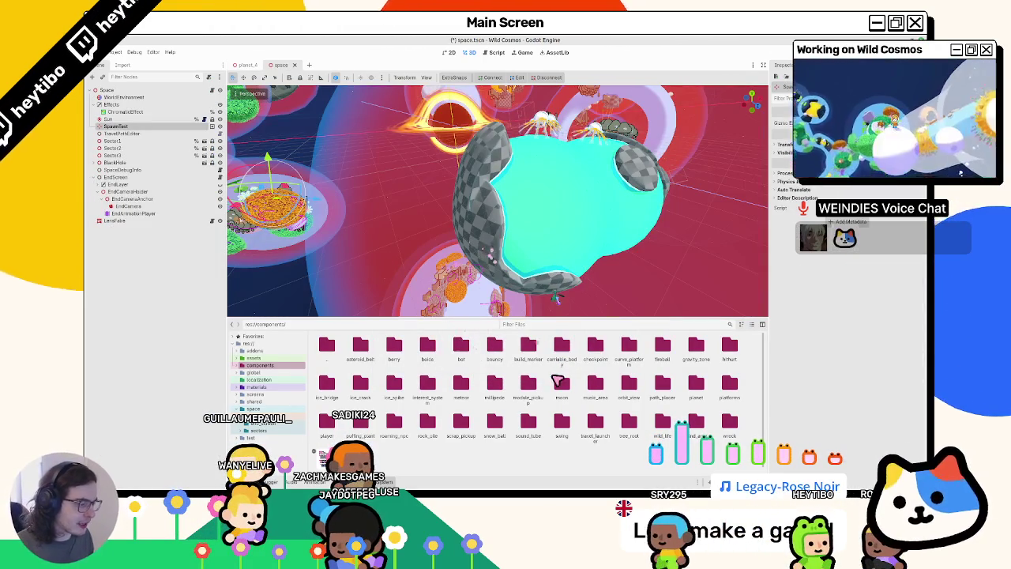
{"action": "key", "text": "alt+Tab"}
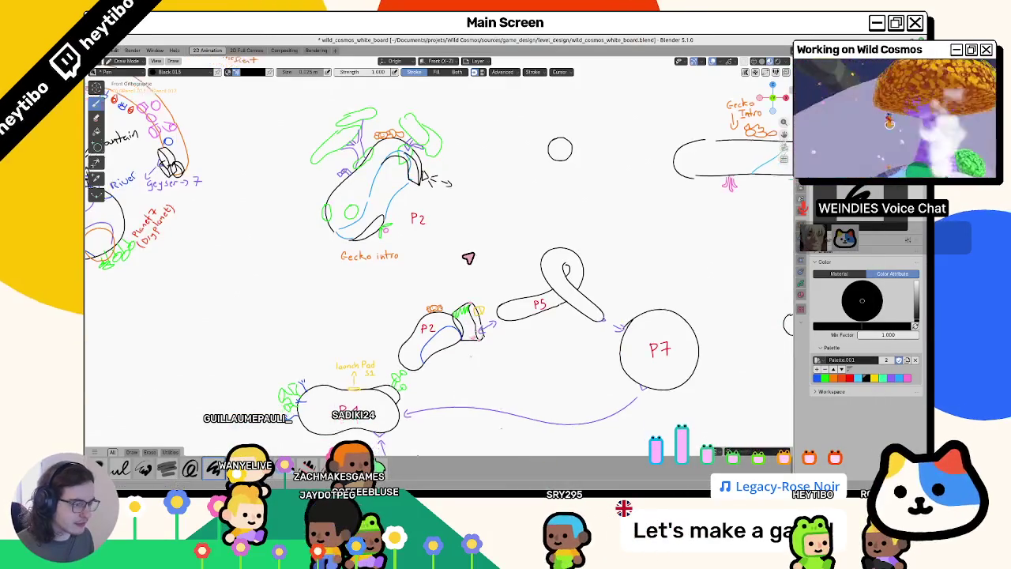
Pan the sketches up and save the level-design whiteboard file.
{"action": "middle_click_drag", "start_coordinate": [507, 371], "coordinate": [508, 259], "text": "shift"}
{"action": "key", "text": "ctrl+s"}
{"action": "key", "text": "ctrl+Tab"}
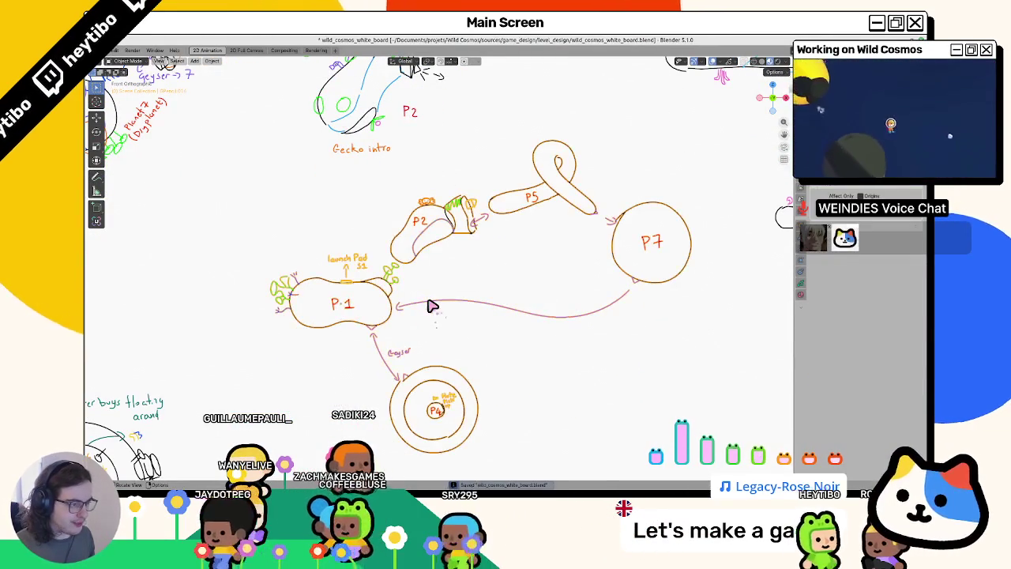
{"action": "key", "text": "ctrl+Tab"}
{"action": "key", "text": "ctrl+Tab"}
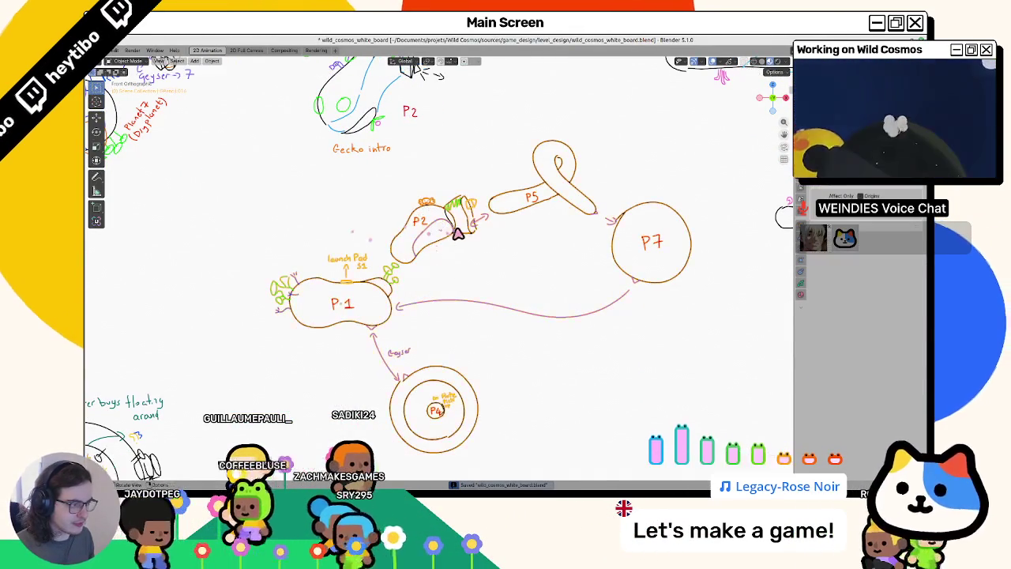
Frame the P1–P7 sketches in Object Mode, then return to Draw Mode.
{"action": "scroll", "coordinate": [466, 316], "scroll_direction": "down", "scroll_amount": 3}
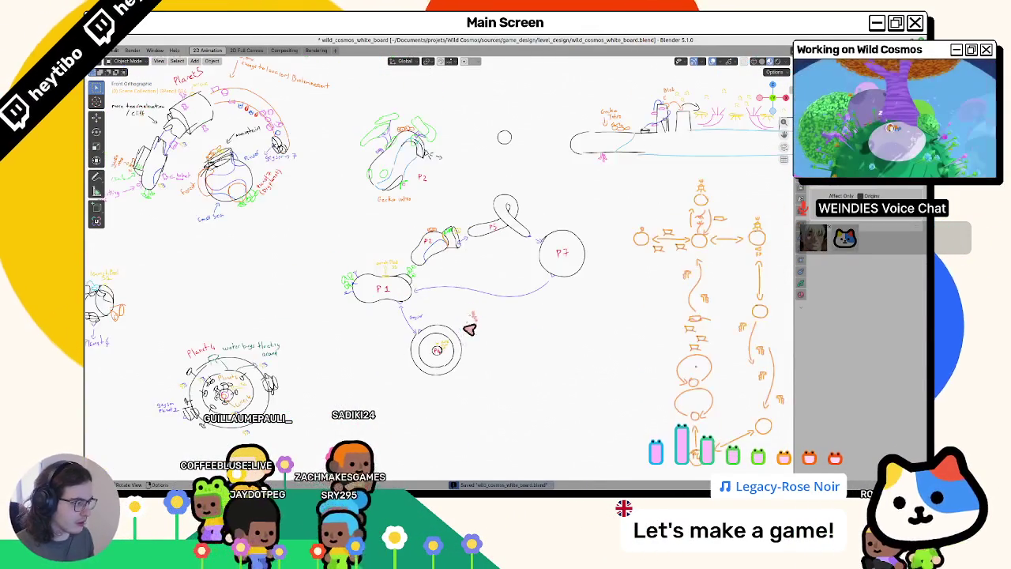
{"action": "right_click", "coordinate": [435, 280]}
{"action": "key", "text": "Escape"}
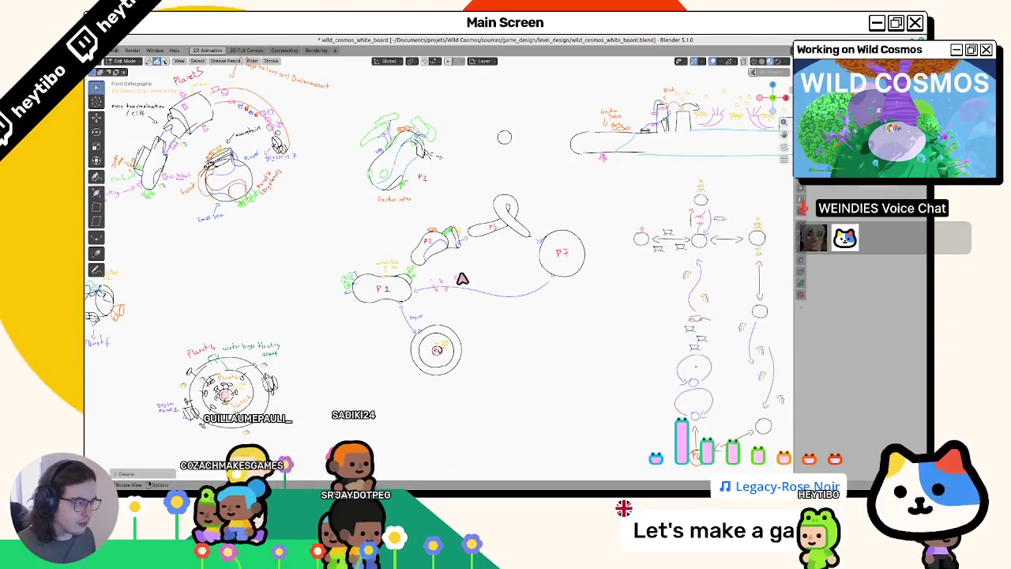
{"action": "key", "text": "ctrl+Tab"}
{"action": "left_click", "coordinate": [332, 299]}
{"action": "key", "text": "KP_Decimal"}
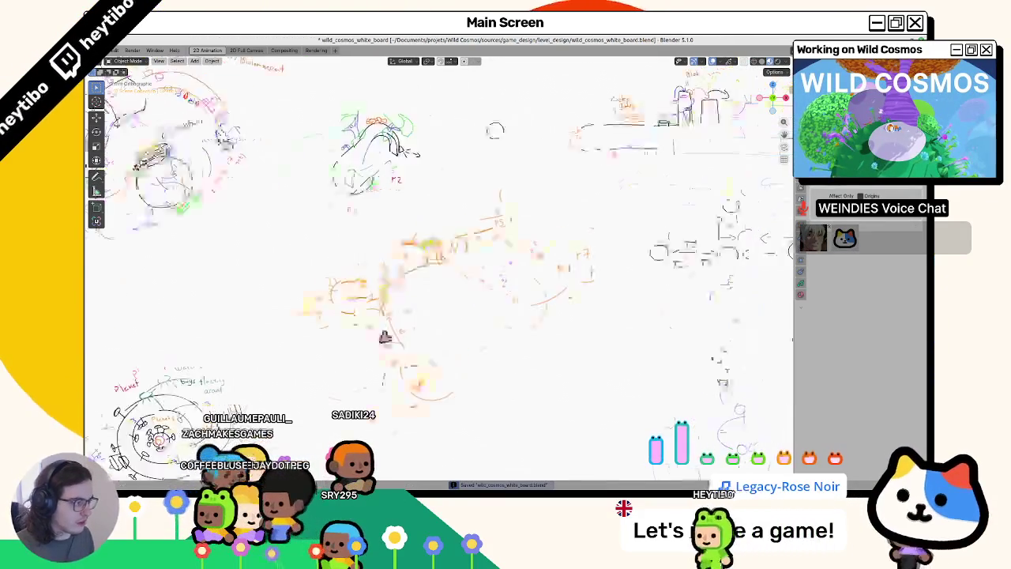
{"action": "key", "text": "ctrl+Tab"}
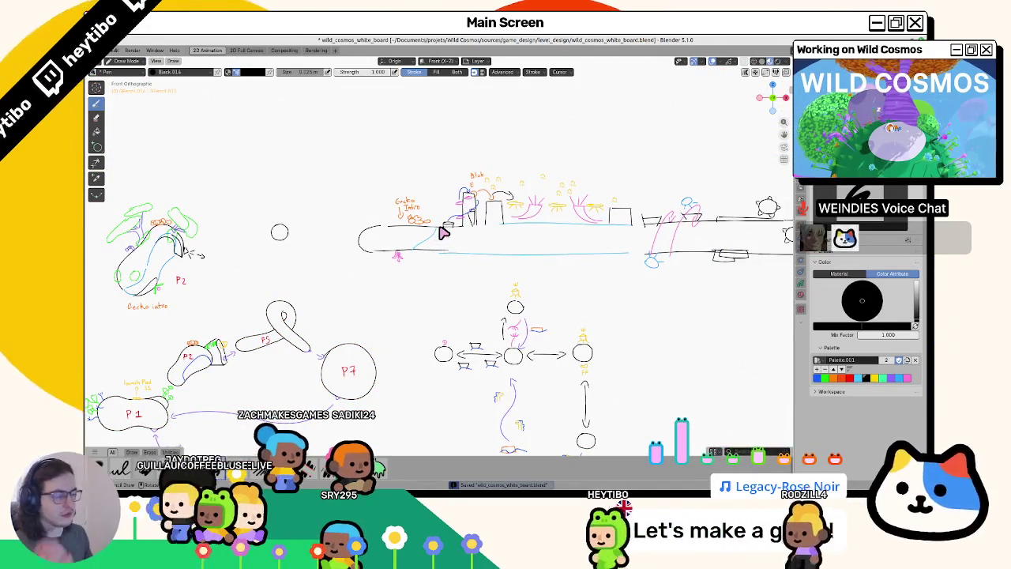
Zoom out and pan along the level strip to the Gecko Intro and Blob section.
{"action": "scroll", "coordinate": [356, 182], "scroll_direction": "up", "scroll_amount": 7}
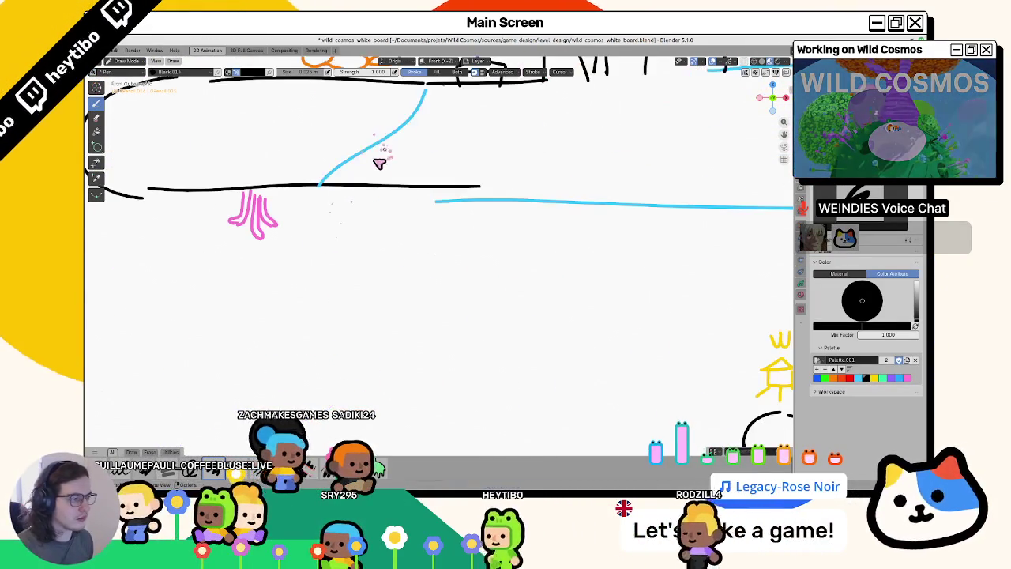
{"action": "scroll", "coordinate": [381, 185], "scroll_direction": "down", "scroll_amount": 2}
{"action": "scroll", "coordinate": [395, 210], "scroll_direction": "down", "scroll_amount": 2}
{"action": "scroll", "coordinate": [413, 239], "scroll_direction": "down", "scroll_amount": 1}
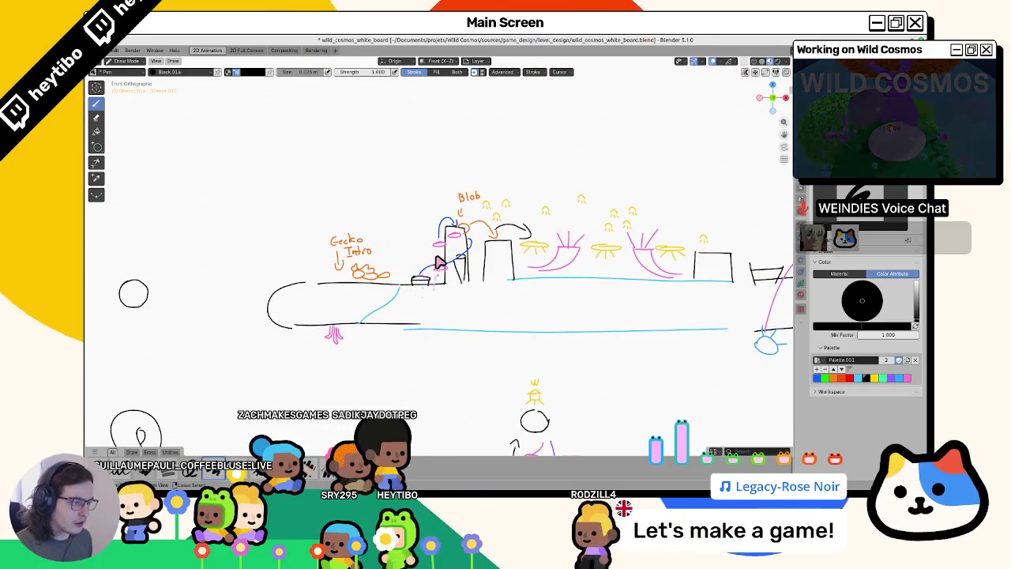
{"action": "middle_click_drag", "start_coordinate": [417, 245], "coordinate": [286, 261], "text": "shift"}
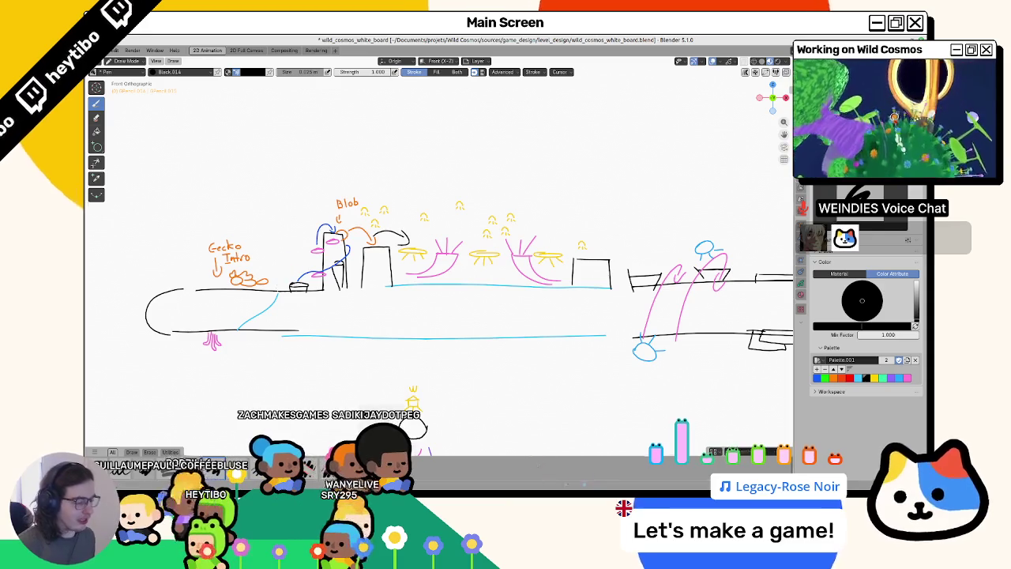
Glance at Godot's space scene, orbiting toward the black hole, then return to Blender.
{"action": "key", "text": "alt+Tab"}
{"action": "scroll", "coordinate": [426, 166], "scroll_direction": "down", "scroll_amount": 5}
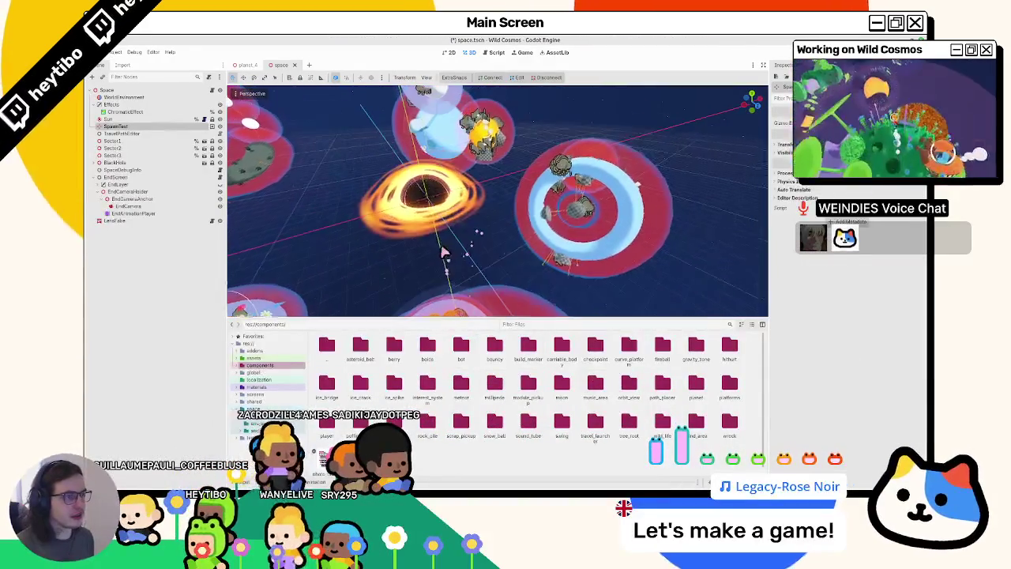
{"action": "mouse_move", "coordinate": [443, 251]}
{"action": "middle_mouse_down"}
{"action": "mouse_move", "coordinate": [411, 184]}
{"action": "mouse_move", "coordinate": [375, 298]}
{"action": "mouse_move", "coordinate": [290, 295]}
{"action": "middle_mouse_up"}
{"action": "scroll", "coordinate": [412, 184], "scroll_direction": "up", "scroll_amount": 3}
{"action": "key", "text": "alt+Tab"}
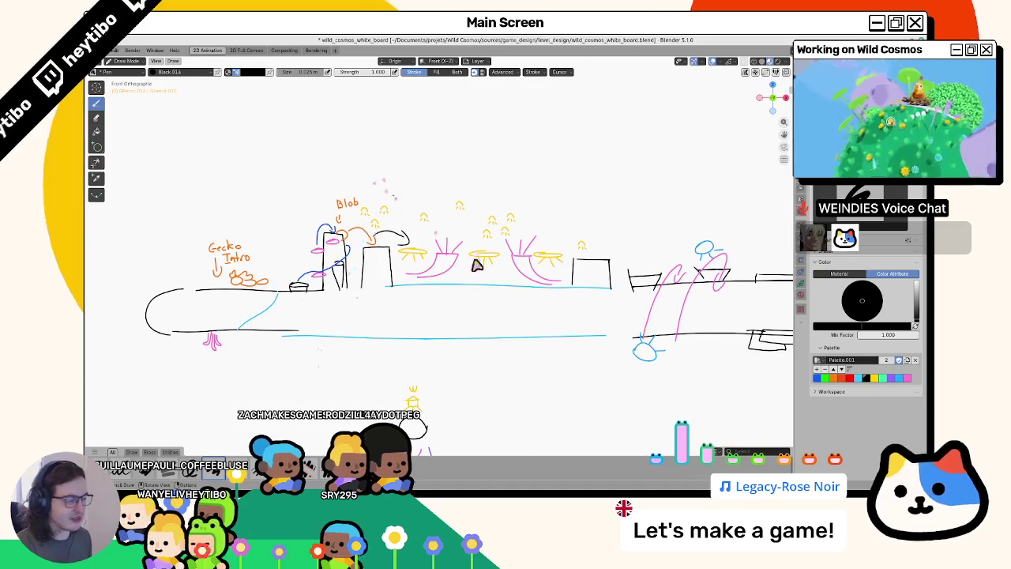
Pan and zoom to the right end of the level strip, adding a dark stroke across the sketch.
{"action": "mouse_move", "coordinate": [485, 271]}
{"action": "middle_mouse_down", "text": "shift"}
{"action": "mouse_move", "coordinate": [268, 235]}
{"action": "mouse_move", "coordinate": [275, 241]}
{"action": "middle_mouse_up", "text": "shift"}
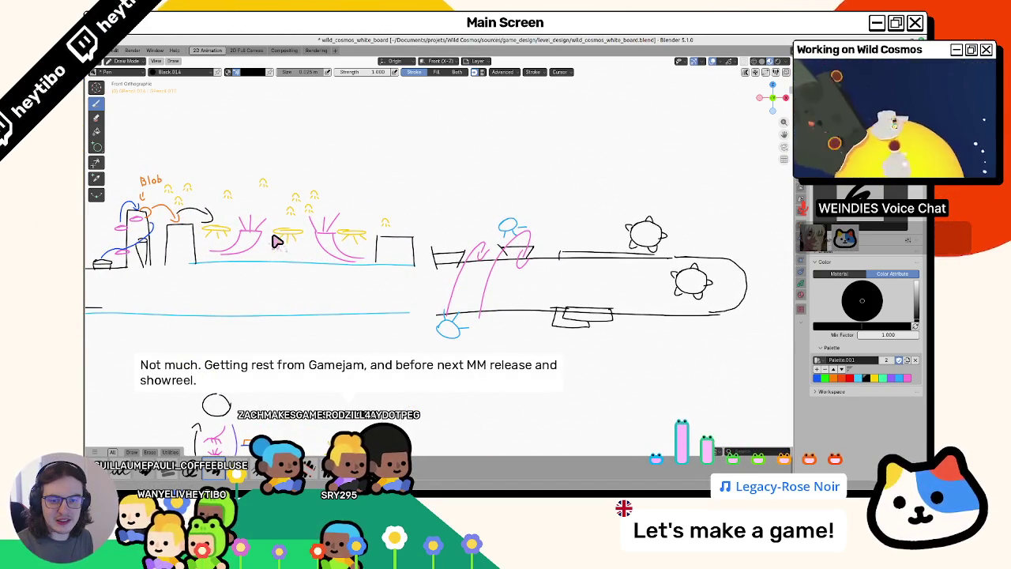
{"action": "middle_click_drag", "start_coordinate": [275, 241], "coordinate": [294, 233], "text": "shift"}
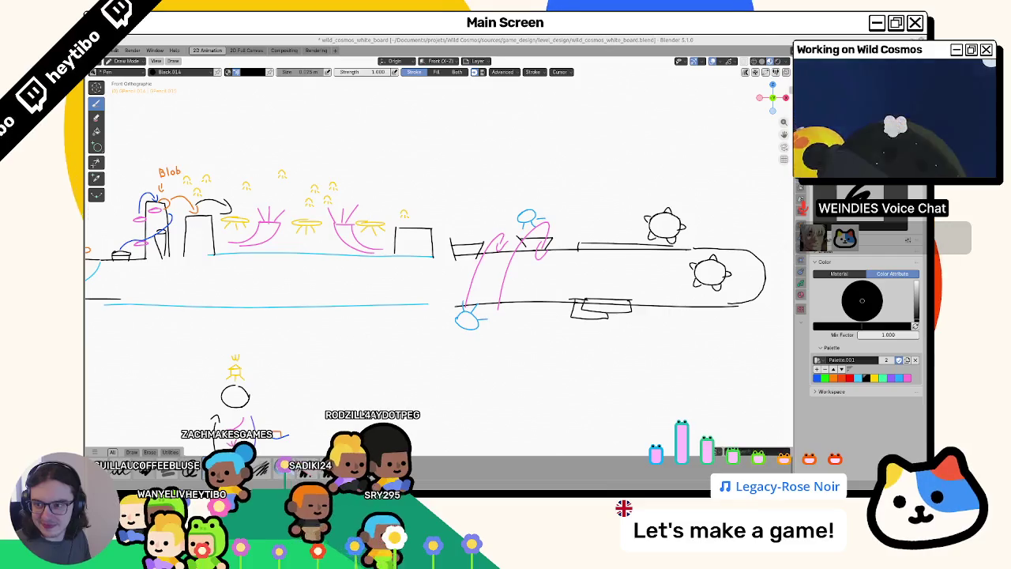
{"action": "scroll", "coordinate": [508, 293], "scroll_direction": "down", "scroll_amount": 1}
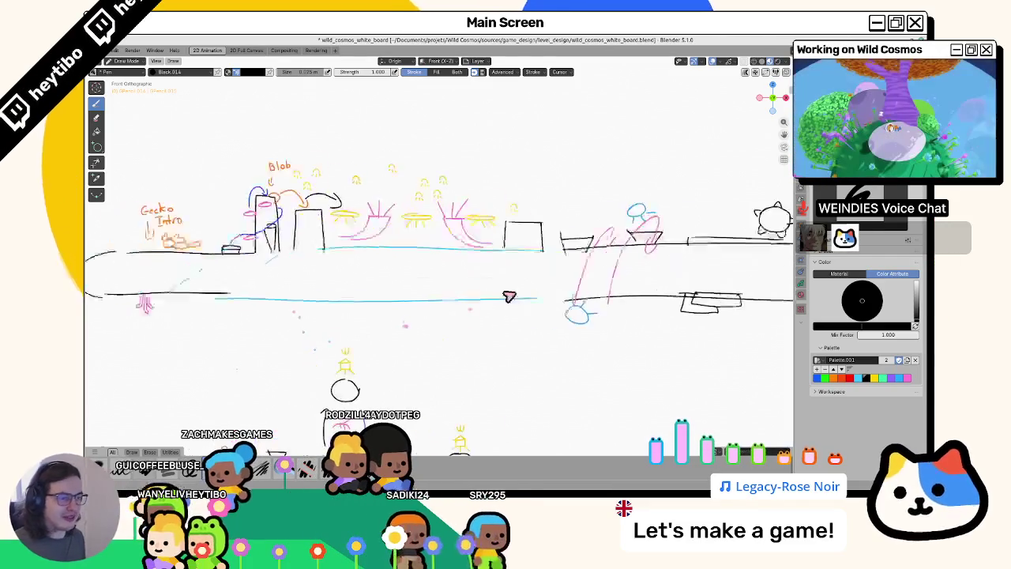
{"action": "scroll", "coordinate": [237, 282], "scroll_direction": "down", "scroll_amount": 1}
{"action": "scroll", "coordinate": [348, 204], "scroll_direction": "up", "scroll_amount": 2}
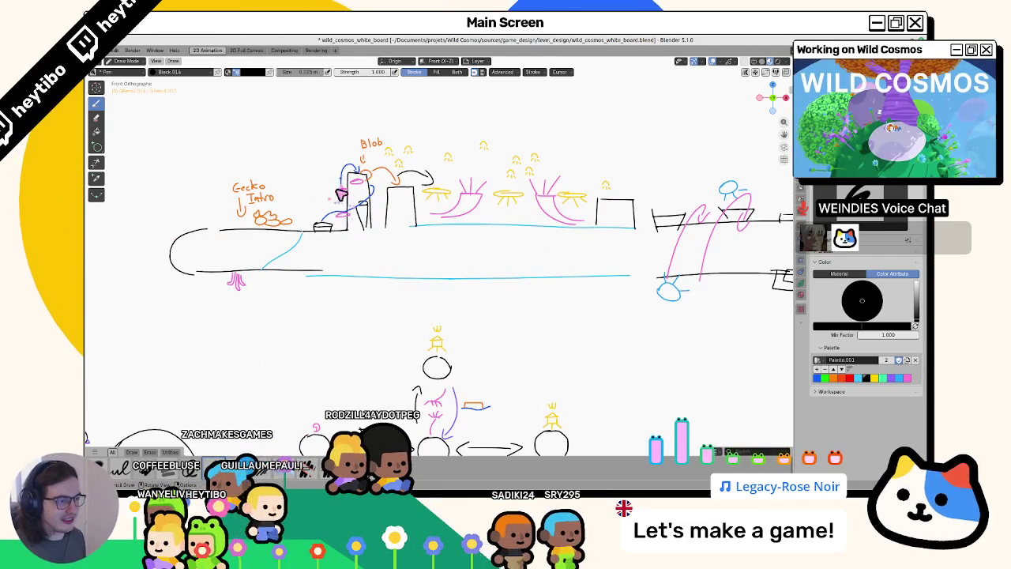
{"action": "mouse_move", "coordinate": [348, 204]}
{"action": "left_mouse_down"}
{"action": "mouse_move", "coordinate": [628, 197]}
{"action": "mouse_move", "coordinate": [387, 181]}
{"action": "left_mouse_up"}
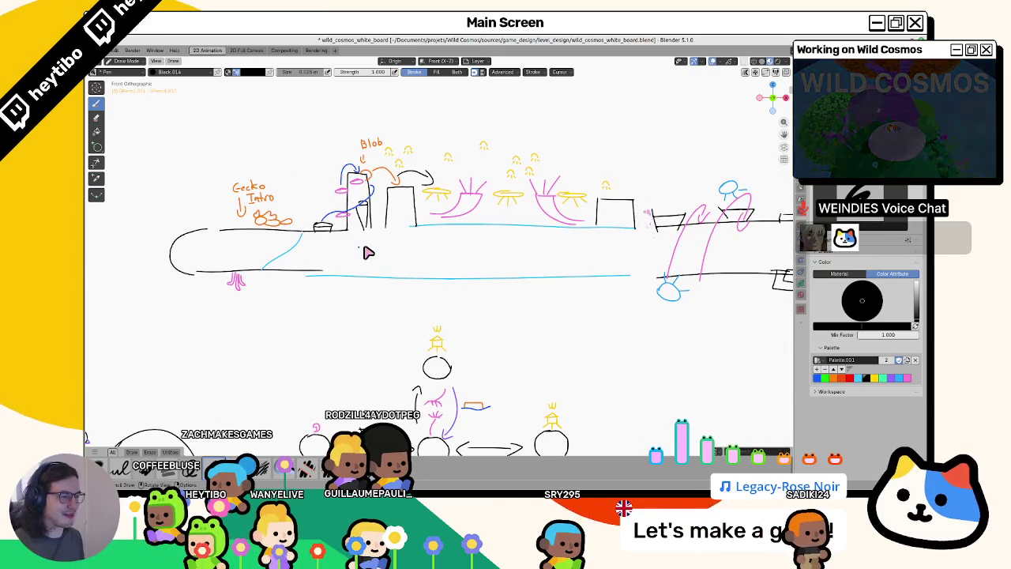
Pan across the board to the P1, P2, P5 and P7 route diagram.
{"action": "middle_click_drag", "start_coordinate": [369, 298], "coordinate": [136, 299], "text": "shift"}
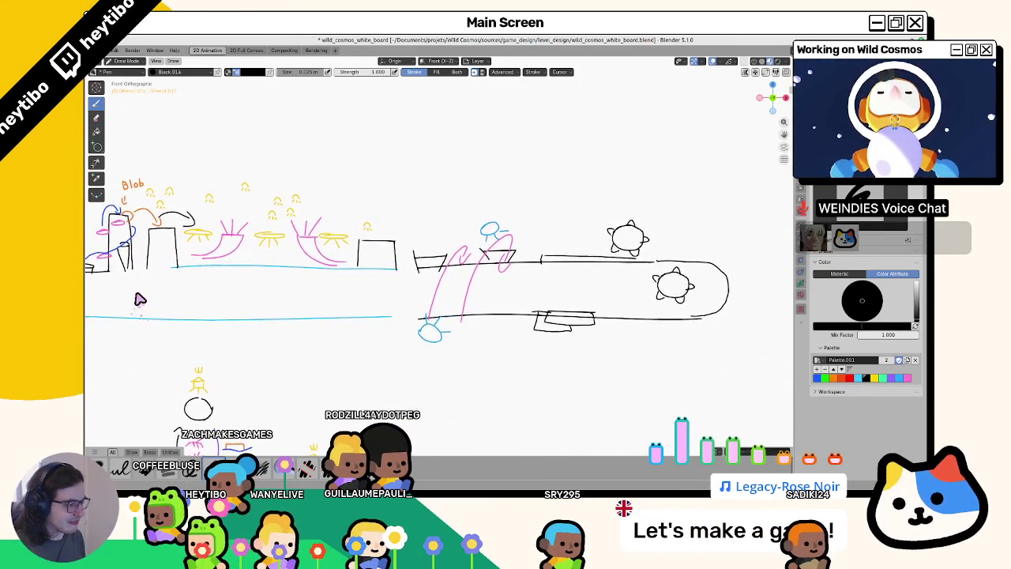
{"action": "middle_click_drag", "start_coordinate": [136, 299], "coordinate": [562, 123], "text": "shift"}
{"action": "mouse_move", "coordinate": [246, 359]}
{"action": "middle_mouse_down", "text": "shift"}
{"action": "mouse_move", "coordinate": [332, 264]}
{"action": "mouse_move", "coordinate": [353, 265]}
{"action": "mouse_move", "coordinate": [361, 251]}
{"action": "middle_mouse_up", "text": "shift"}
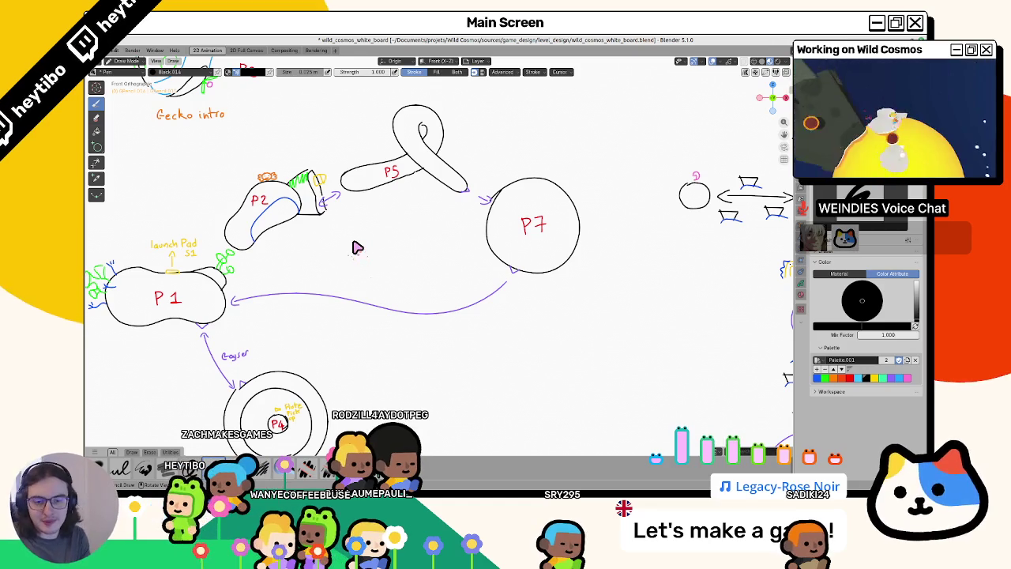
{"action": "middle_click_drag", "start_coordinate": [326, 239], "coordinate": [377, 207], "text": "shift"}
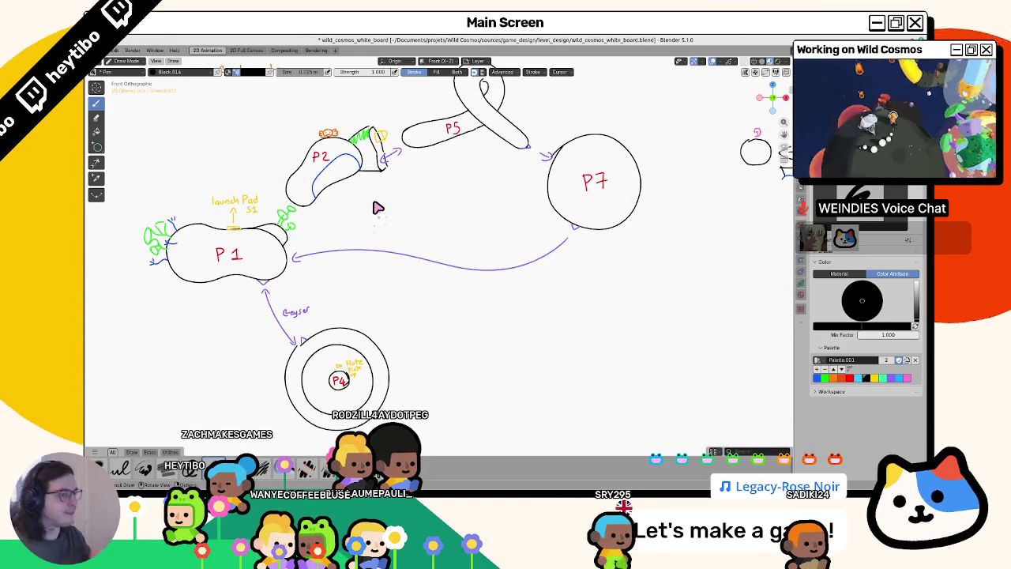
{"action": "mouse_move", "coordinate": [376, 207]}
{"action": "middle_mouse_down", "text": "shift"}
{"action": "mouse_move", "coordinate": [211, 344]}
{"action": "mouse_move", "coordinate": [258, 282]}
{"action": "middle_mouse_up", "text": "shift"}
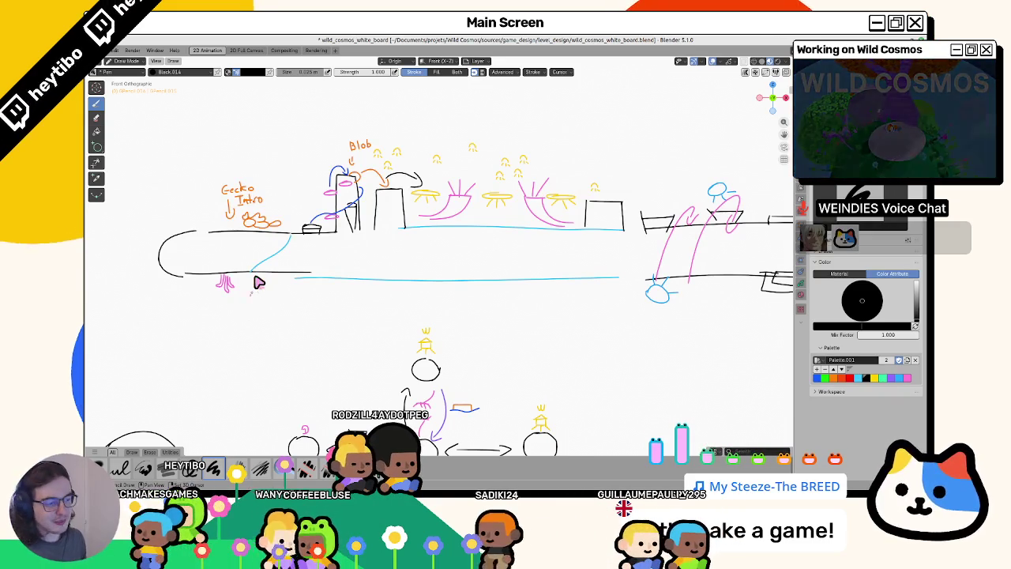
{"action": "middle_click_drag", "start_coordinate": [259, 282], "coordinate": [460, 308], "text": "shift"}
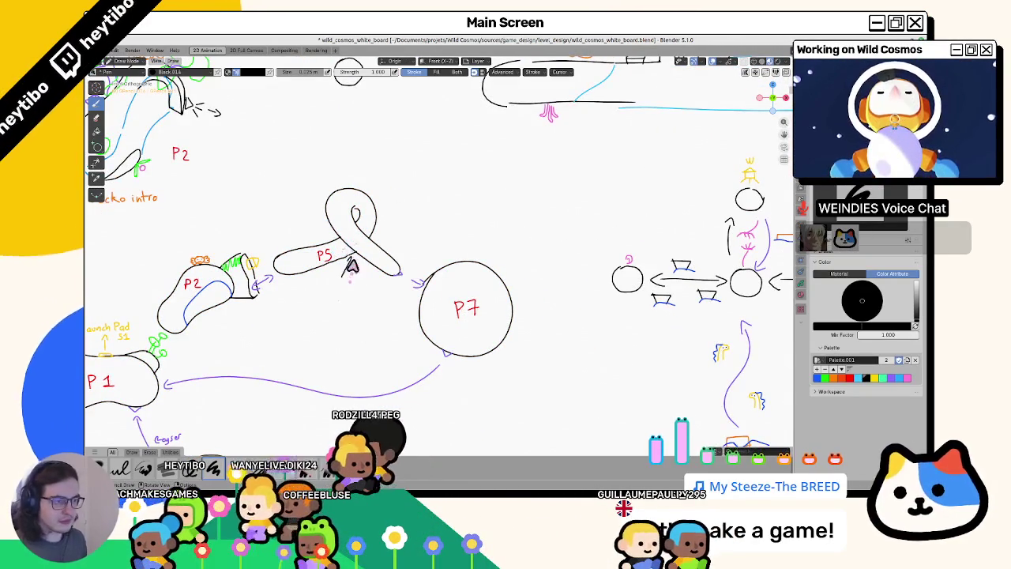
Try red and light blue drawing colours and pan toward the upper diagram area.
{"action": "left_click", "coordinate": [842, 378]}
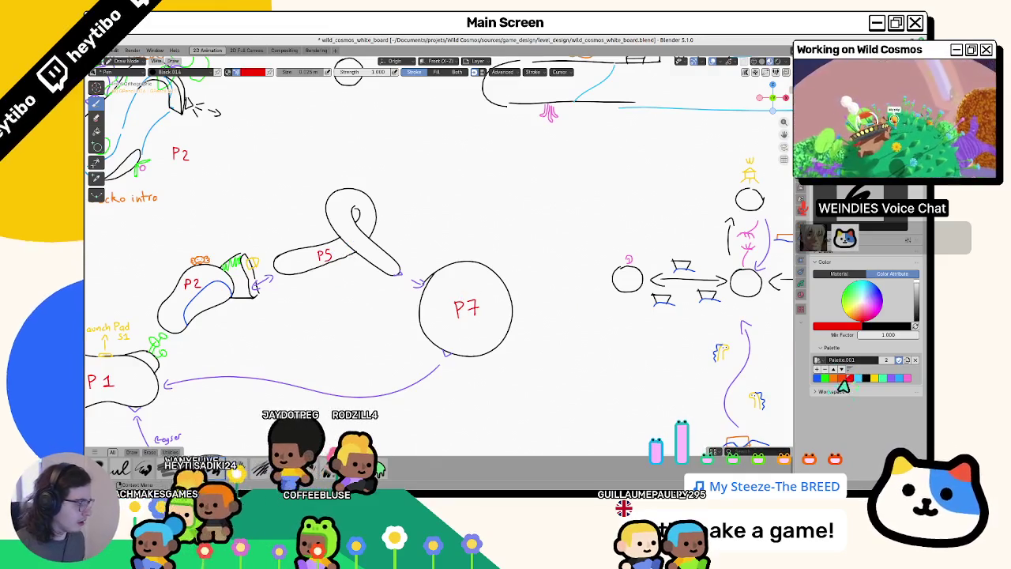
{"action": "left_click", "coordinate": [879, 378]}
{"action": "middle_click_drag", "start_coordinate": [318, 220], "coordinate": [266, 334], "text": "shift"}
{"action": "scroll", "coordinate": [386, 271], "scroll_direction": "down", "scroll_amount": 2}
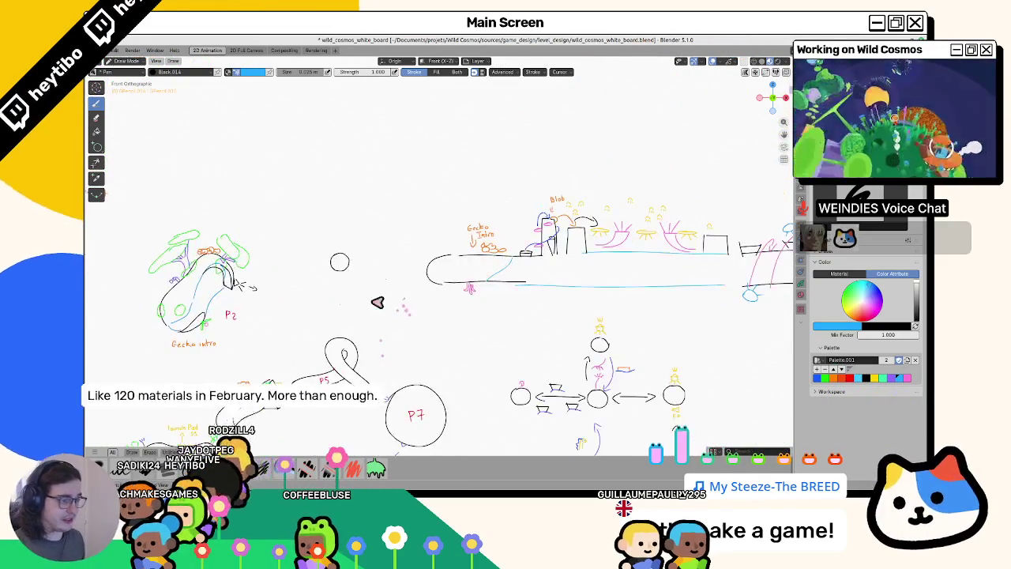
Select the small black circle in Object Mode, then return to Draw Mode.
{"action": "key", "text": "ctrl+Tab"}
{"action": "left_click", "coordinate": [346, 264]}
{"action": "key", "text": "Tab"}
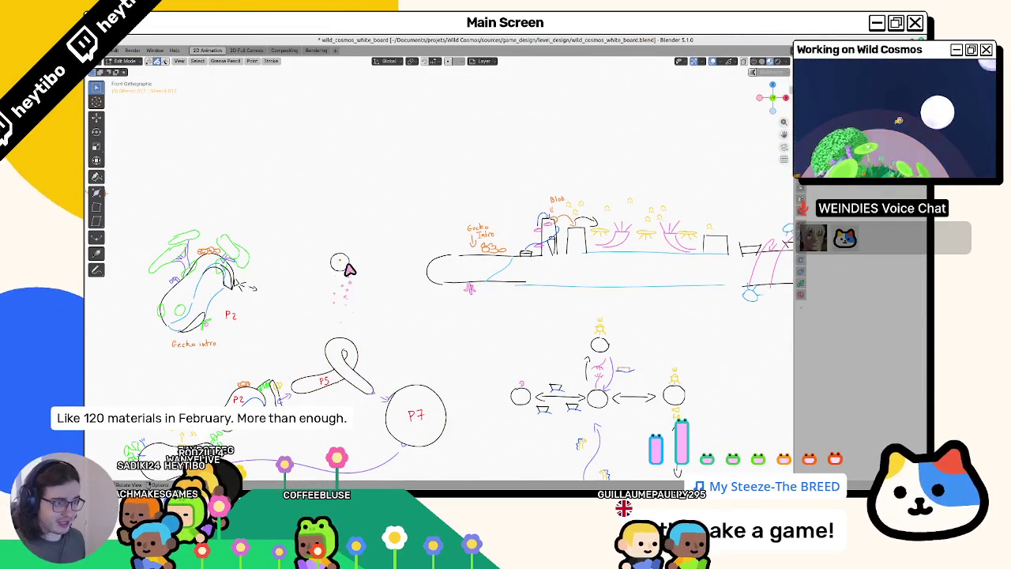
{"action": "key", "text": "g"}
{"action": "key", "text": "Escape"}
{"action": "key", "text": "Tab"}
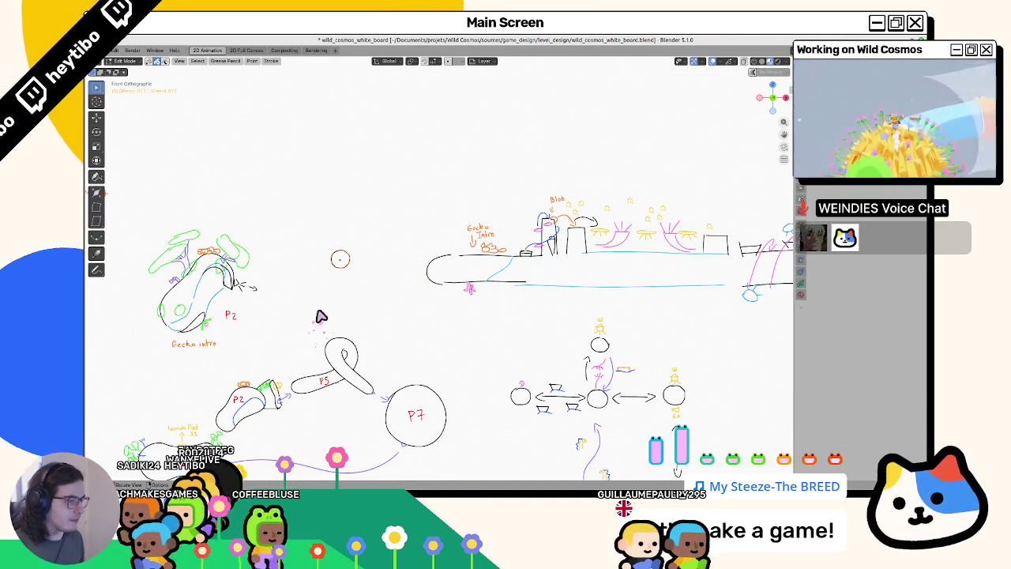
{"action": "key", "text": "ctrl+Tab"}
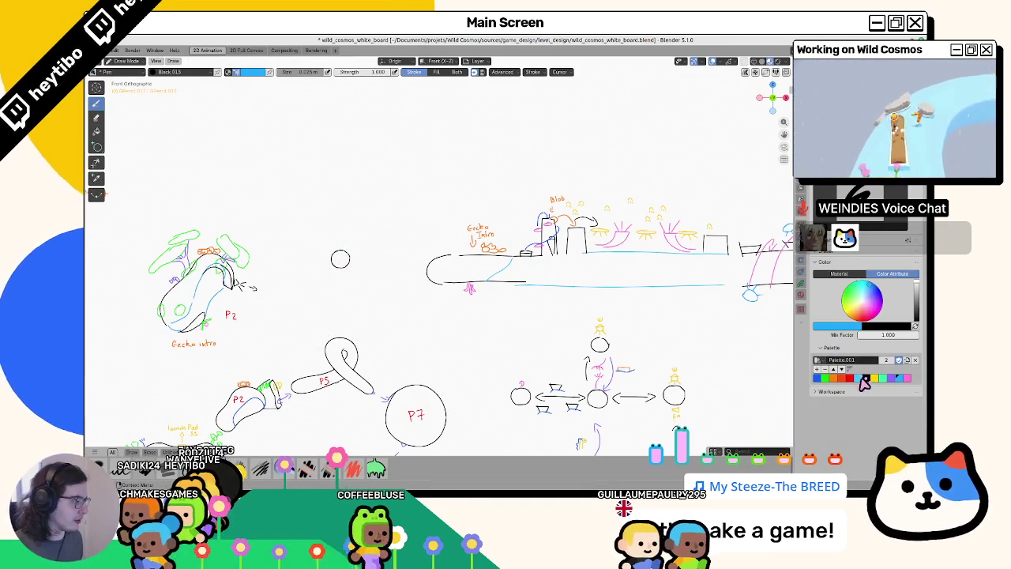
Centre the circle and draw a small purple ring just above it.
{"action": "key", "text": "s"}
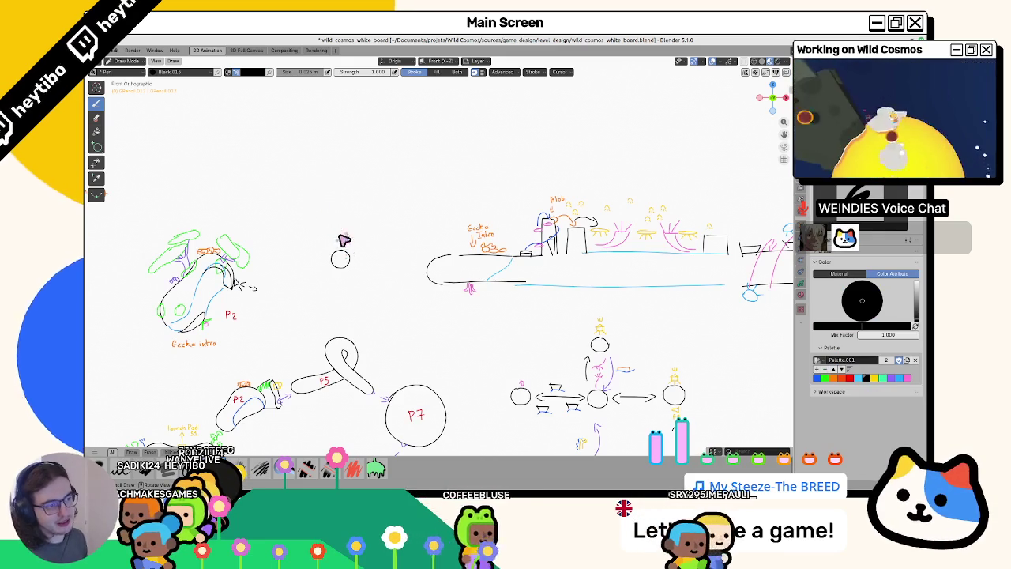
{"action": "left_click_drag", "start_coordinate": [341, 230], "coordinate": [345, 239]}
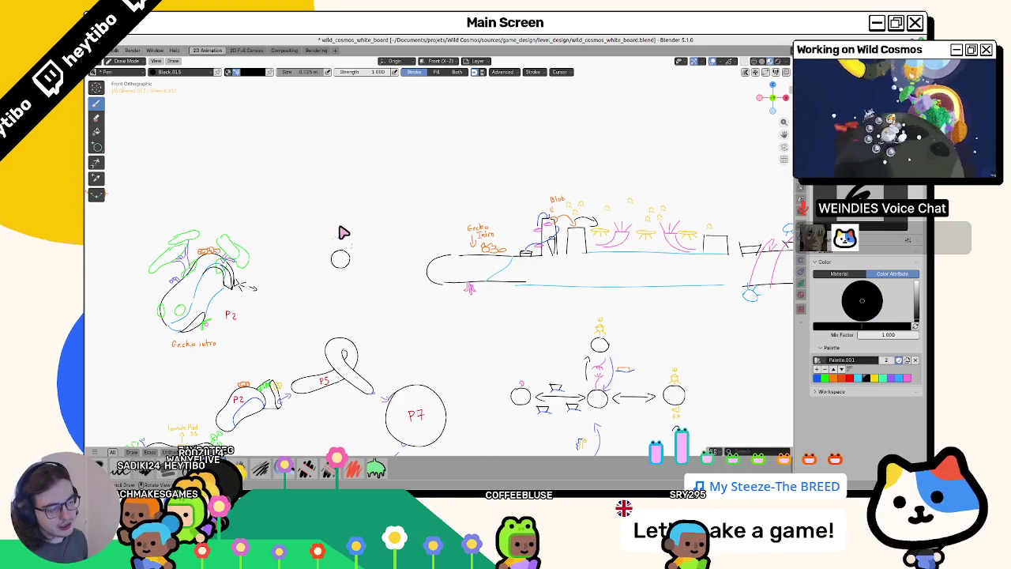
{"action": "scroll", "coordinate": [343, 226], "scroll_direction": "up", "scroll_amount": 2}
{"action": "middle_click_drag", "start_coordinate": [428, 297], "coordinate": [547, 308], "text": "shift"}
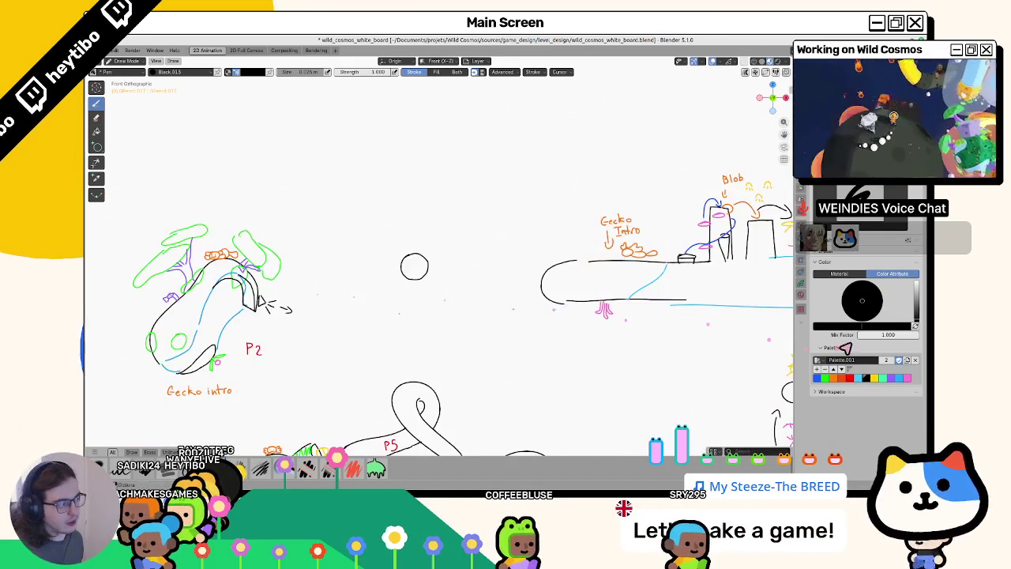
{"action": "left_click", "coordinate": [892, 377]}
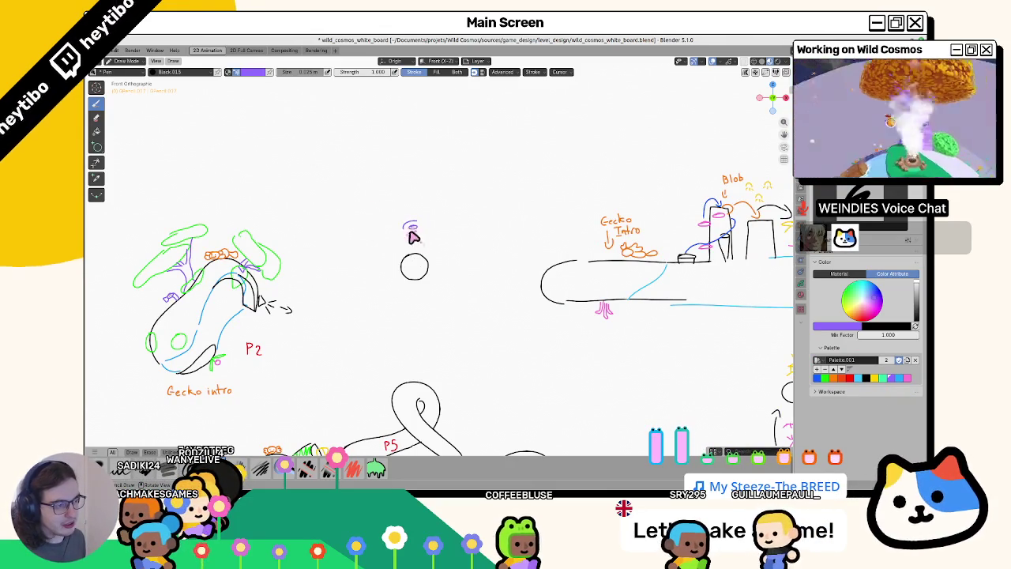
{"action": "left_click_drag", "start_coordinate": [425, 230], "coordinate": [417, 222]}
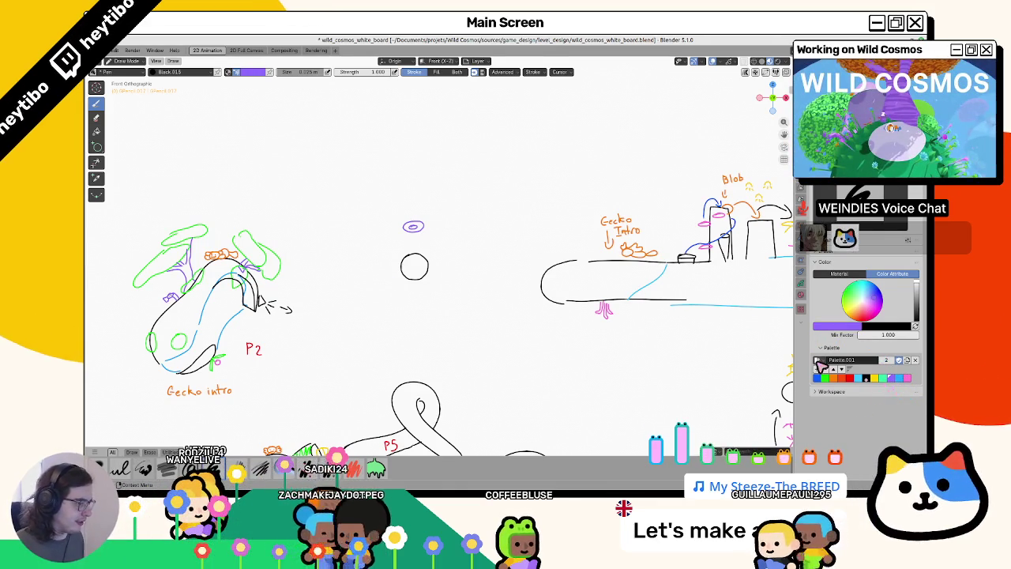
{"action": "key", "text": "Tab"}
{"action": "key", "text": "Tab"}
{"action": "key", "text": "Tab"}
Nudge the points below the circle rightward and pan to the main level strip.
{"action": "left_click_drag", "start_coordinate": [406, 298], "coordinate": [483, 294]}
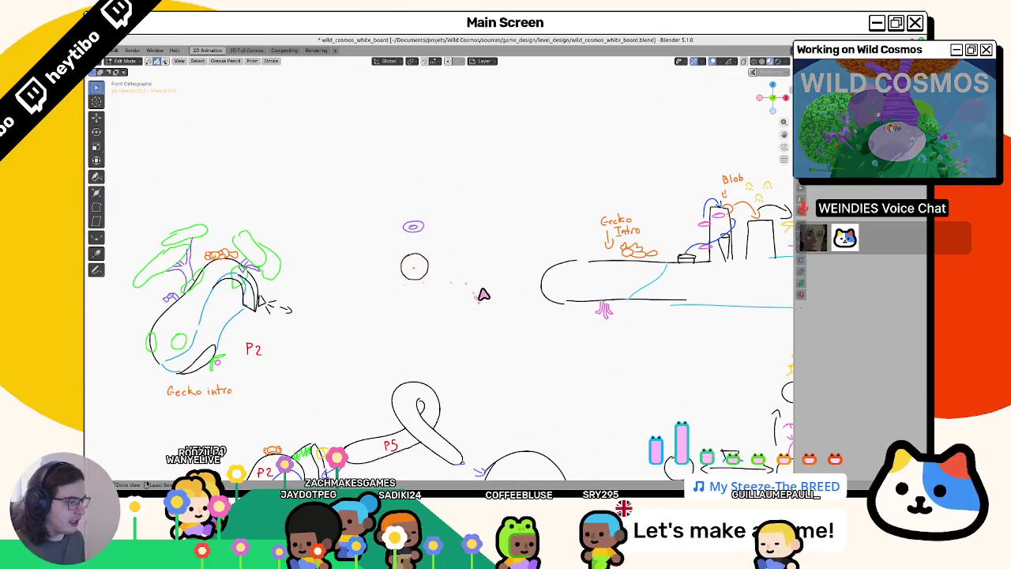
{"action": "middle_click_drag", "start_coordinate": [483, 295], "coordinate": [249, 256], "text": "shift"}
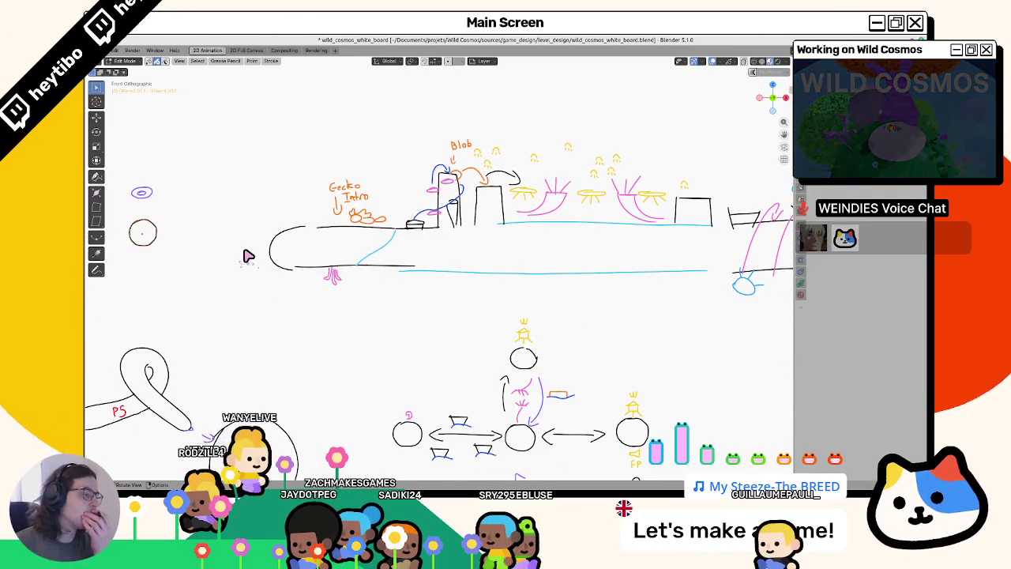
{"action": "scroll", "coordinate": [371, 251], "scroll_direction": "down", "scroll_amount": 5}
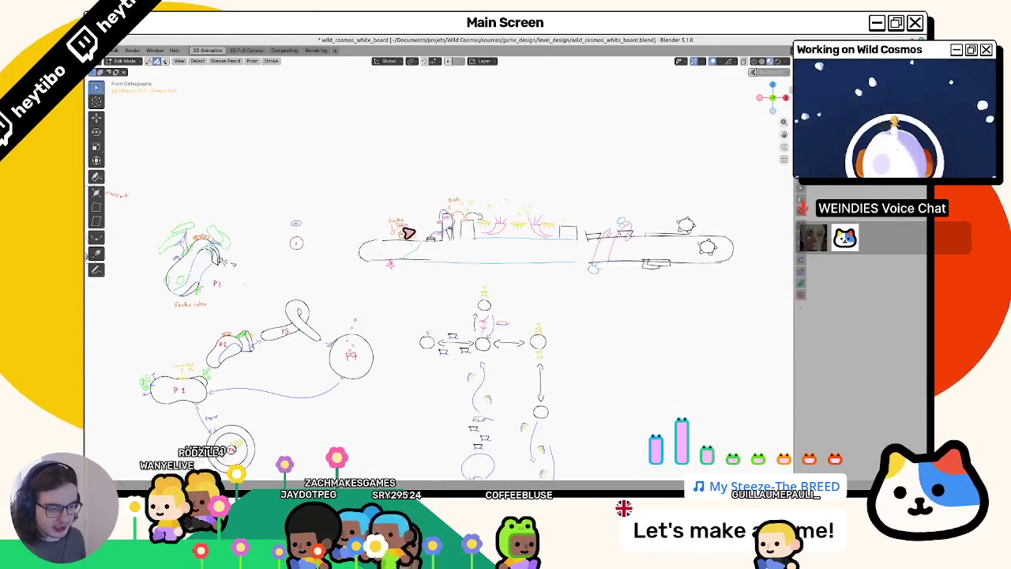
{"action": "scroll", "coordinate": [341, 283], "scroll_direction": "up", "scroll_amount": 2}
{"action": "middle_click_drag", "start_coordinate": [582, 348], "coordinate": [574, 427], "text": "shift"}
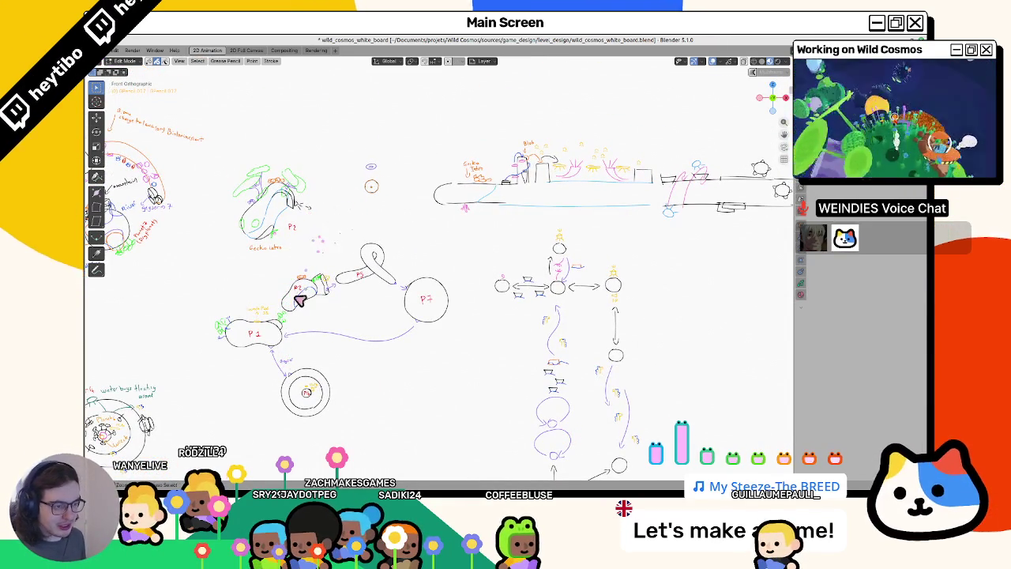
{"action": "scroll", "coordinate": [304, 280], "scroll_direction": "up", "scroll_amount": 2}
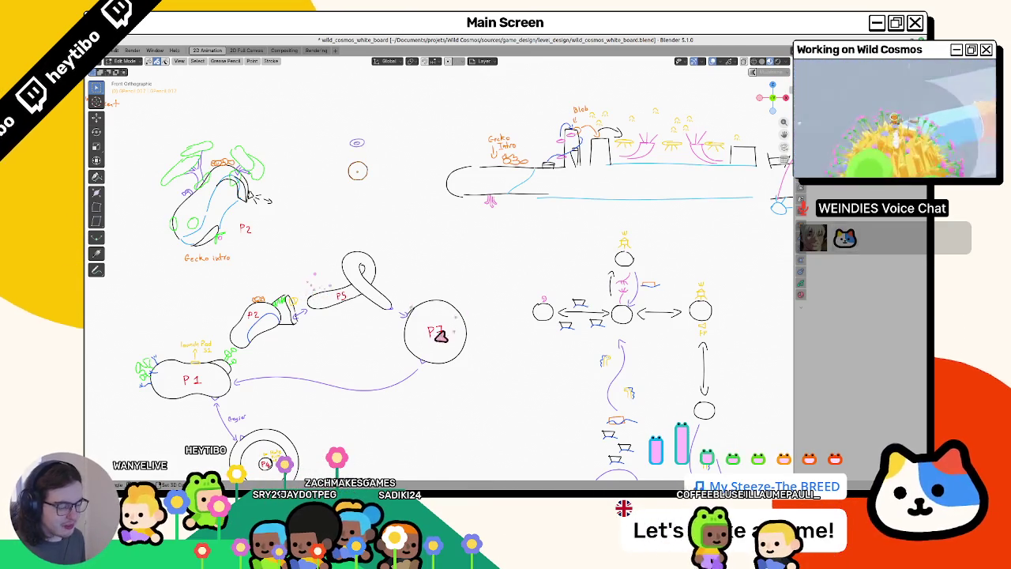
Switch editing modes and try moving the flowchart along X, cancelling the move.
{"action": "key", "text": "z"}
{"action": "left_click", "coordinate": [430, 259]}
{"action": "middle_click_drag", "start_coordinate": [459, 334], "coordinate": [425, 222], "text": "shift"}
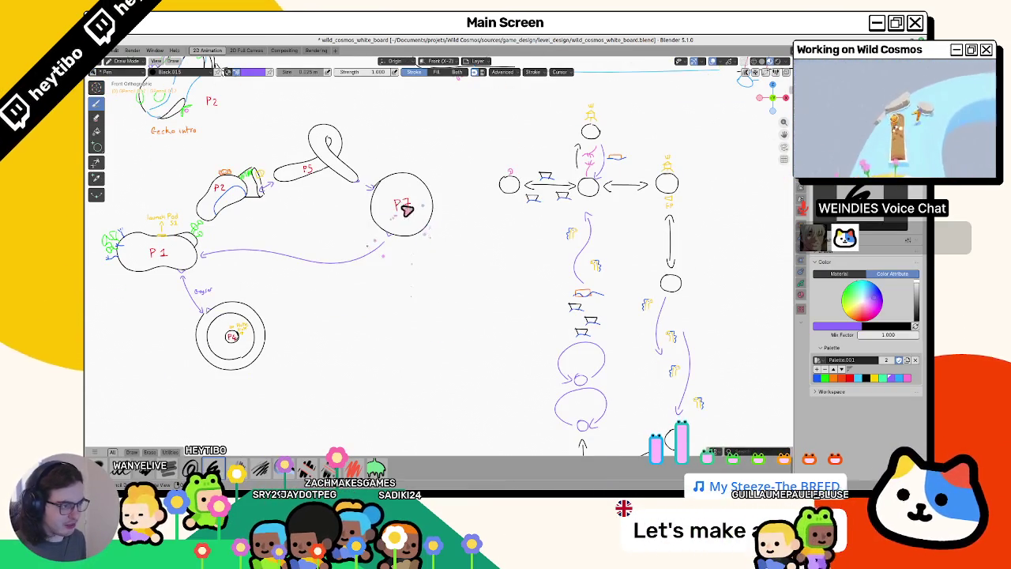
{"action": "scroll", "coordinate": [626, 355], "scroll_direction": "down", "scroll_amount": 2}
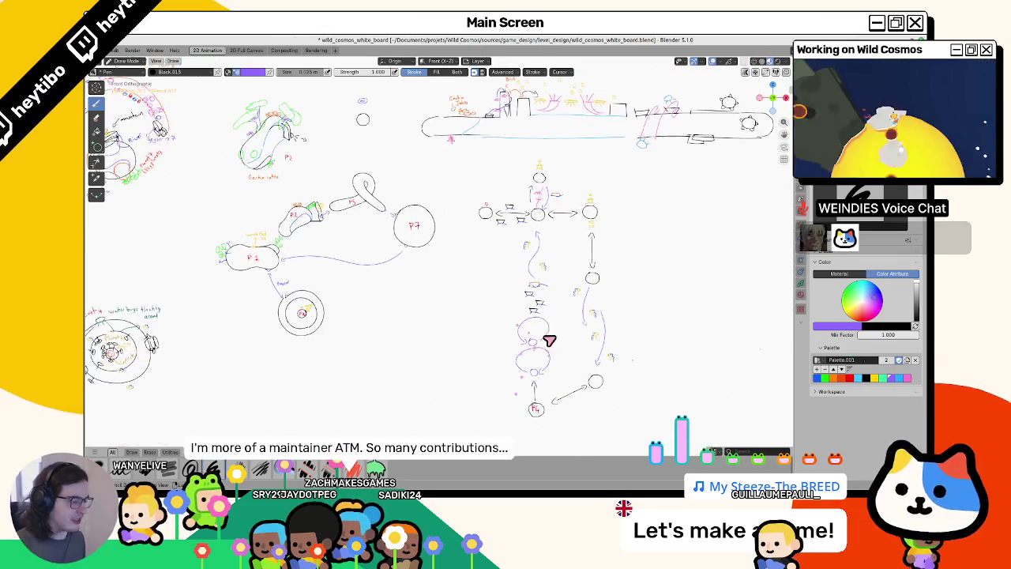
{"action": "key", "text": "Tab"}
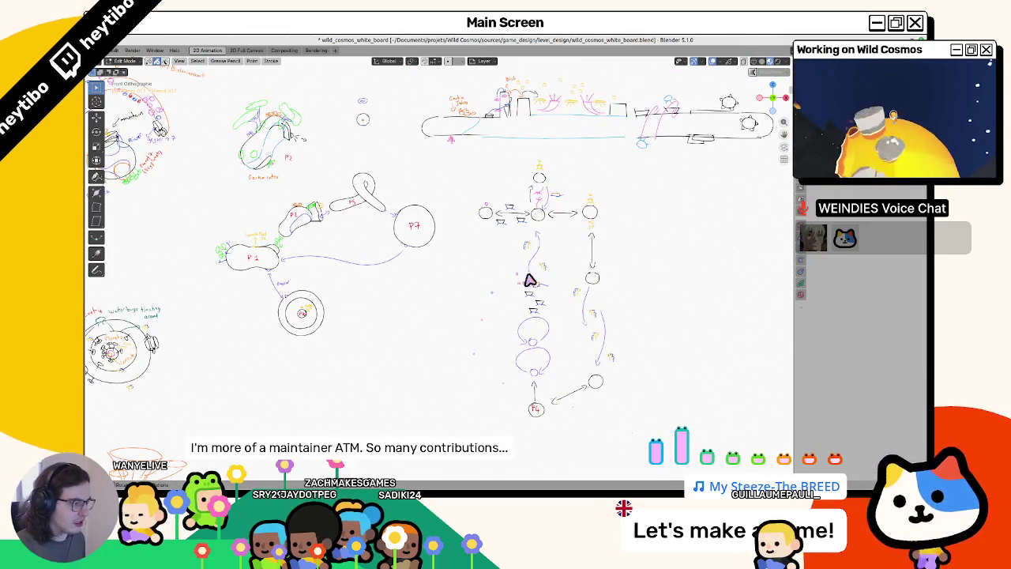
{"action": "key", "text": "Tab"}
{"action": "key", "text": "g"}
{"action": "key", "text": "x"}
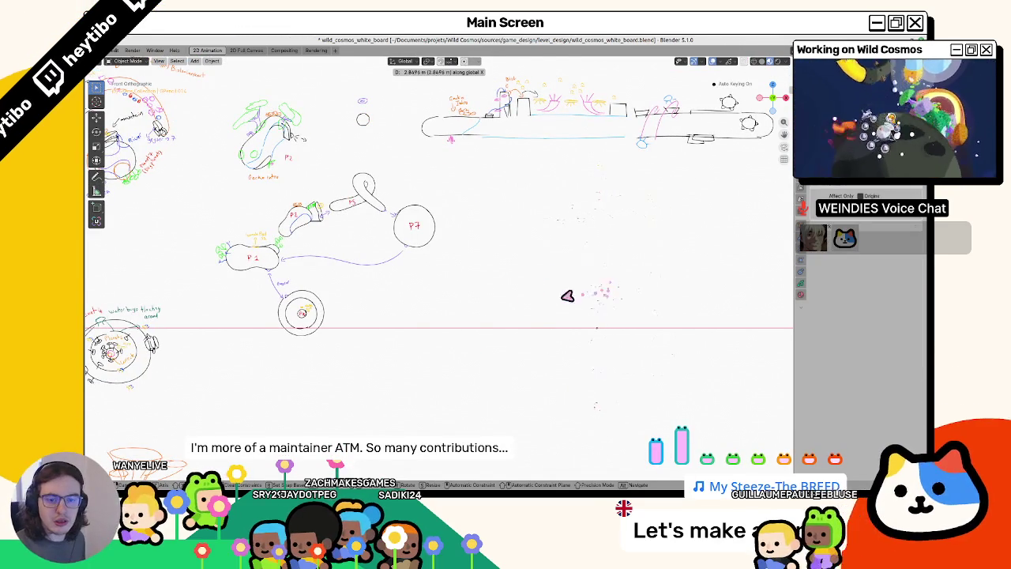
{"action": "key", "text": "Escape"}
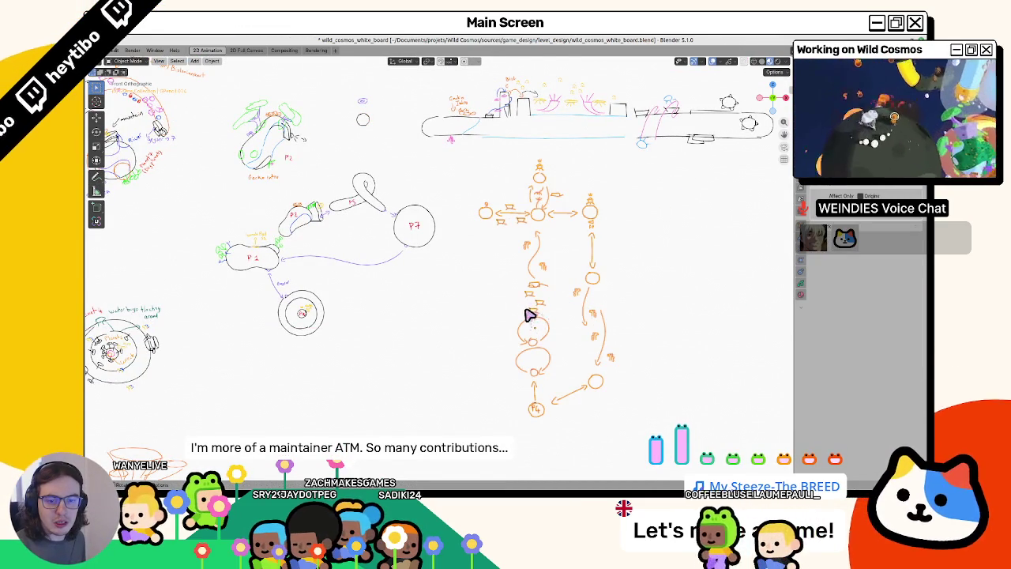
Pan toward the lower-left drawings and, back in Draw Mode, set black as the colour.
{"action": "middle_click_drag", "start_coordinate": [458, 252], "coordinate": [383, 340], "text": "shift"}
{"action": "scroll", "coordinate": [415, 298], "scroll_direction": "up", "scroll_amount": 1}
{"action": "scroll", "coordinate": [414, 298], "scroll_direction": "up", "scroll_amount": 1}
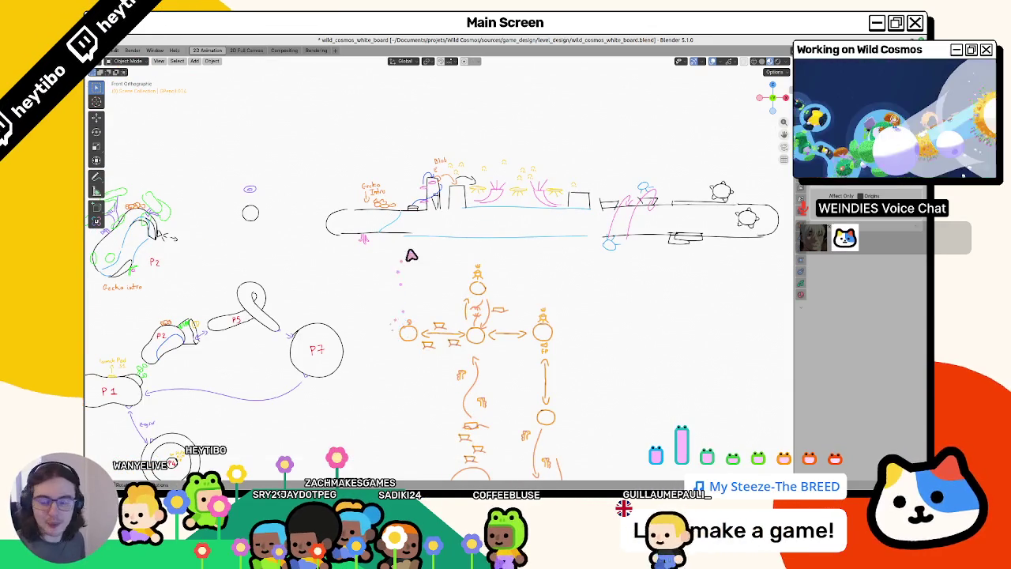
{"action": "scroll", "coordinate": [455, 225], "scroll_direction": "up", "scroll_amount": 3}
{"action": "middle_click_drag", "start_coordinate": [491, 168], "coordinate": [382, 268], "text": "shift"}
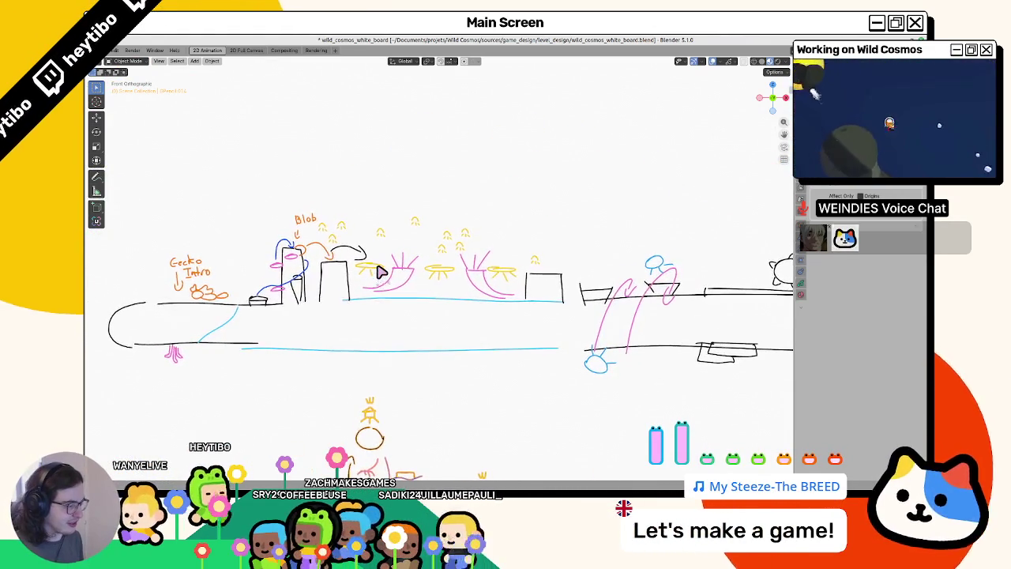
{"action": "middle_click_drag", "start_coordinate": [382, 271], "coordinate": [381, 274], "text": "shift"}
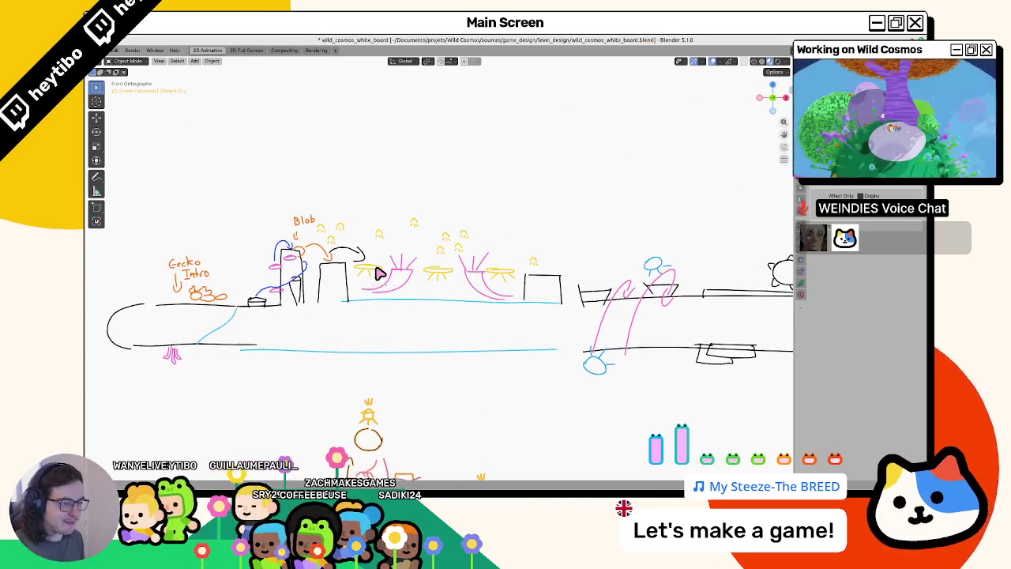
{"action": "key", "text": "a"}
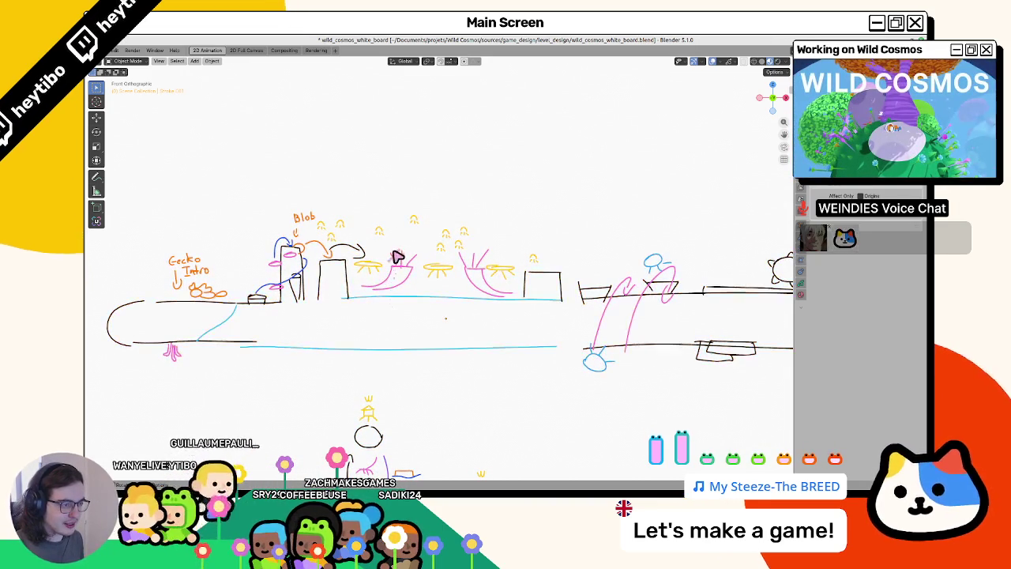
{"action": "key", "text": "ctrl+Tab"}
{"action": "scroll", "coordinate": [371, 348], "scroll_direction": "left", "scroll_amount": 5}
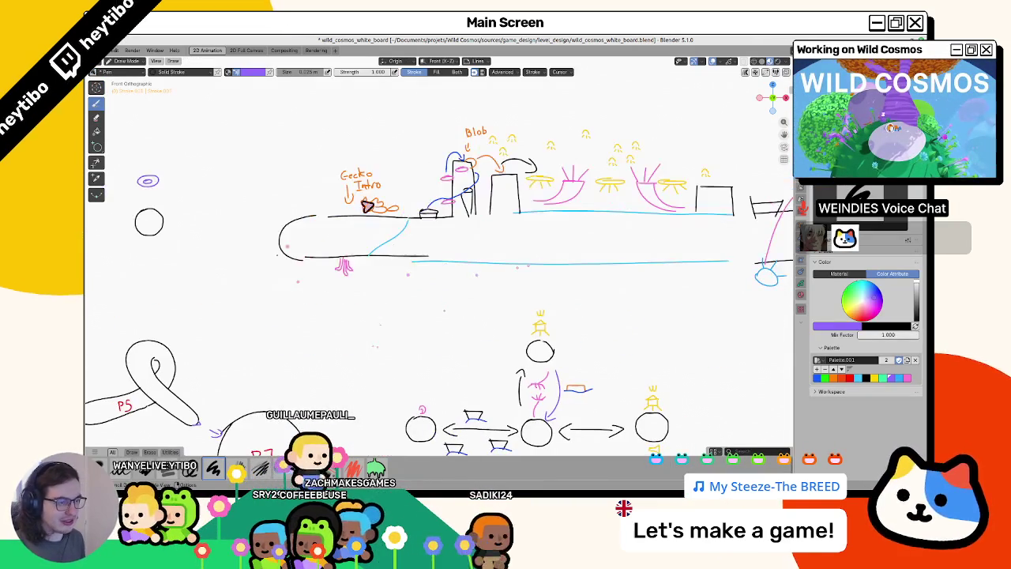
{"action": "scroll", "coordinate": [422, 300], "scroll_direction": "left", "scroll_amount": 5}
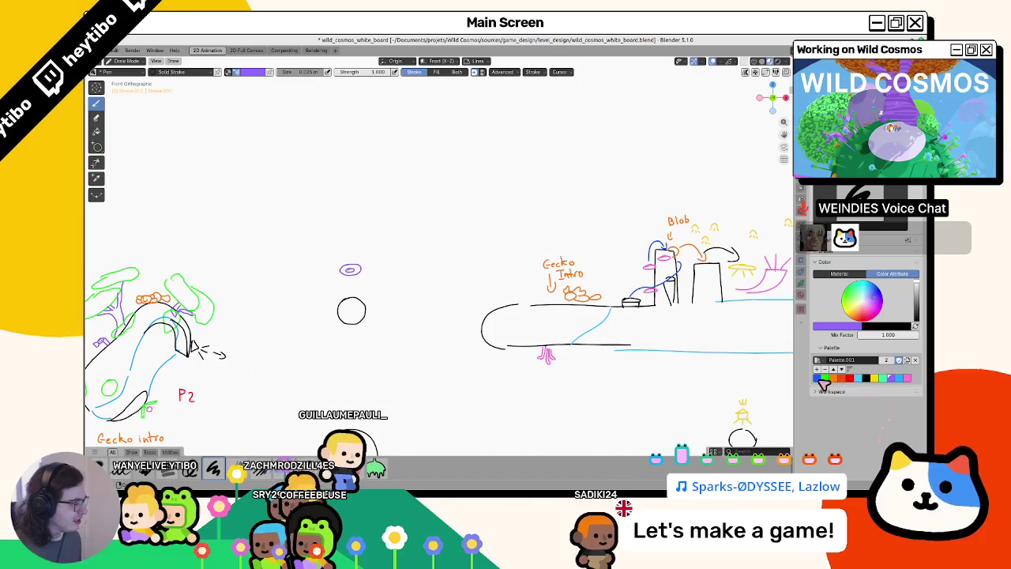
{"action": "left_click", "coordinate": [861, 377]}
{"action": "scroll", "coordinate": [327, 271], "scroll_direction": "up", "scroll_amount": 2}
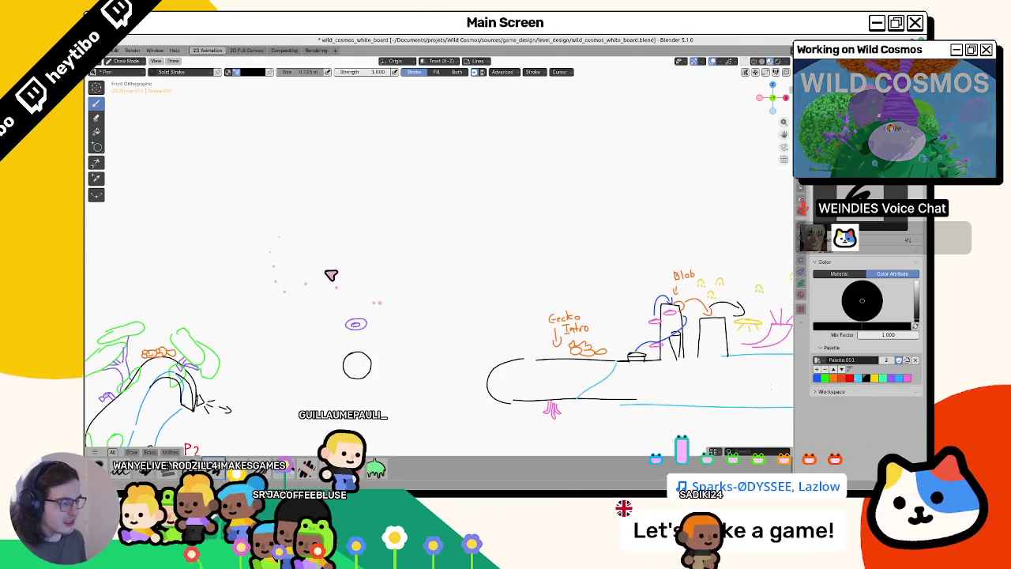
Scroll and pan the whiteboard up and right to reveal the P1, P2 and P7 sketches.
{"action": "scroll", "coordinate": [129, 219], "scroll_direction": "right", "scroll_amount": 5}
{"action": "scroll", "coordinate": [128, 219], "scroll_direction": "down", "scroll_amount": 3}
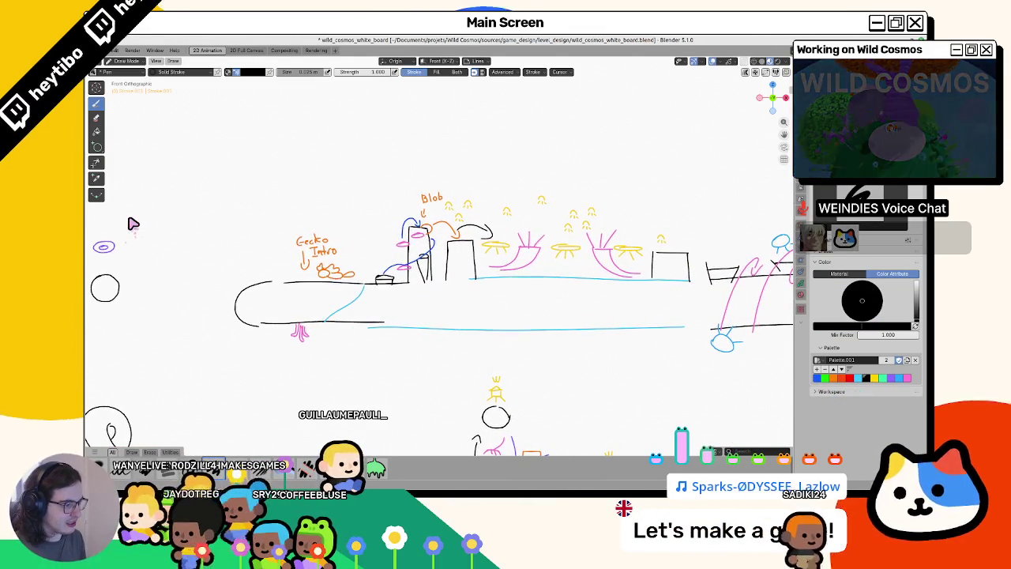
{"action": "scroll", "coordinate": [133, 223], "scroll_direction": "down", "scroll_amount": 3}
{"action": "scroll", "coordinate": [401, 178], "scroll_direction": "left", "scroll_amount": 2}
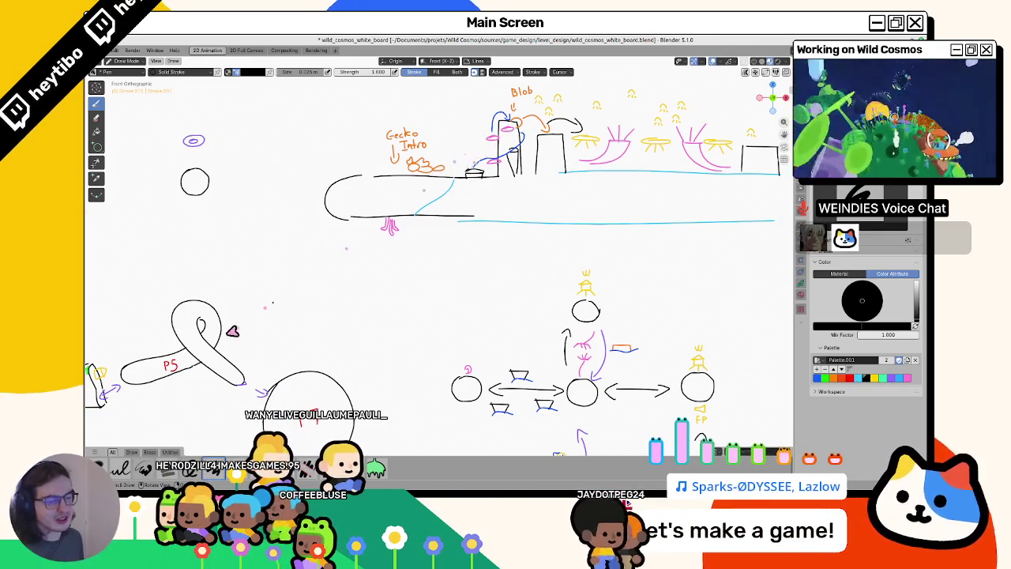
{"action": "middle_click_drag", "start_coordinate": [242, 350], "coordinate": [421, 289], "text": "shift"}
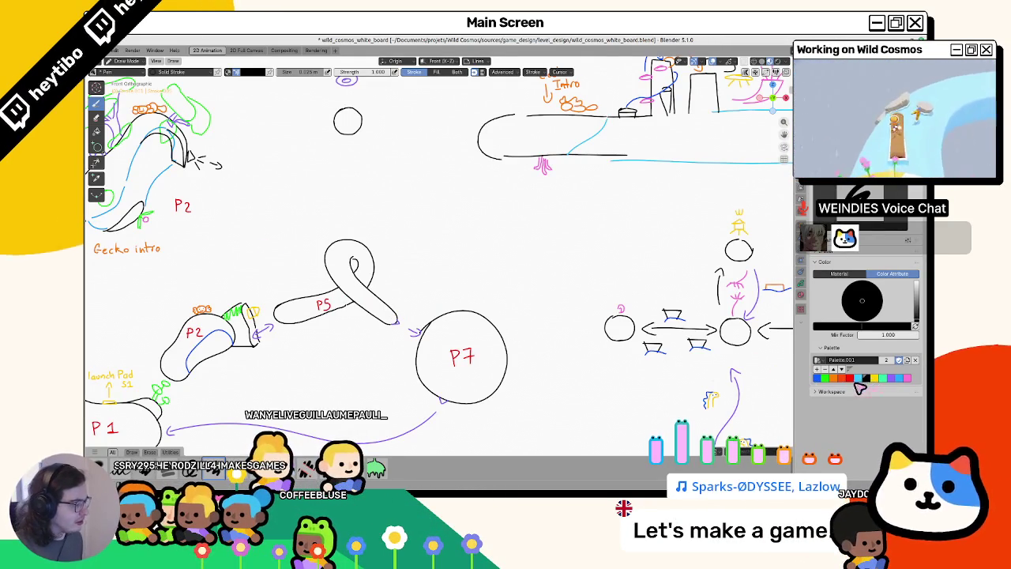
{"action": "middle_click_drag", "start_coordinate": [188, 319], "coordinate": [272, 246], "text": "shift"}
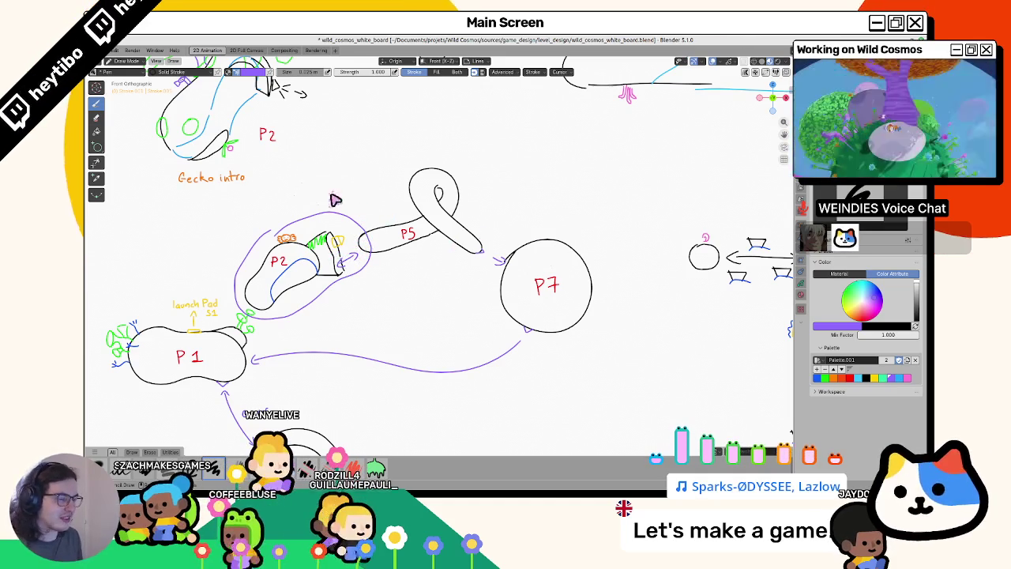
Undo the purple loop around P2 and the previous stroke, then pick purple.
{"action": "key", "text": "ctrl+z"}
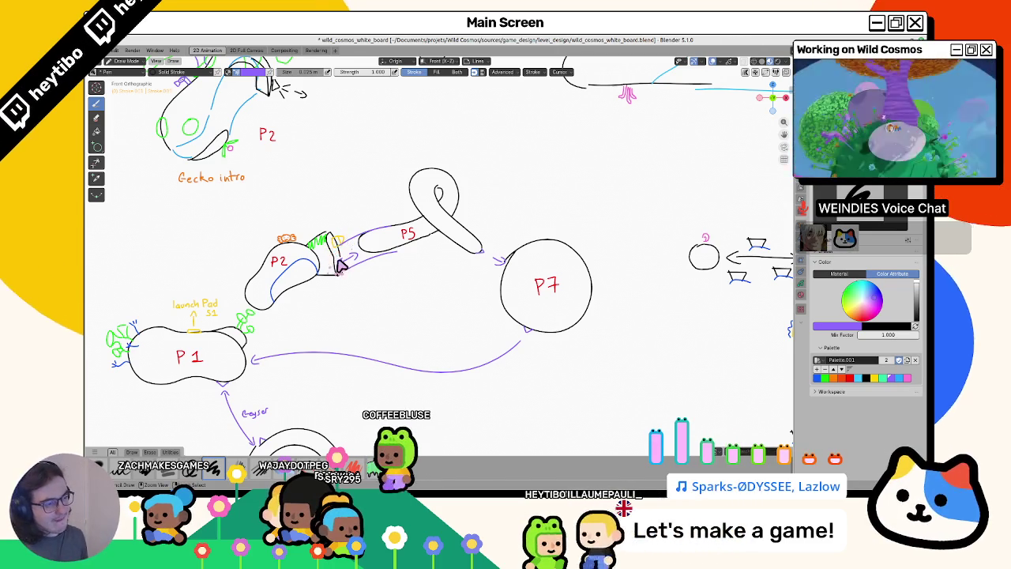
{"action": "key", "text": "ctrl+z"}
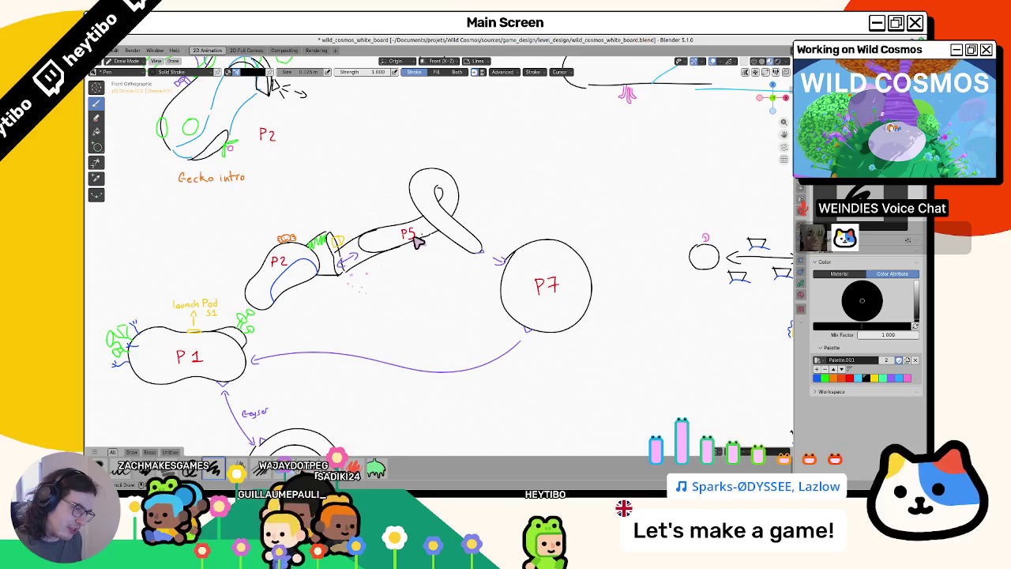
{"action": "left_click", "coordinate": [889, 377]}
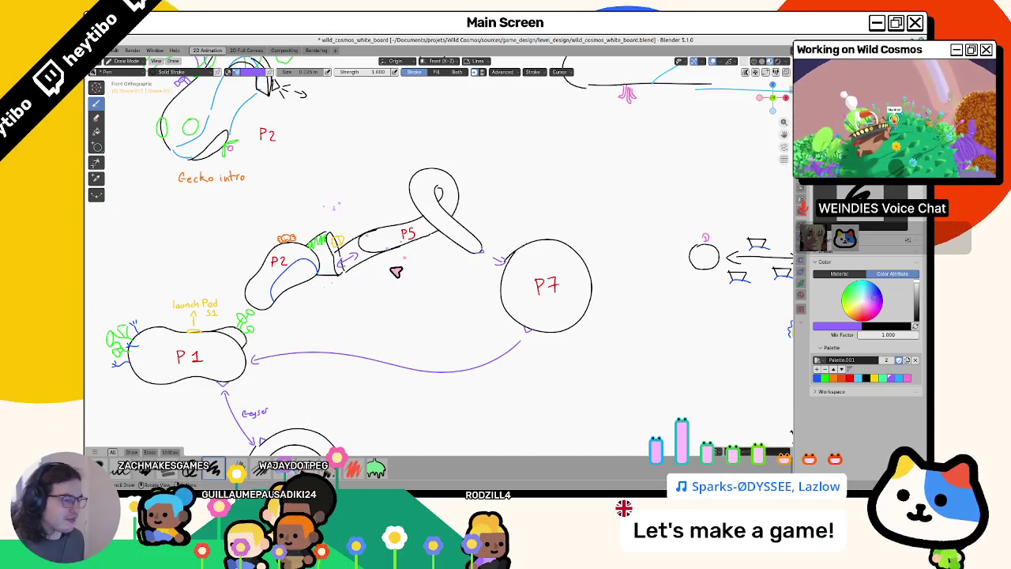
Pan to P5 and try purple strokes and an oval above it, undoing each attempt.
{"action": "scroll", "coordinate": [379, 284], "scroll_direction": "up", "scroll_amount": 5}
{"action": "scroll", "coordinate": [357, 299], "scroll_direction": "right", "scroll_amount": 5}
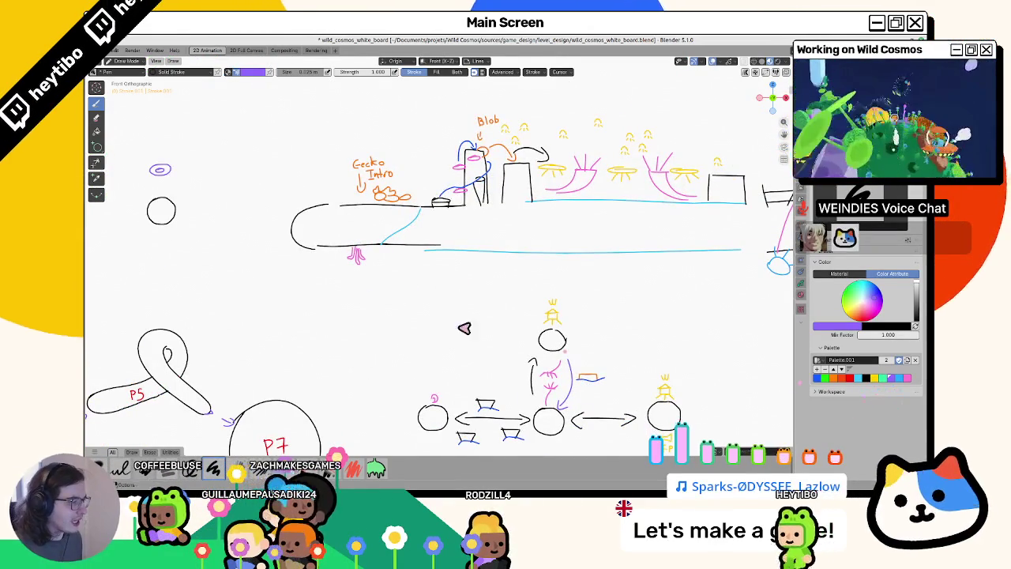
{"action": "scroll", "coordinate": [434, 334], "scroll_direction": "up", "scroll_amount": 2}
{"action": "scroll", "coordinate": [253, 282], "scroll_direction": "left", "scroll_amount": 5}
{"action": "scroll", "coordinate": [252, 282], "scroll_direction": "down", "scroll_amount": 3}
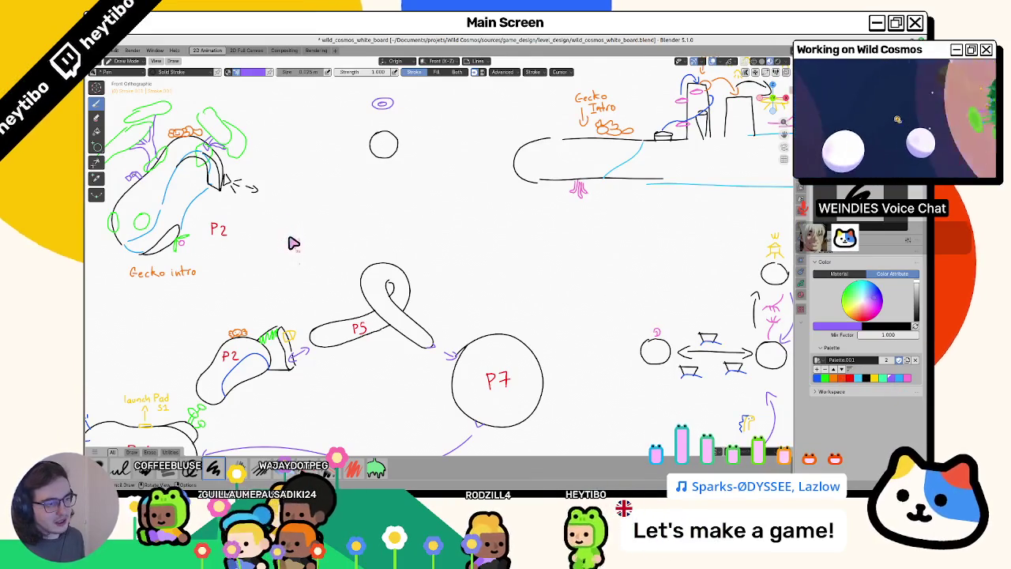
{"action": "left_click_drag", "start_coordinate": [275, 253], "coordinate": [298, 259]}
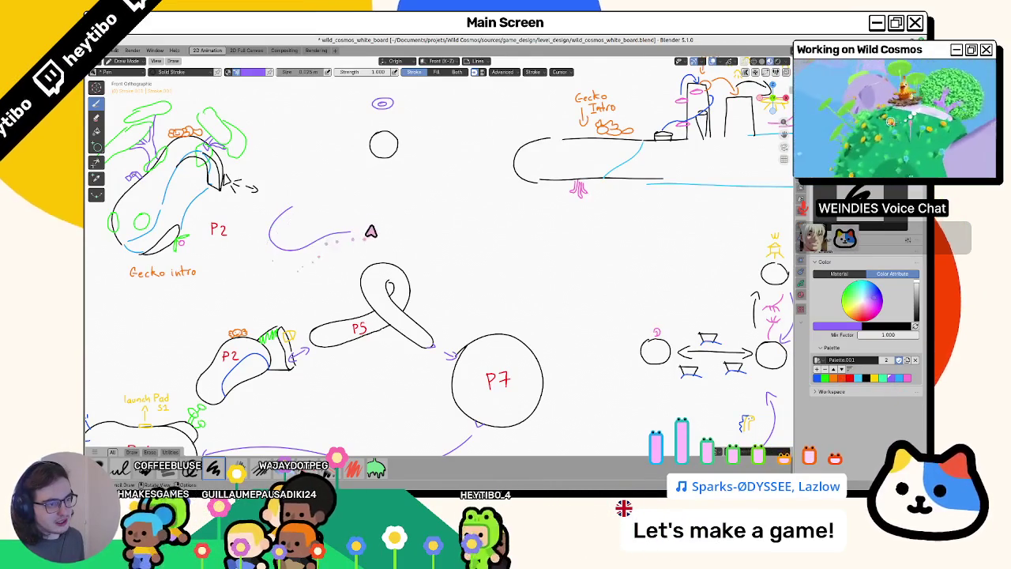
{"action": "key", "text": "ctrl+z"}
{"action": "left_click_drag", "start_coordinate": [300, 197], "coordinate": [298, 207]}
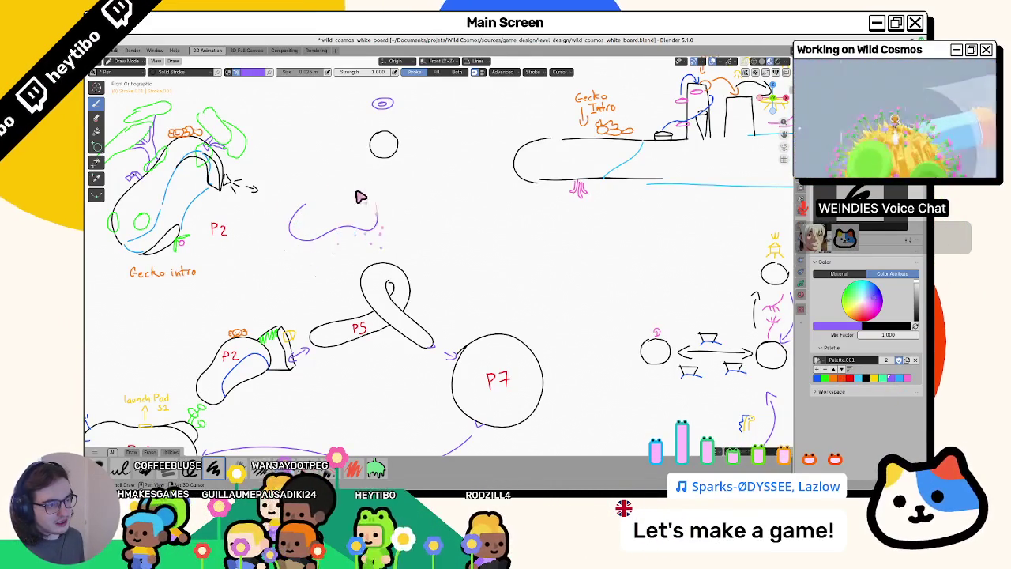
{"action": "key", "text": "ctrl+z"}
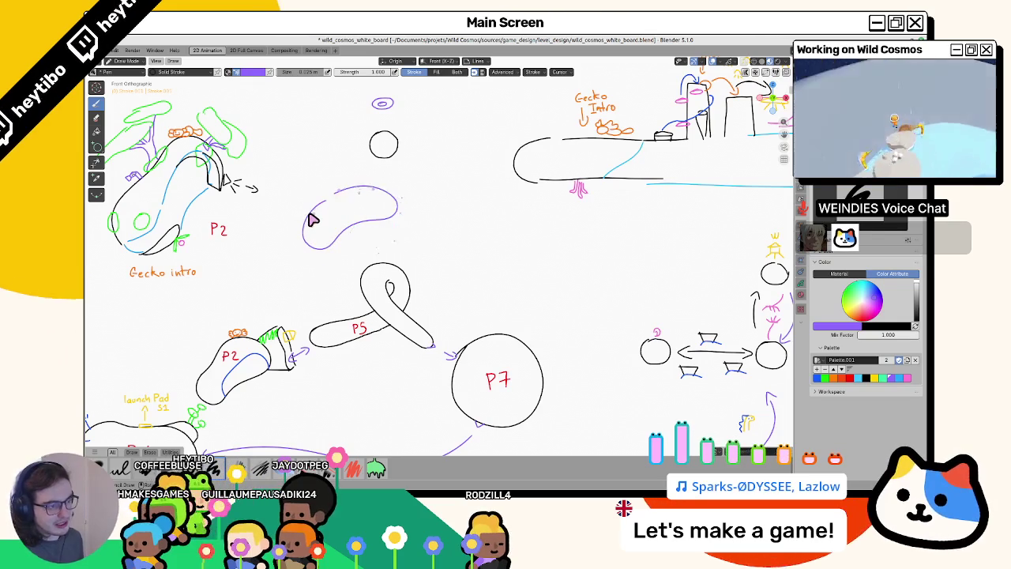
{"action": "key", "text": "alt+Tab"}
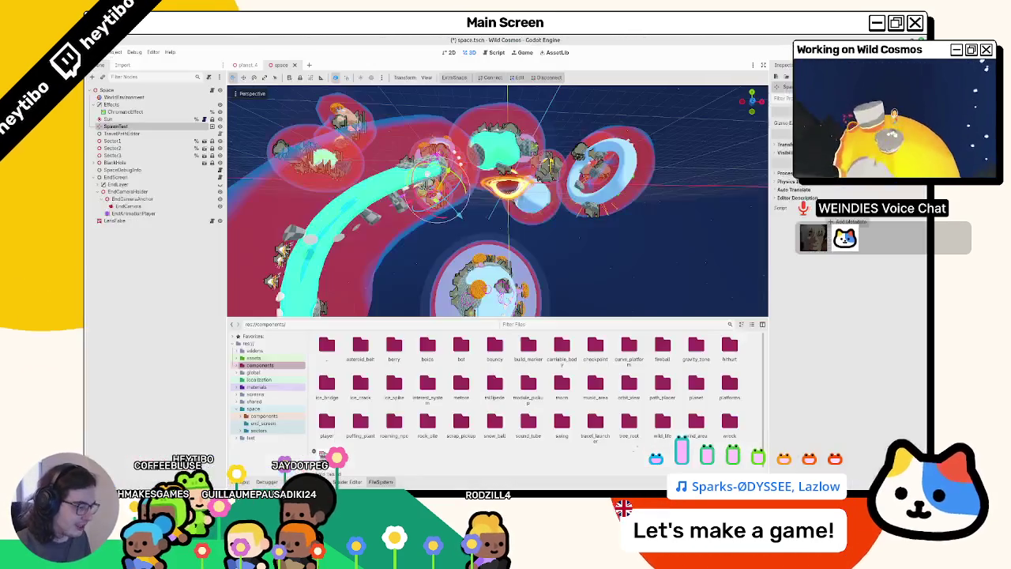
Orbit Godot's space scene from above and open the space folder in FileSystem.
{"action": "middle_click_drag", "start_coordinate": [479, 278], "coordinate": [508, 255]}
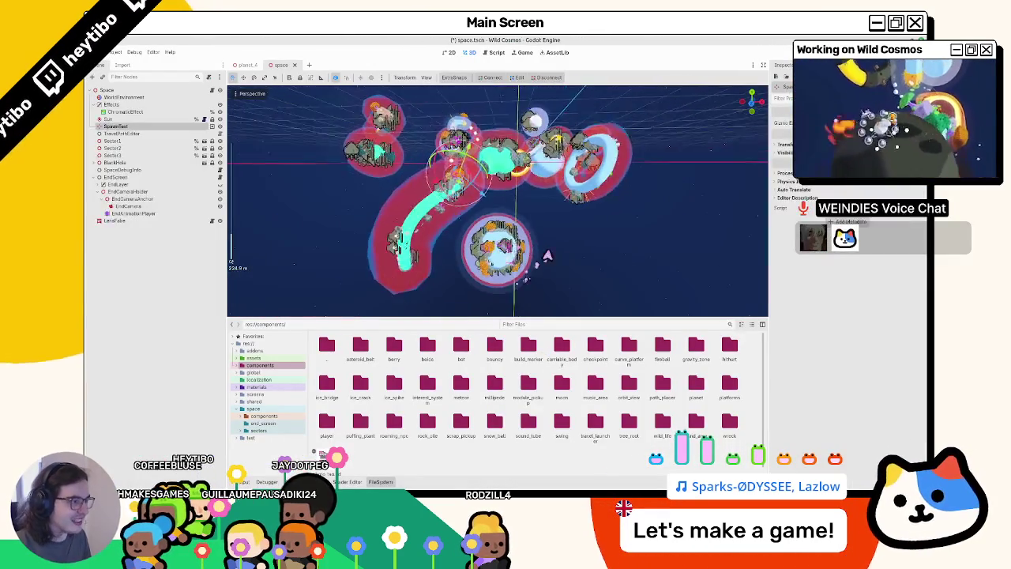
{"action": "scroll", "coordinate": [521, 250], "scroll_direction": "down", "scroll_amount": 3}
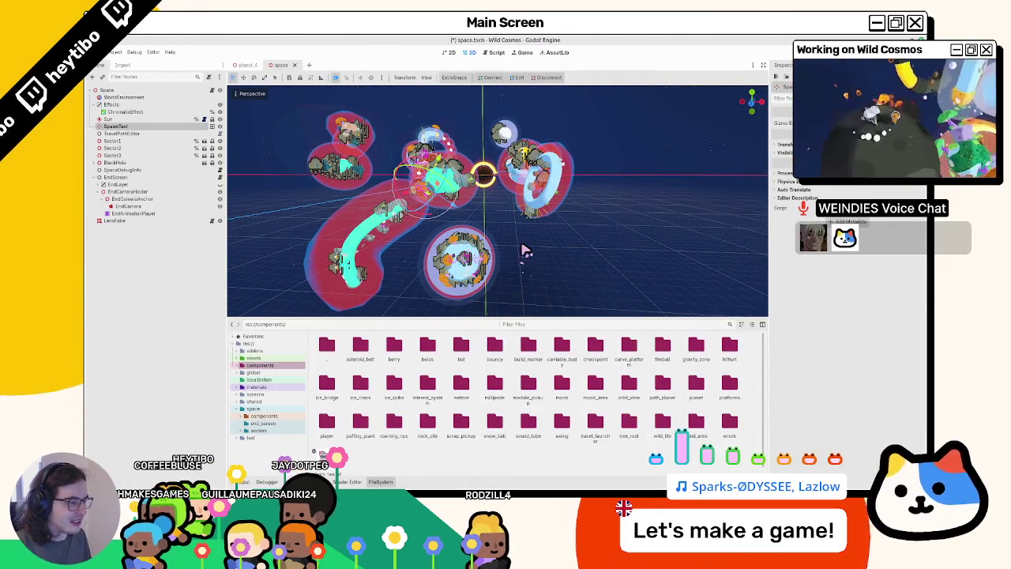
{"action": "key", "text": "alt+Tab"}
{"action": "key", "text": "alt+Tab"}
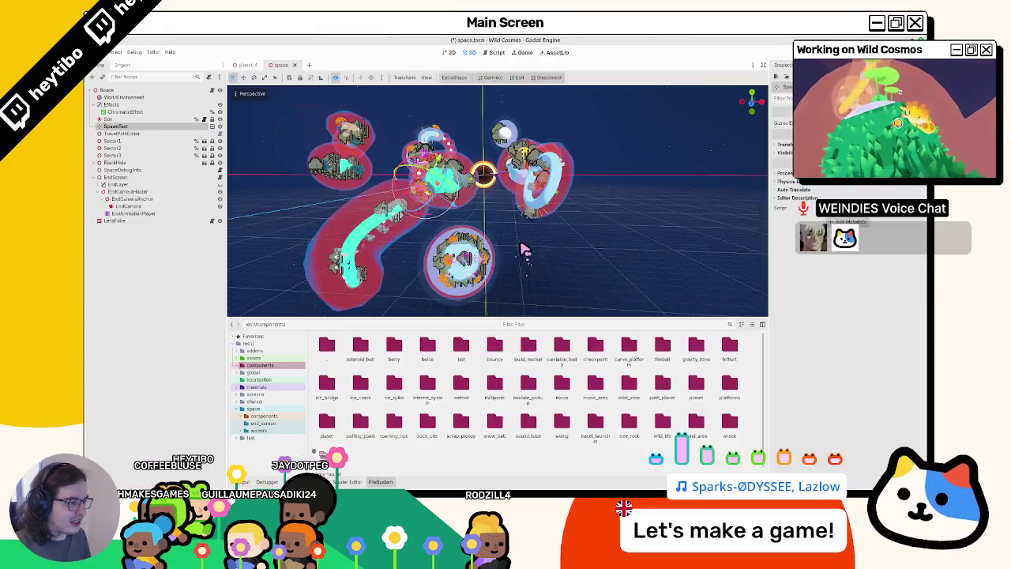
{"action": "key", "text": "alt+Tab"}
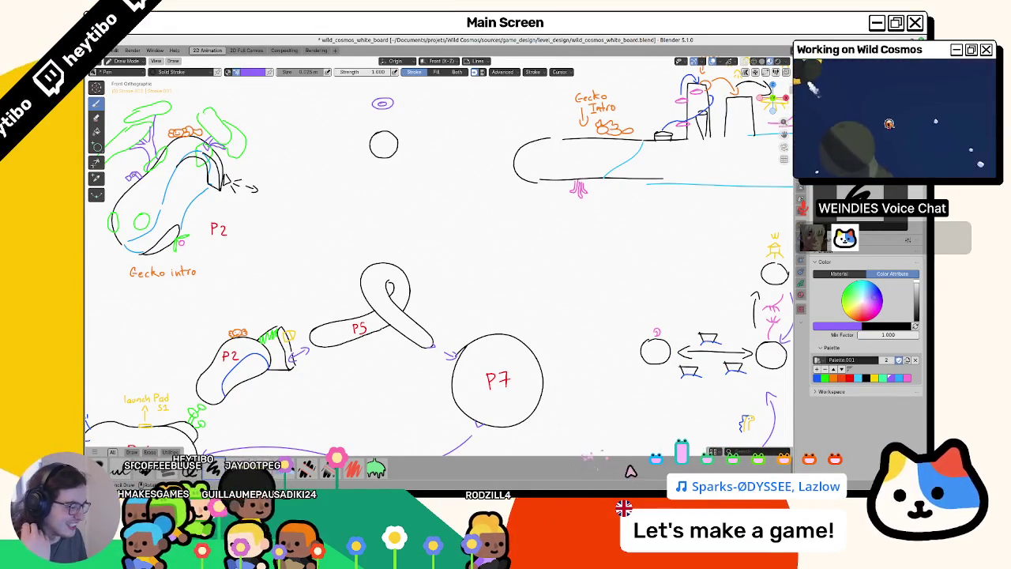
{"action": "key", "text": "alt+Tab"}
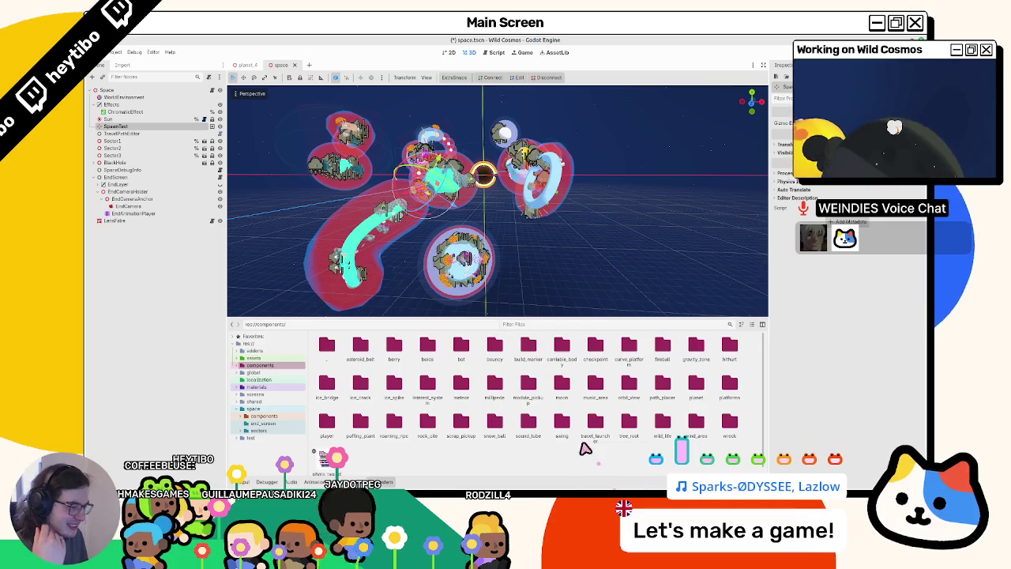
{"action": "left_click", "coordinate": [260, 410]}
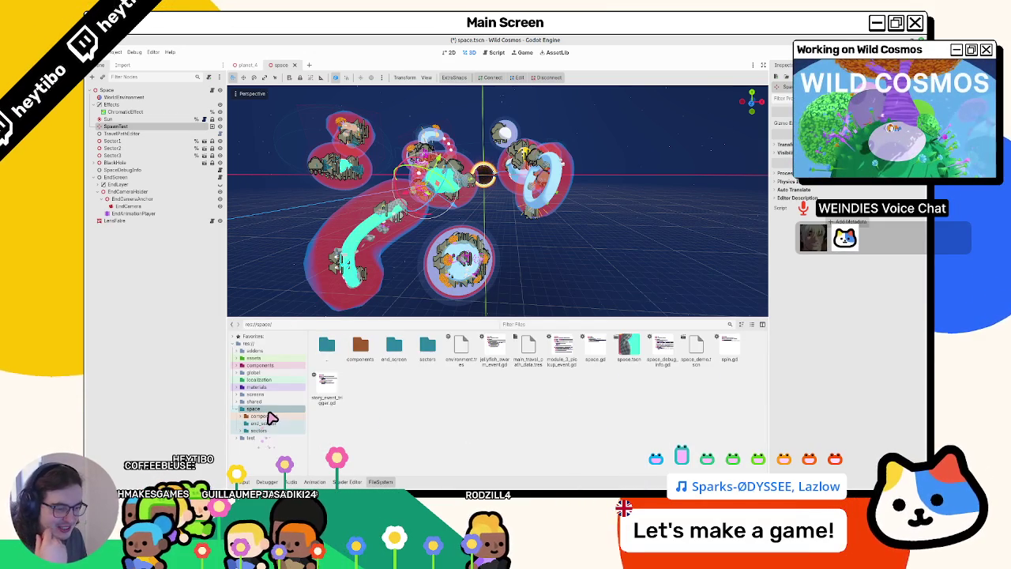
Browse the sectors folder, collapse space, and open the test folder.
{"action": "double_click", "coordinate": [431, 358]}
{"action": "double_click", "coordinate": [342, 357]}
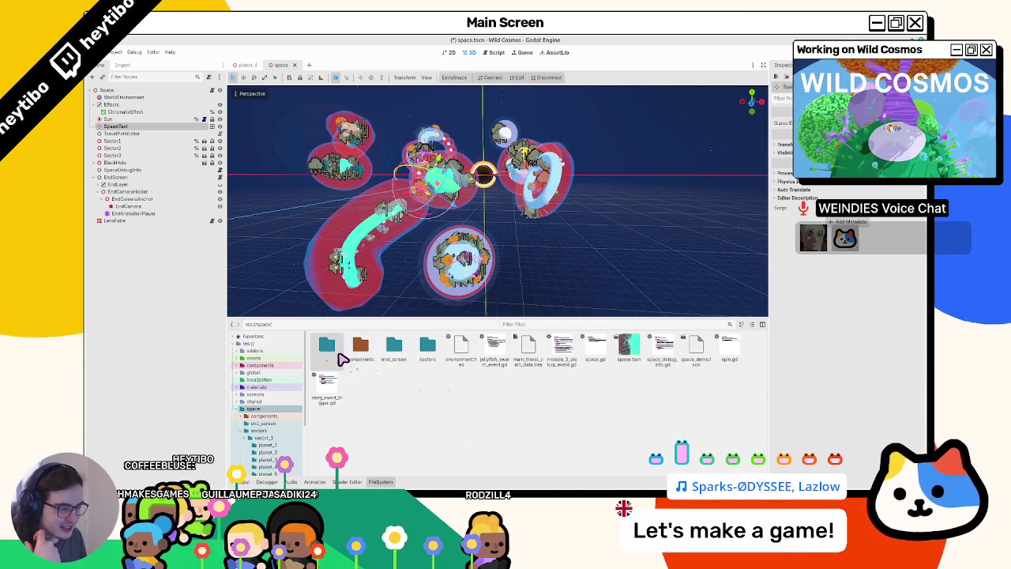
{"action": "left_click", "coordinate": [241, 409]}
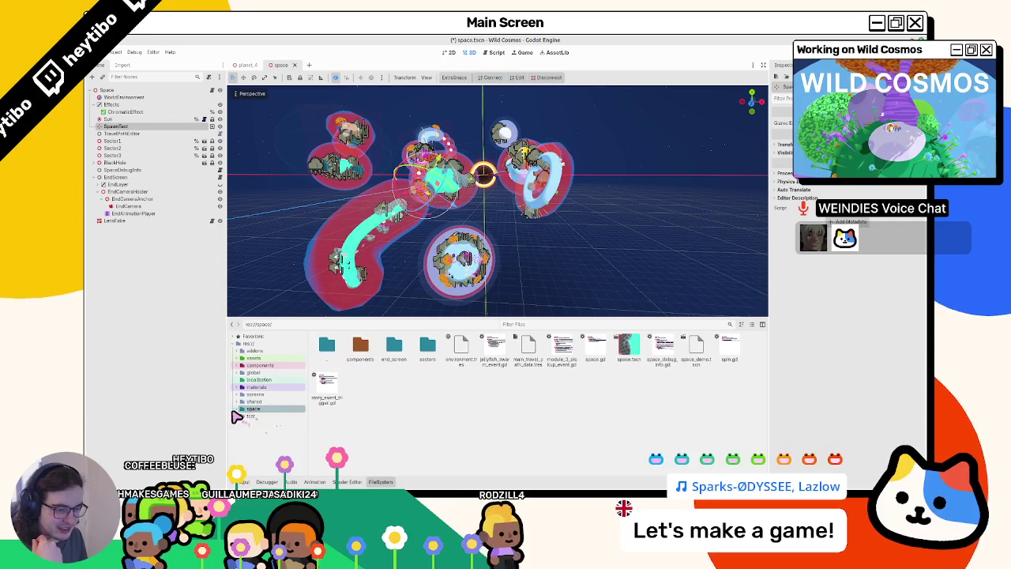
{"action": "left_click", "coordinate": [251, 415]}
Create a gravity_test folder in test and start a new scene inside it.
{"action": "right_click", "coordinate": [496, 424]}
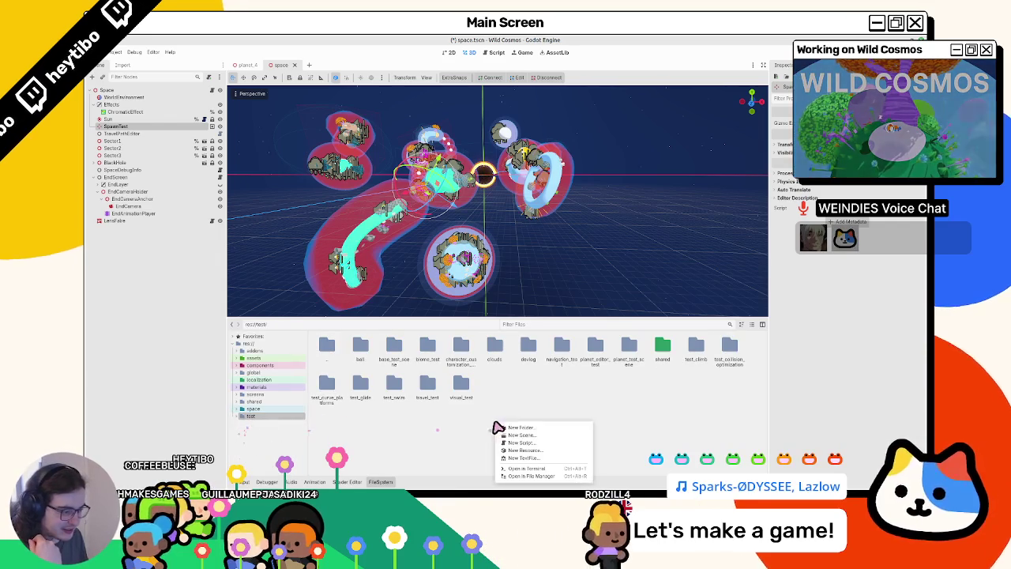
{"action": "left_click", "coordinate": [540, 428]}
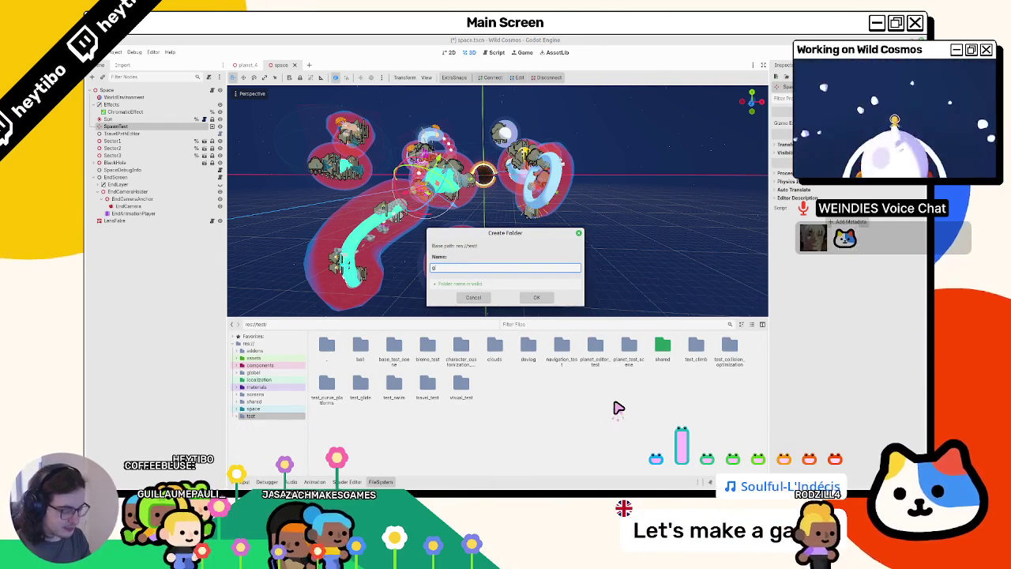
{"action": "type", "text": "gravity_test"}
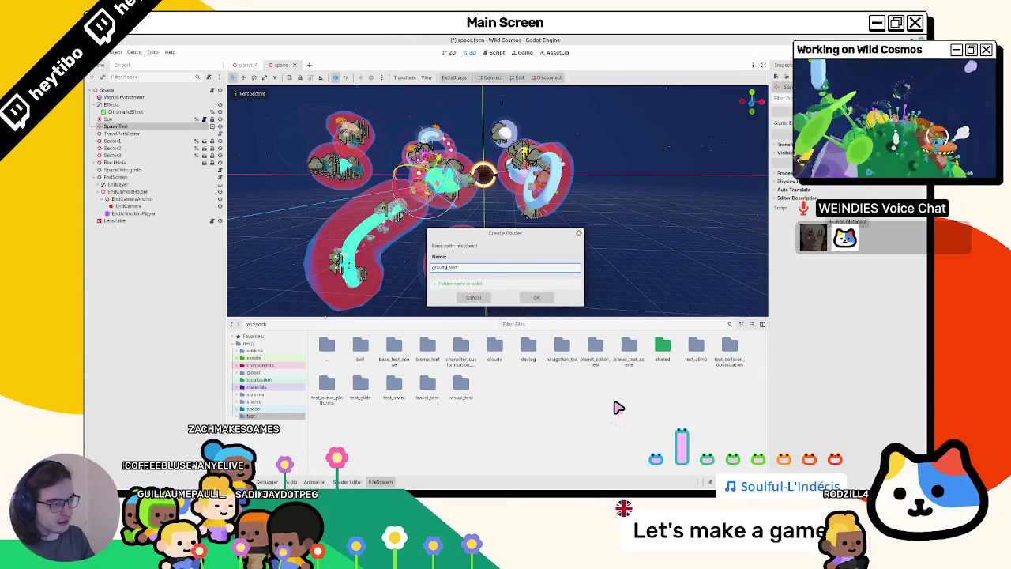
{"action": "key", "text": "Return"}
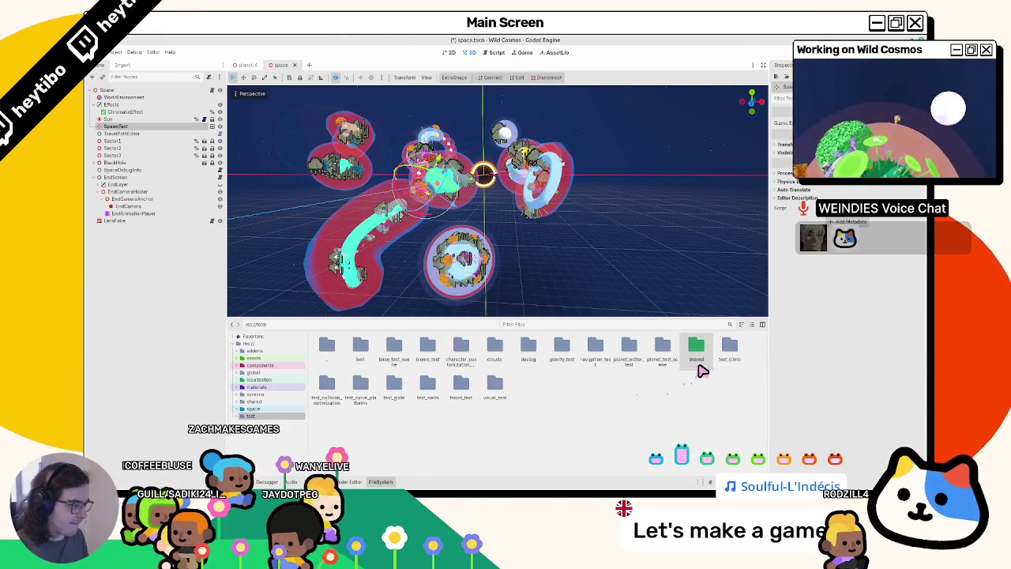
{"action": "double_click", "coordinate": [559, 362]}
{"action": "right_click", "coordinate": [413, 376]}
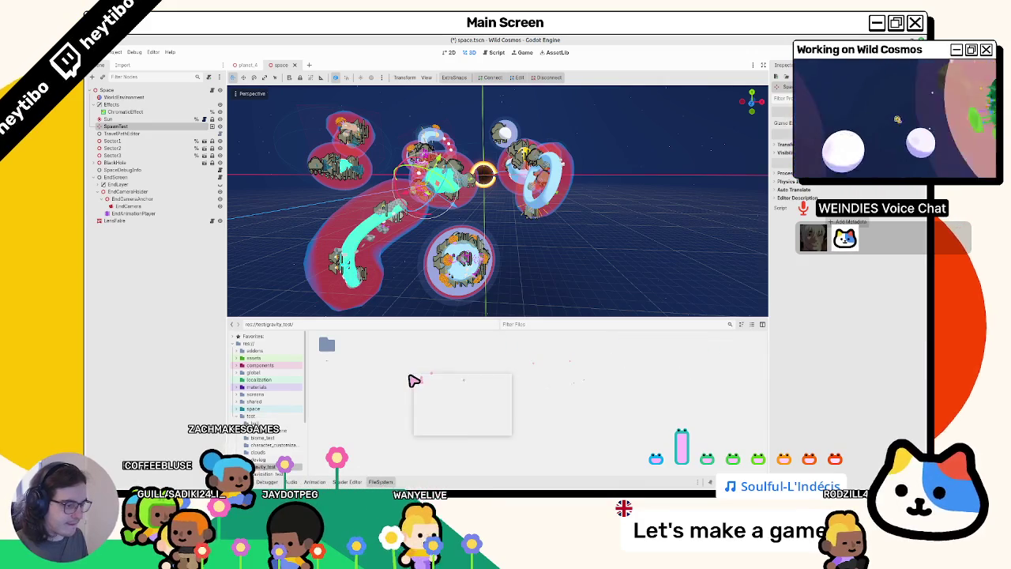
{"action": "left_click", "coordinate": [455, 387]}
{"action": "type", "text": "gravity_tes"}
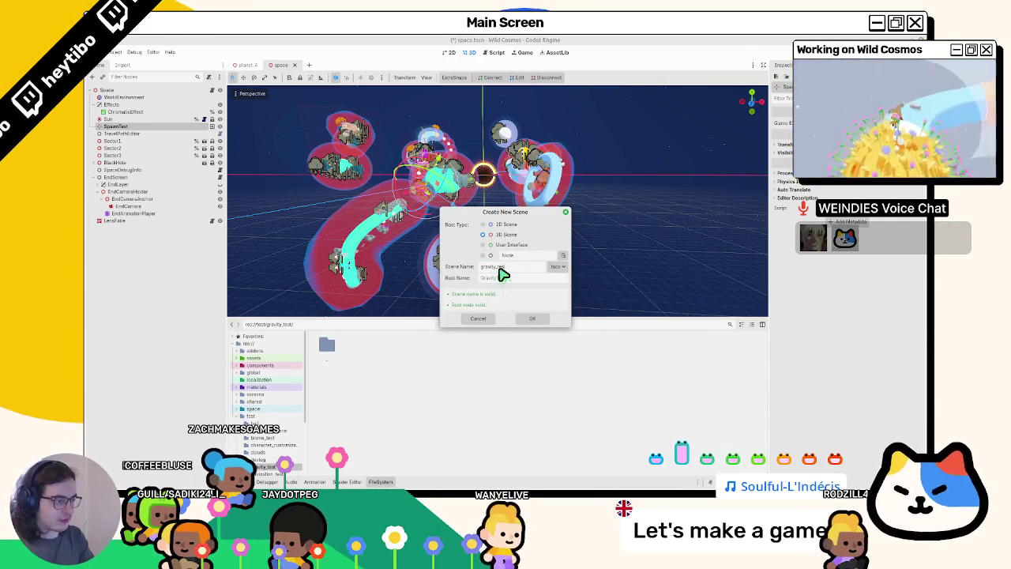
Create the gravity_test scene, then add and undo a GravityZone node.
{"action": "key", "text": "Return"}
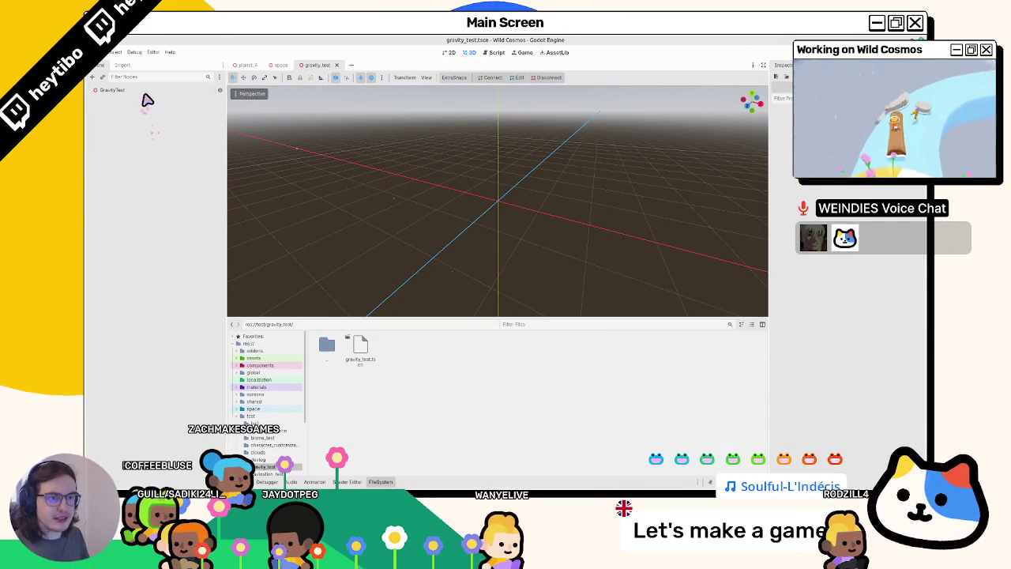
{"action": "key", "text": "ctrl+a"}
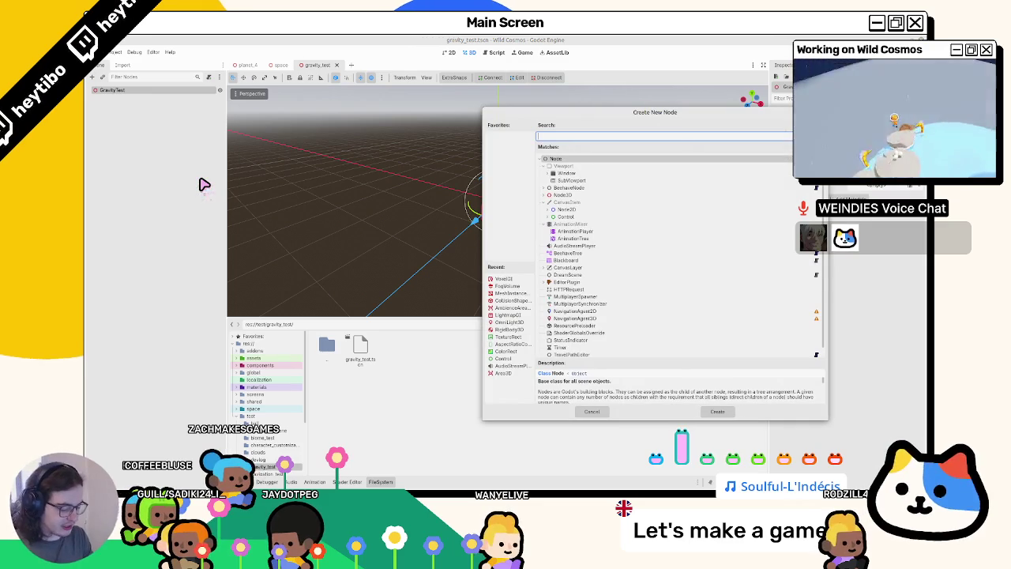
{"action": "type", "text": "gravity"}
{"action": "key", "text": "Return"}
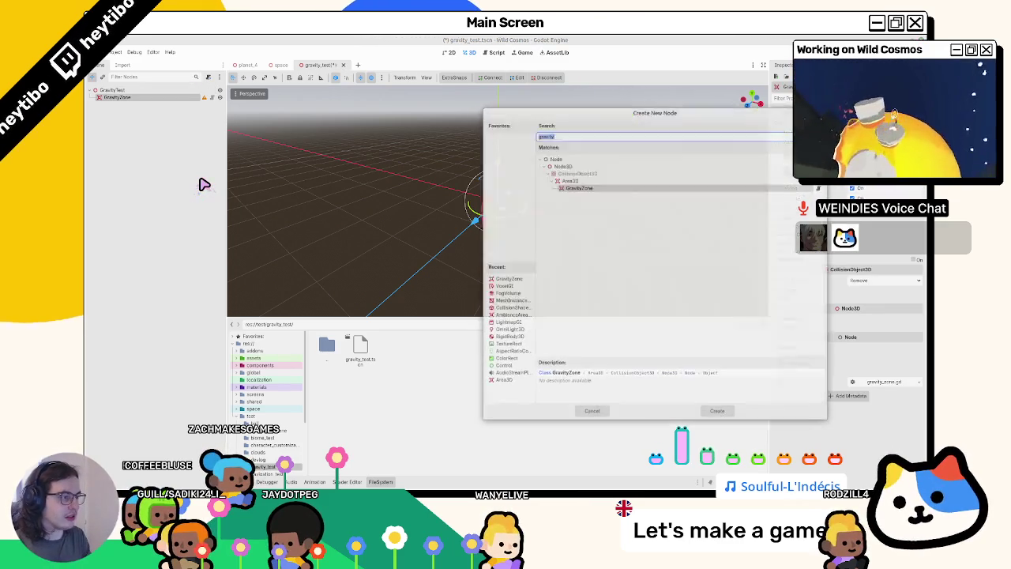
{"action": "key", "text": "ctrl+z"}
{"action": "key", "text": "ctrl+a"}
{"action": "type", "text": "cu"}
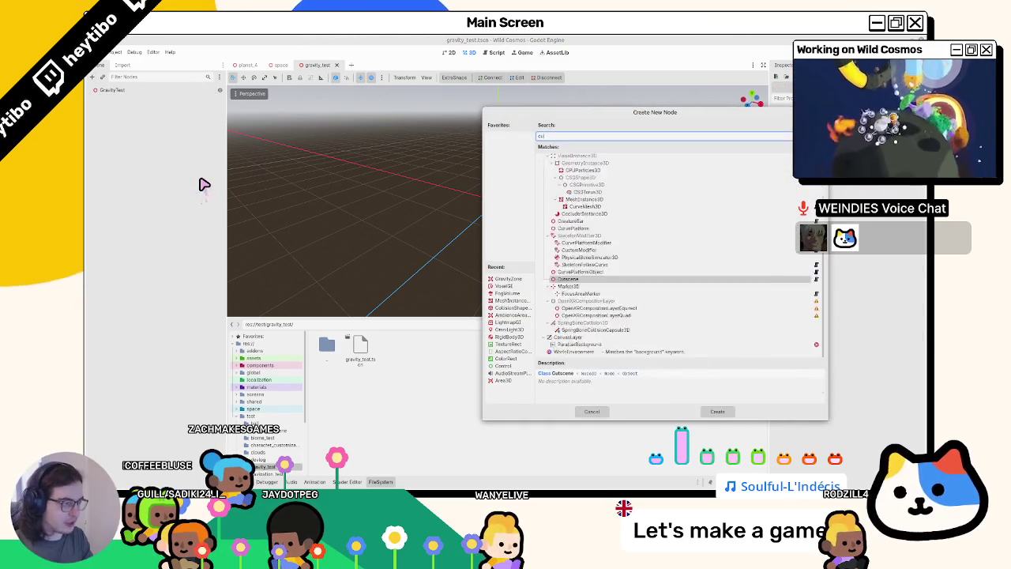
{"action": "type", "text": "rve"}
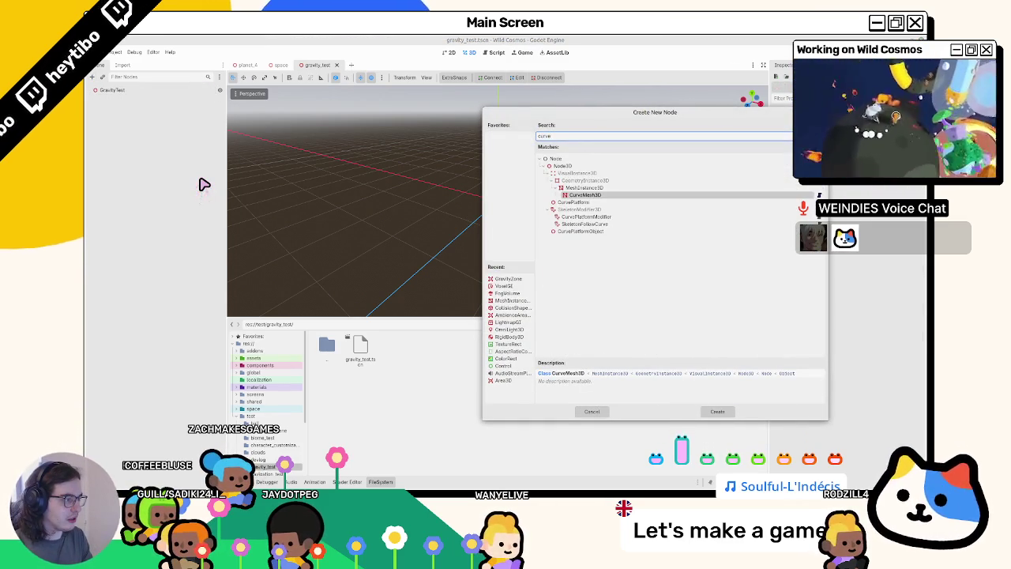
{"action": "key", "text": "BackSpace"}
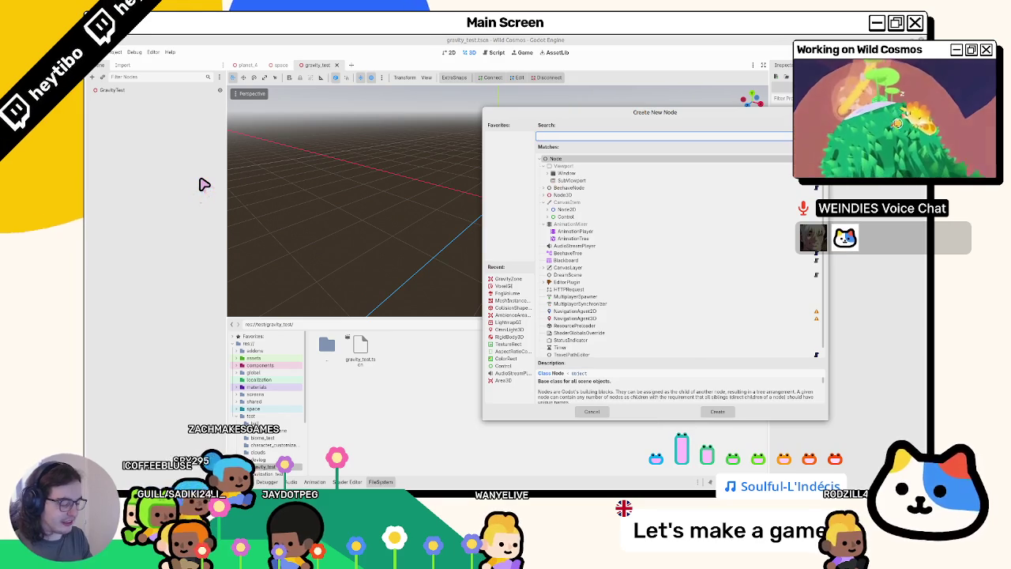
{"action": "key", "text": "Escape"}
Instance curve_gravity_zone.tscn and add a Path3D child under CurveGravityZone.
{"action": "key", "text": "ctrl+shift+a"}
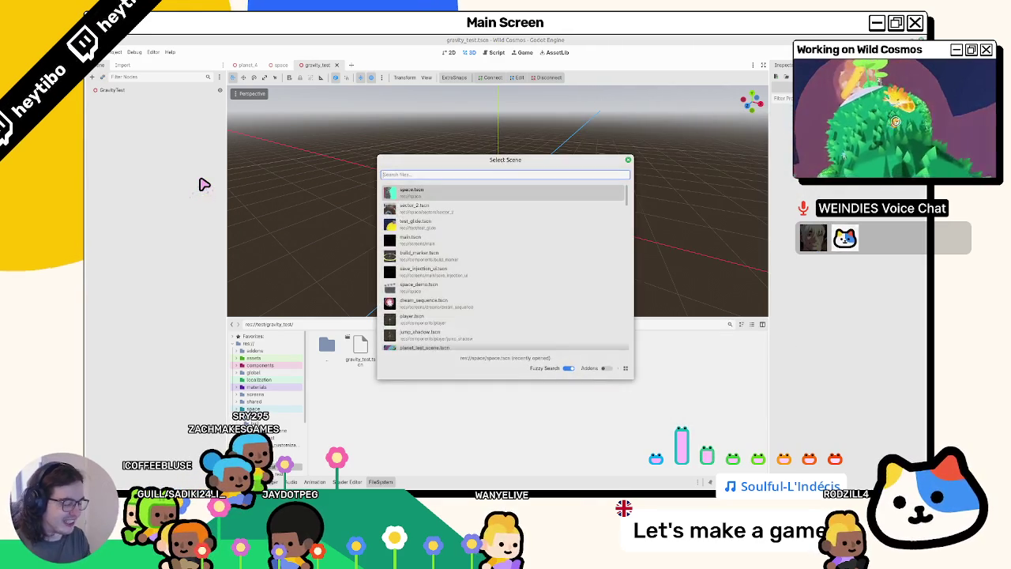
{"action": "type", "text": "curve_gravity"}
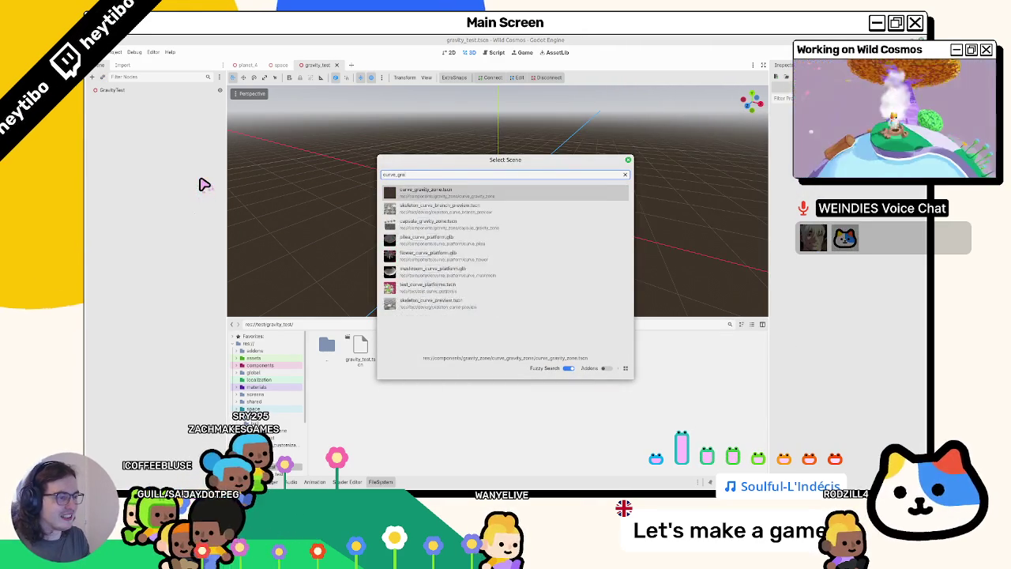
{"action": "key", "text": "Return"}
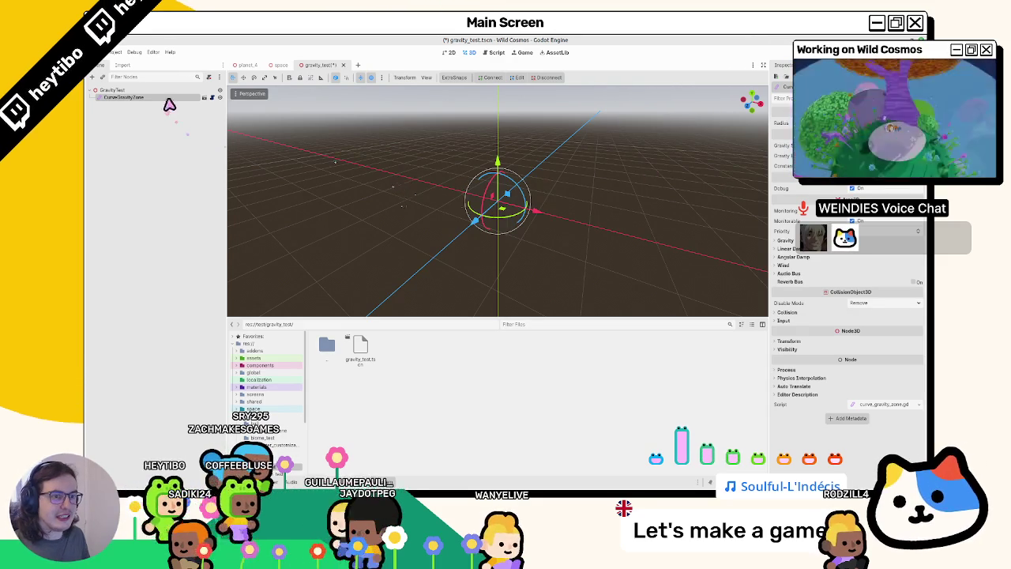
{"action": "key", "text": "ctrl+a"}
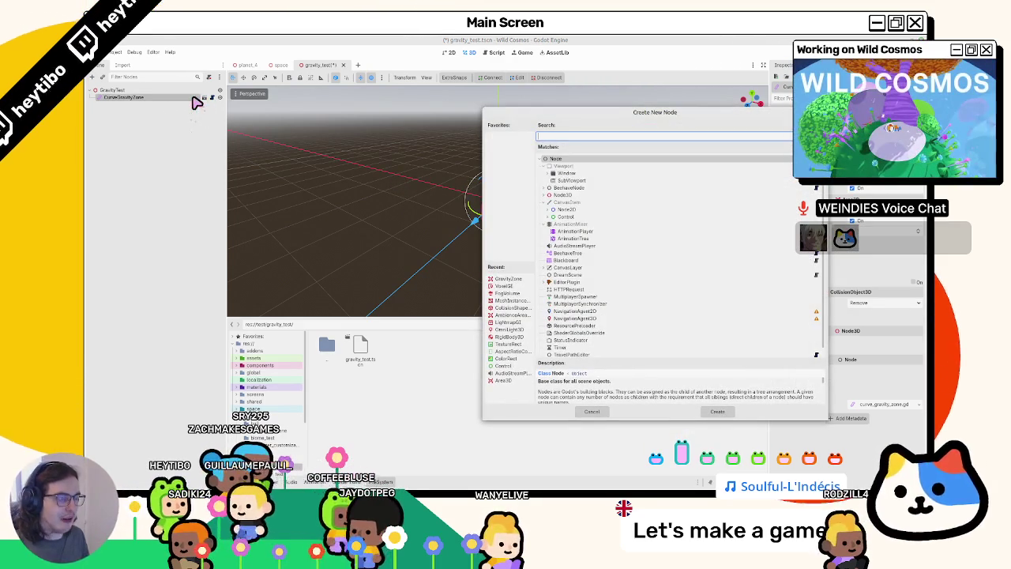
{"action": "type", "text": "path3d"}
{"action": "key", "text": "Return"}
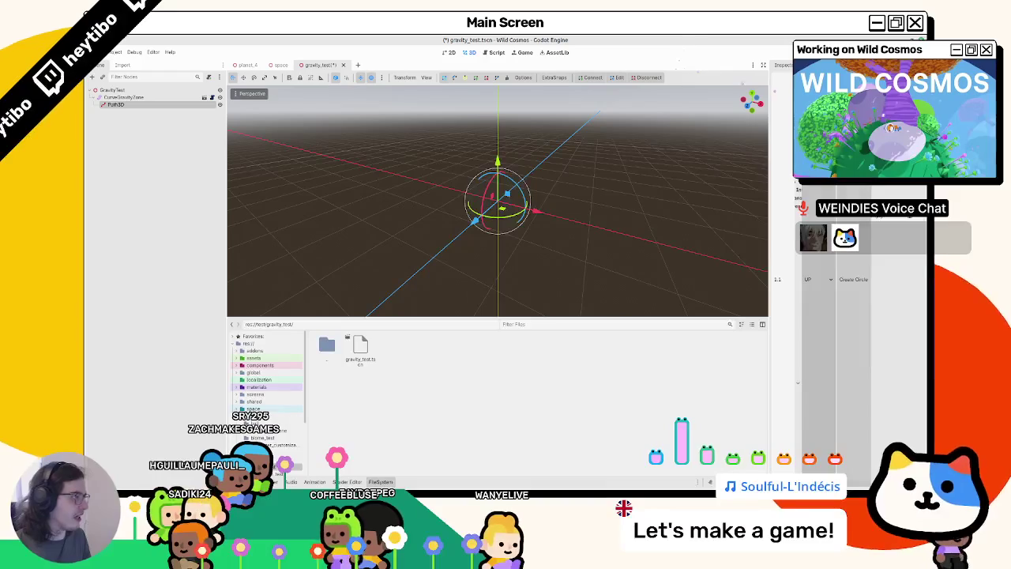
{"action": "left_click", "coordinate": [131, 64]}
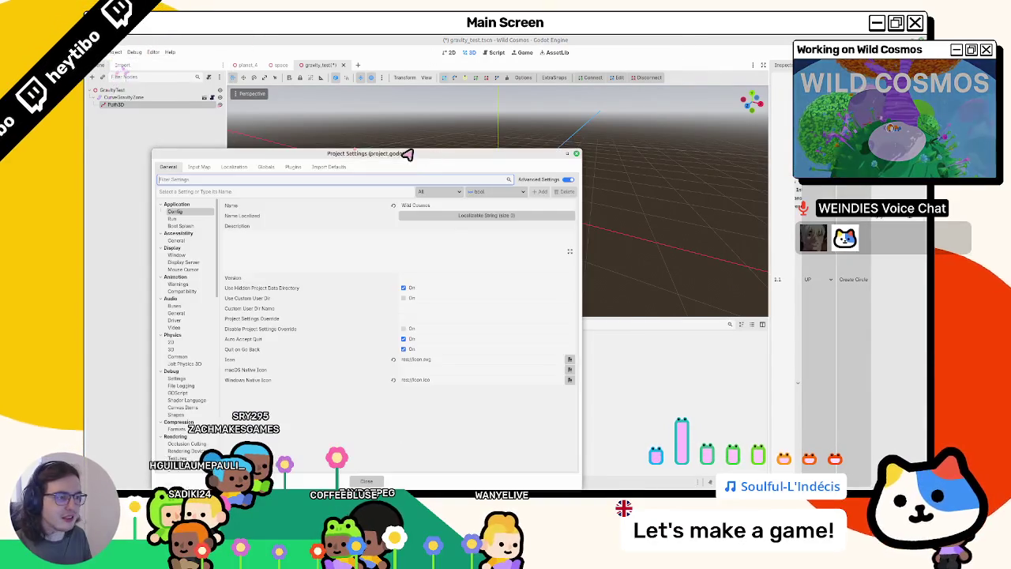
Disable the Curve+ plugin in Project Settings' Plugins list.
{"action": "left_click", "coordinate": [266, 167]}
{"action": "left_click", "coordinate": [293, 166]}
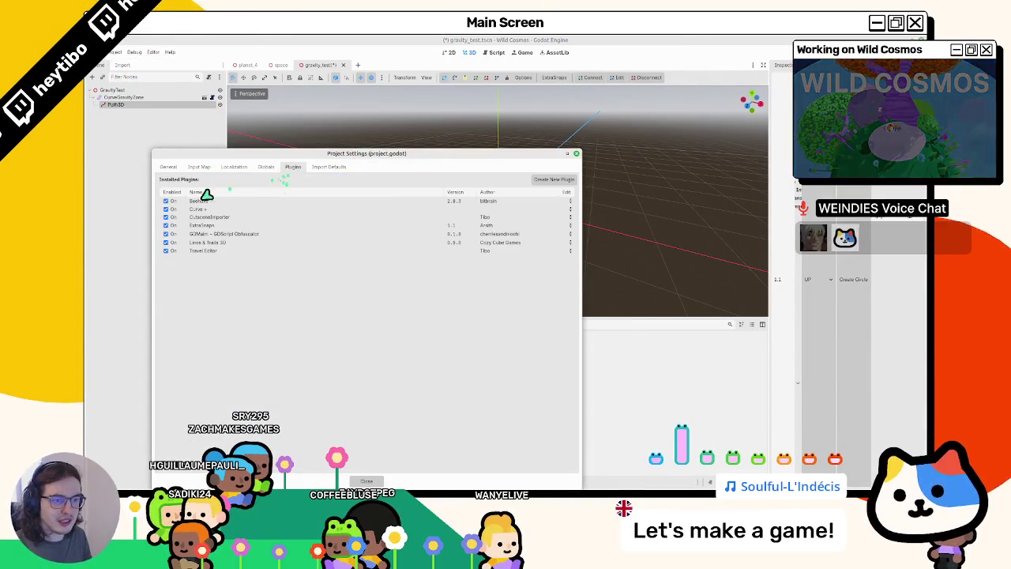
{"action": "left_click", "coordinate": [167, 209]}
{"action": "left_click", "coordinate": [364, 482]}
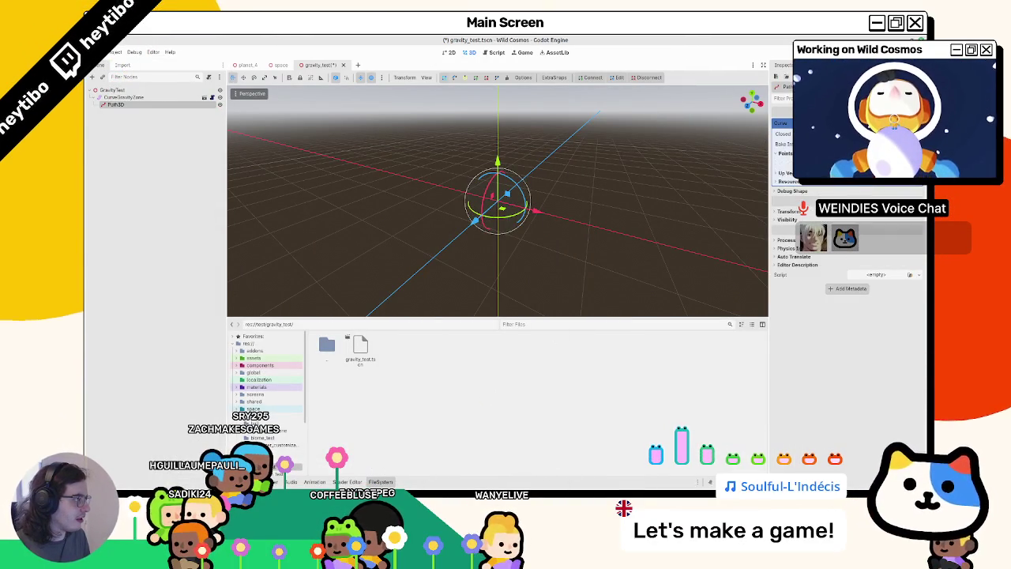
Add a Path3D curve point above to stretch the gravity zone upward into a tall column.
{"action": "left_click", "coordinate": [786, 153]}
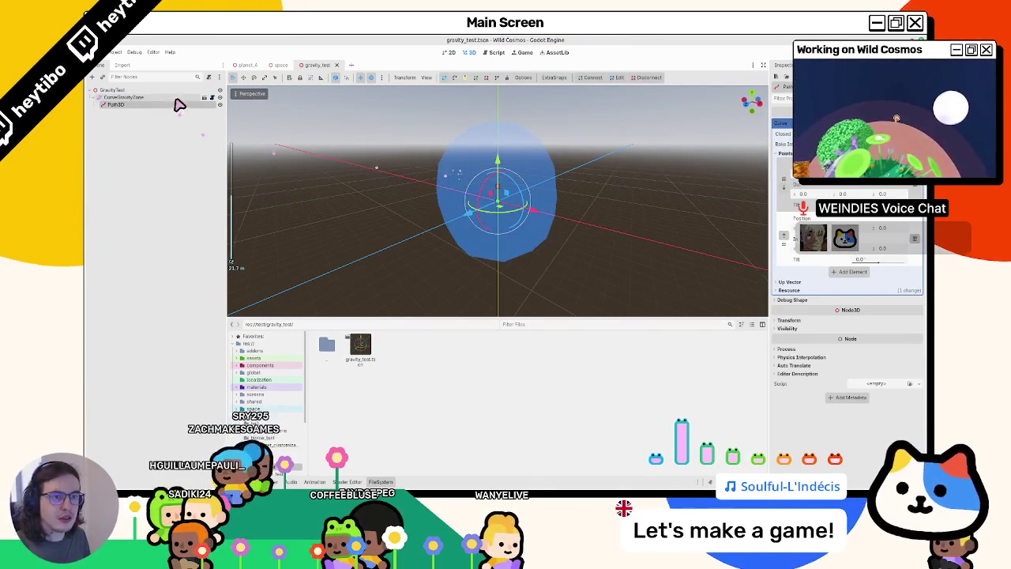
{"action": "left_click", "coordinate": [146, 98]}
{"action": "left_click", "coordinate": [145, 105]}
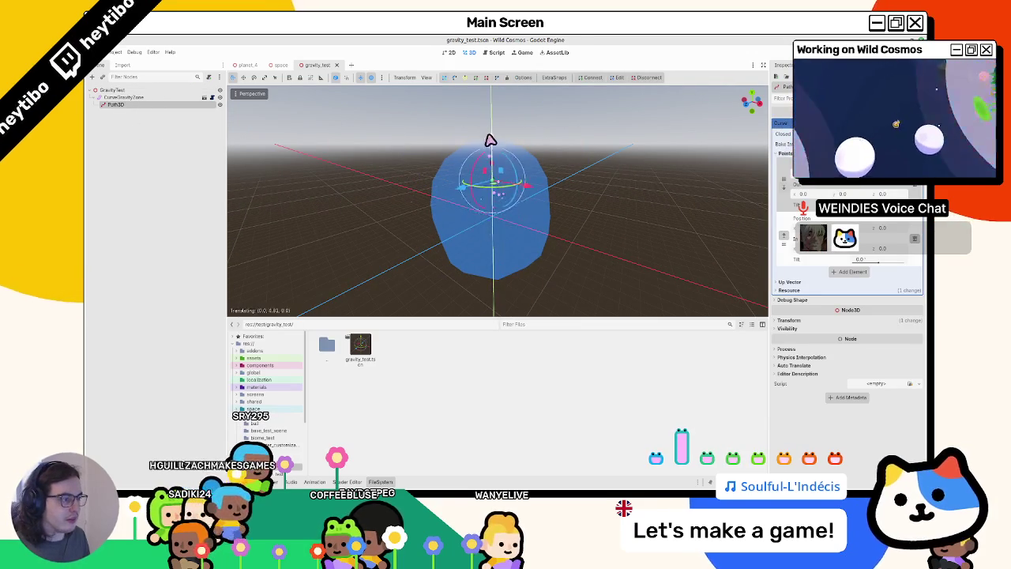
{"action": "left_click", "coordinate": [521, 270]}
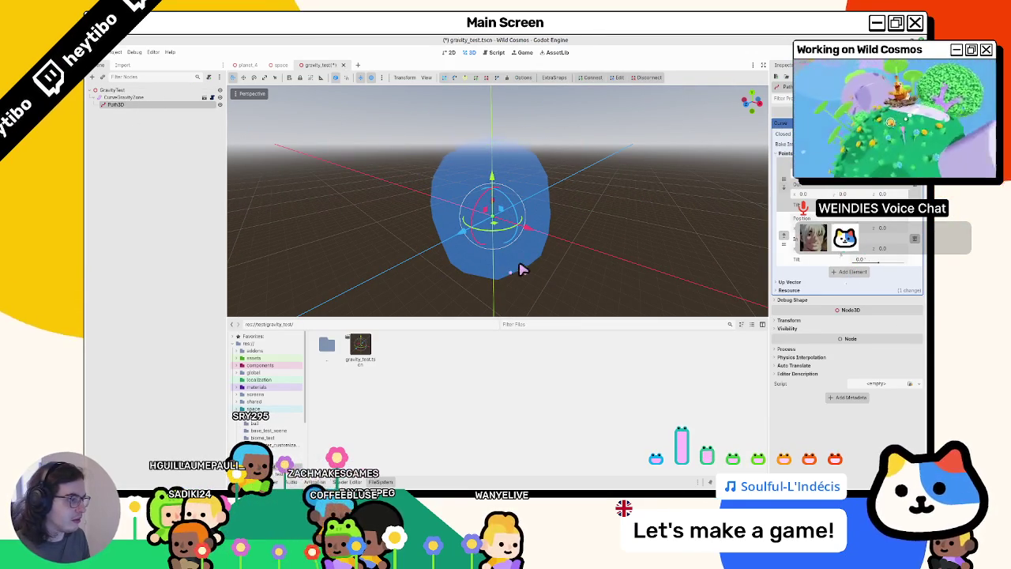
{"action": "scroll", "coordinate": [545, 274], "scroll_direction": "down", "scroll_amount": 3}
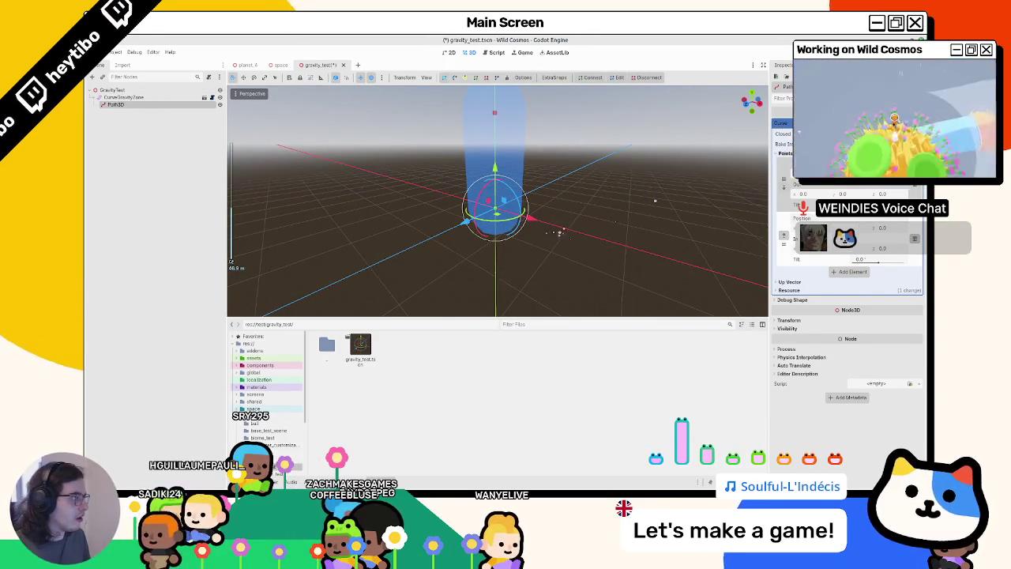
Expand the CurveGravityZone's Gravity Curve, save gravity_test.tscn, and inspect the gravity column.
{"action": "left_click", "coordinate": [158, 97]}
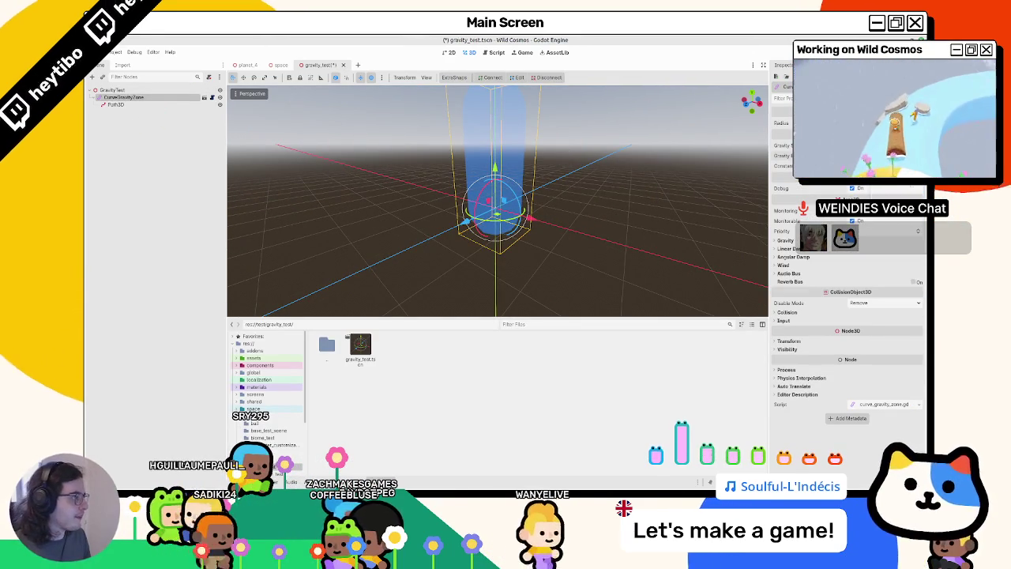
{"action": "left_click", "coordinate": [868, 155]}
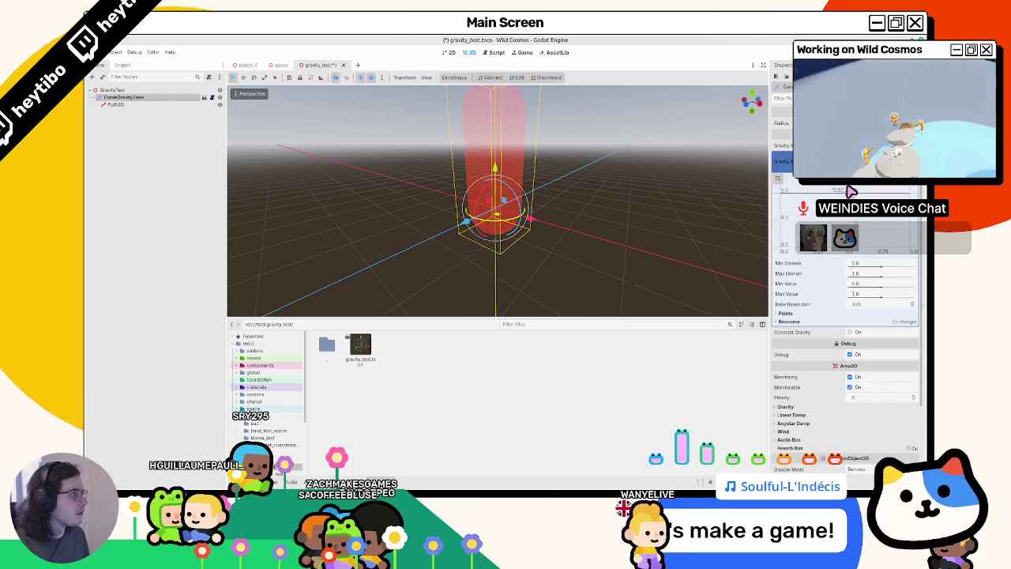
{"action": "key", "text": "ctrl+s"}
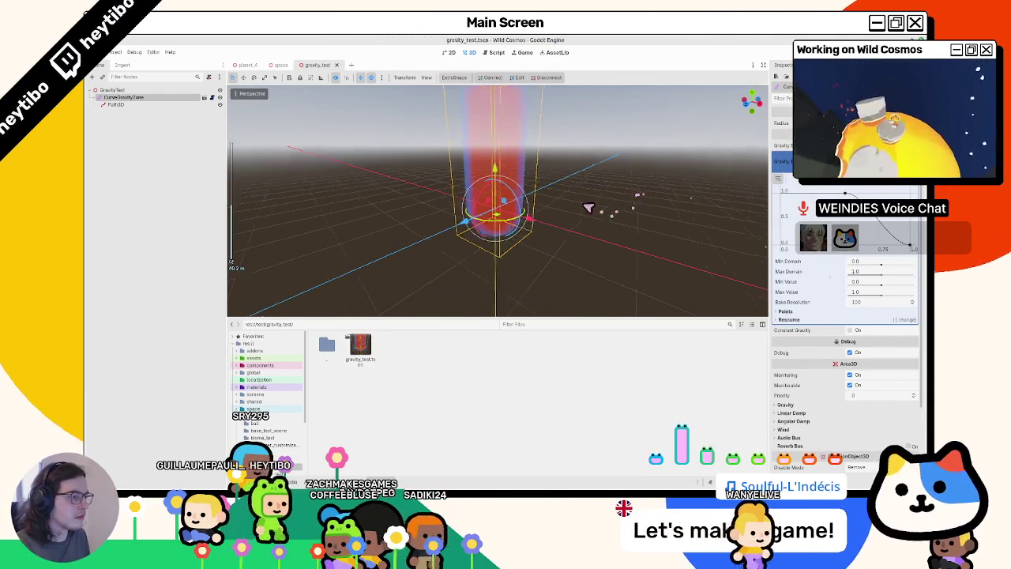
{"action": "middle_click_drag", "start_coordinate": [598, 208], "coordinate": [540, 205]}
{"action": "scroll", "coordinate": [537, 236], "scroll_direction": "up", "scroll_amount": 5}
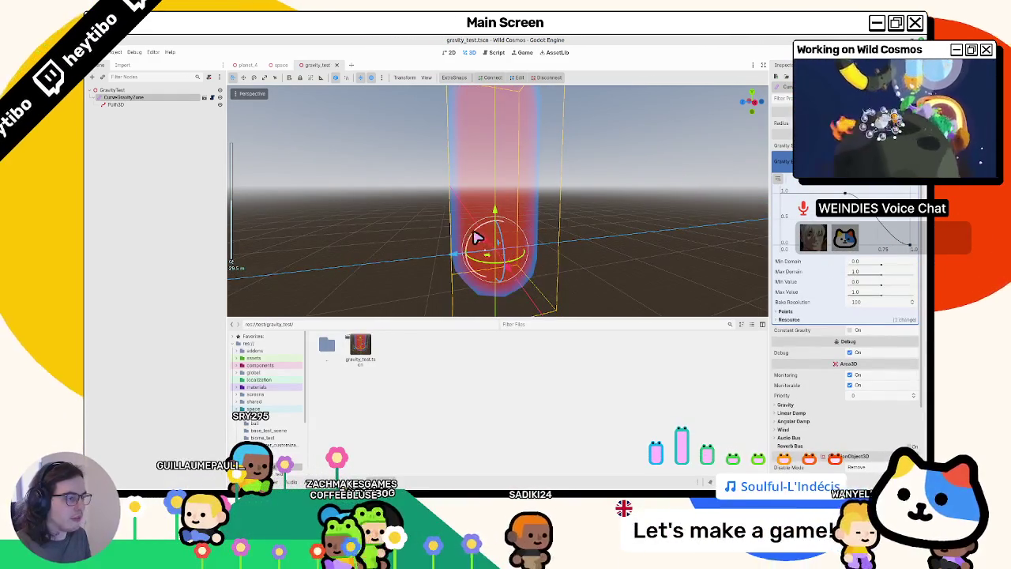
{"action": "left_click", "coordinate": [134, 105]}
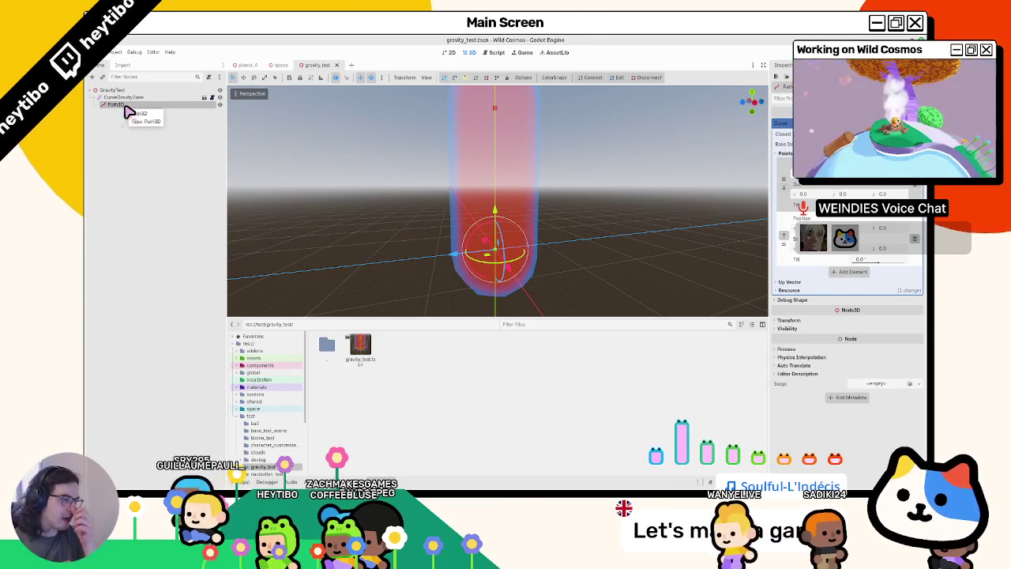
{"action": "left_click", "coordinate": [133, 97]}
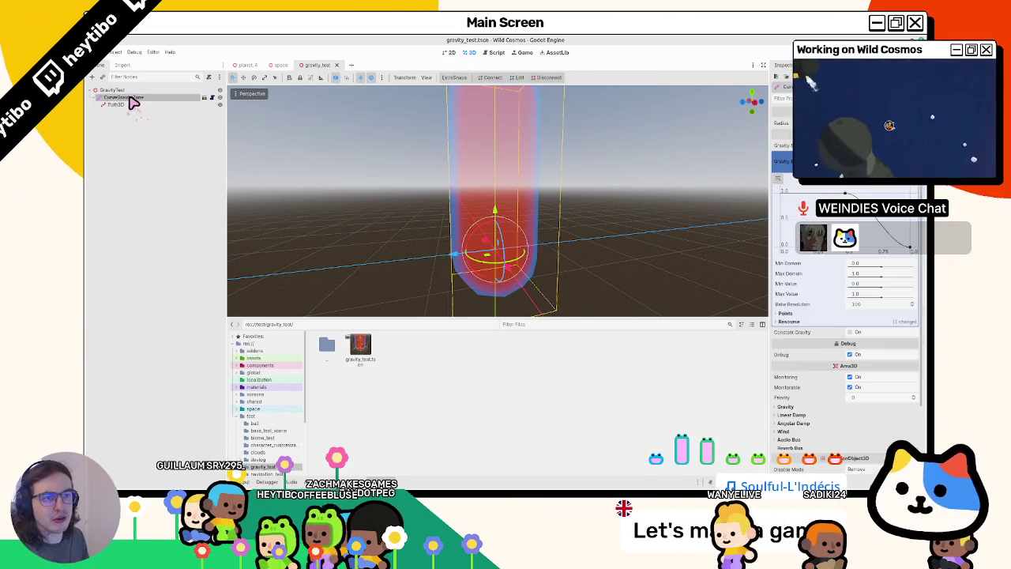
Delete the CurveGravityZone together with its Path3D.
{"action": "key", "text": "Delete"}
{"action": "key", "text": "Return"}
{"action": "key", "text": "ctrl+a"}
{"action": "type", "text": "capsule"}
{"action": "key", "text": "Return"}
Instance capsule_gravity_zone.tscn, expand its gravity curve (1.0 to 0), and save the scene.
{"action": "key", "text": "ctrl+shift+a"}
{"action": "type", "text": "capsule"}
{"action": "key", "text": "Return"}
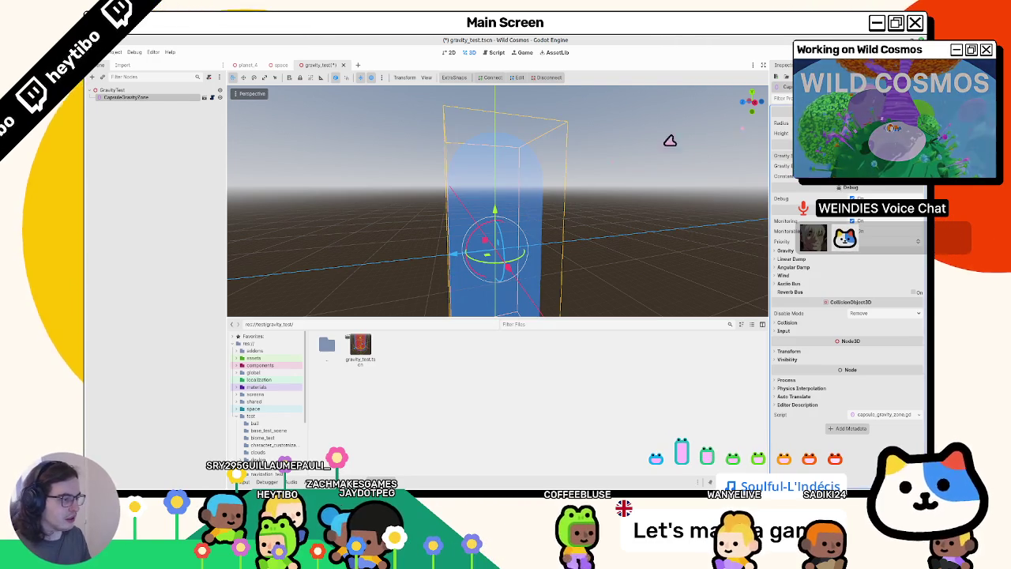
{"action": "left_click", "coordinate": [861, 167]}
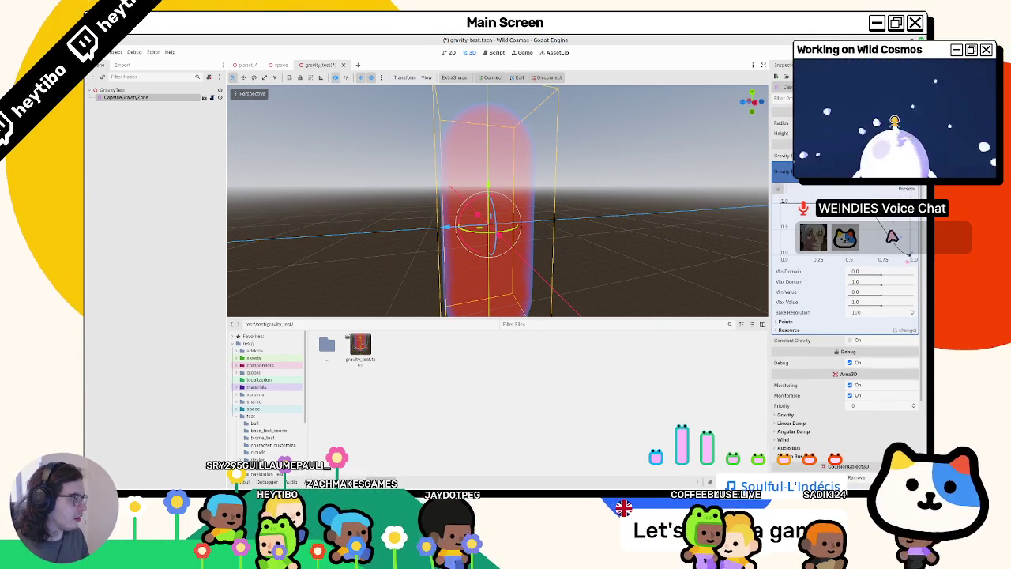
{"action": "key", "text": "ctrl+s"}
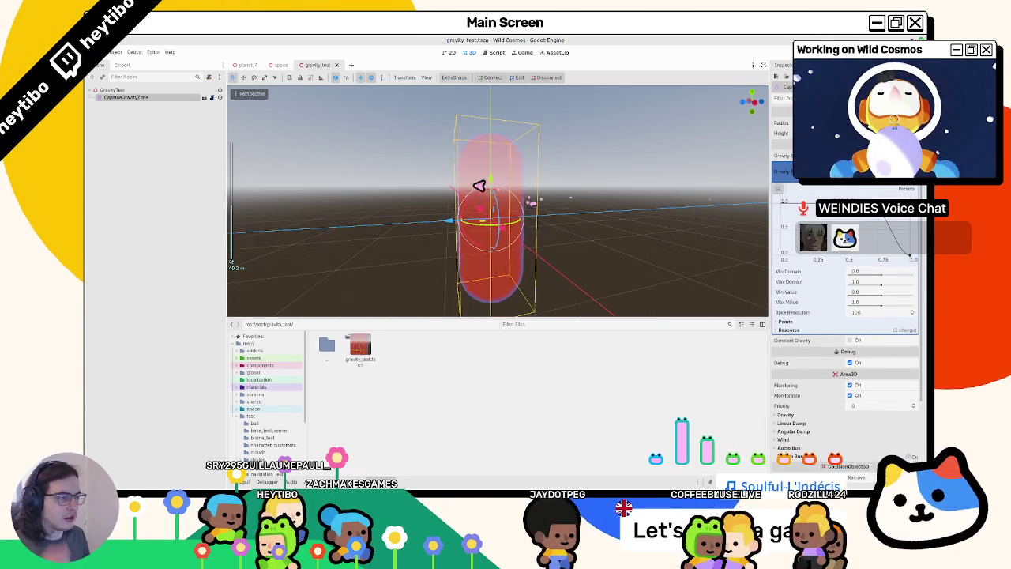
{"action": "left_click", "coordinate": [178, 101]}
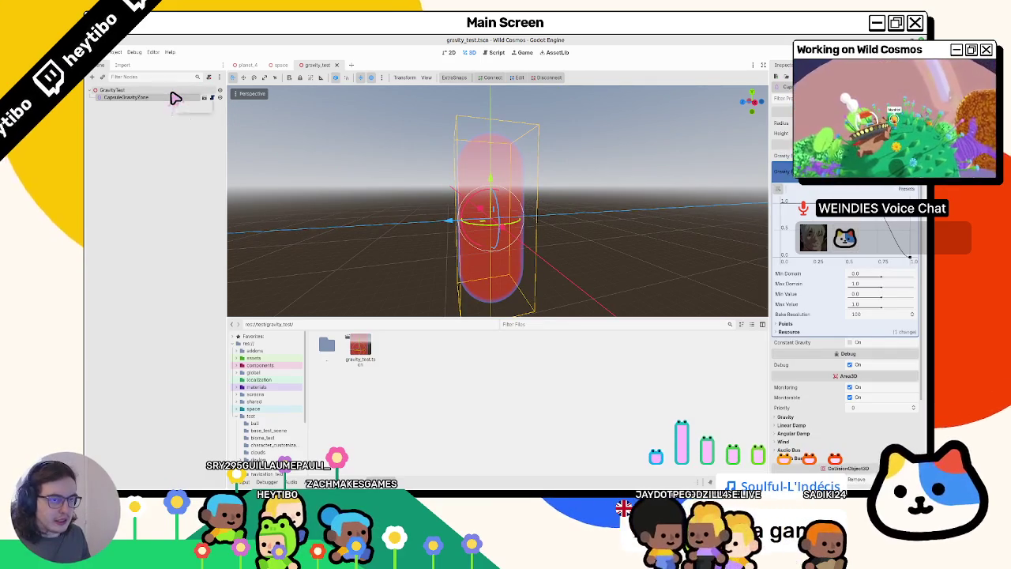
{"action": "key", "text": "ctrl+a"}
Add a StaticBody3D with a taller capsule CollisionShape3D and save the scene.
{"action": "type", "text": "static"}
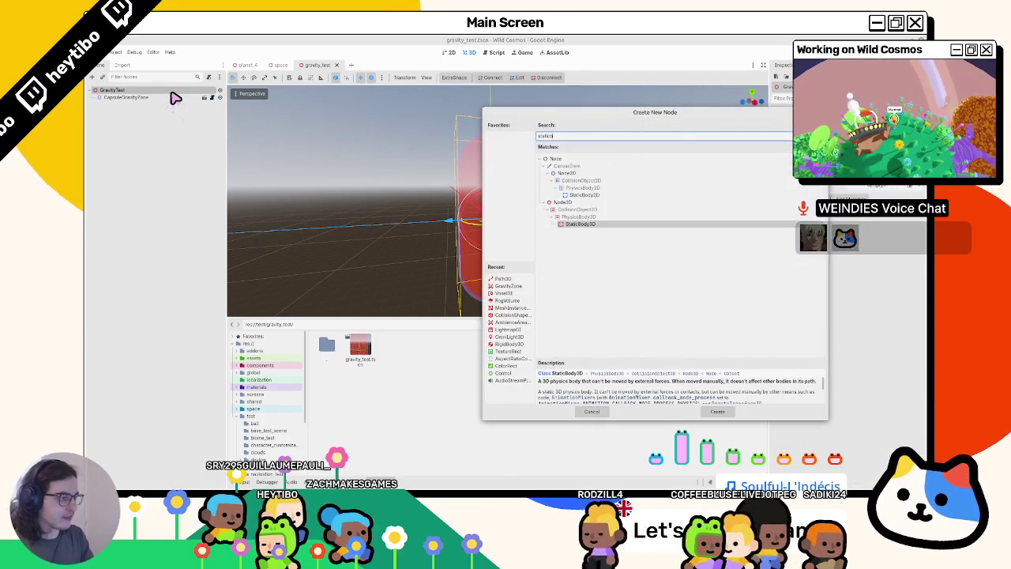
{"action": "key", "text": "Return"}
{"action": "key", "text": "ctrl+a"}
{"action": "type", "text": "colli"}
{"action": "key", "text": "Return"}
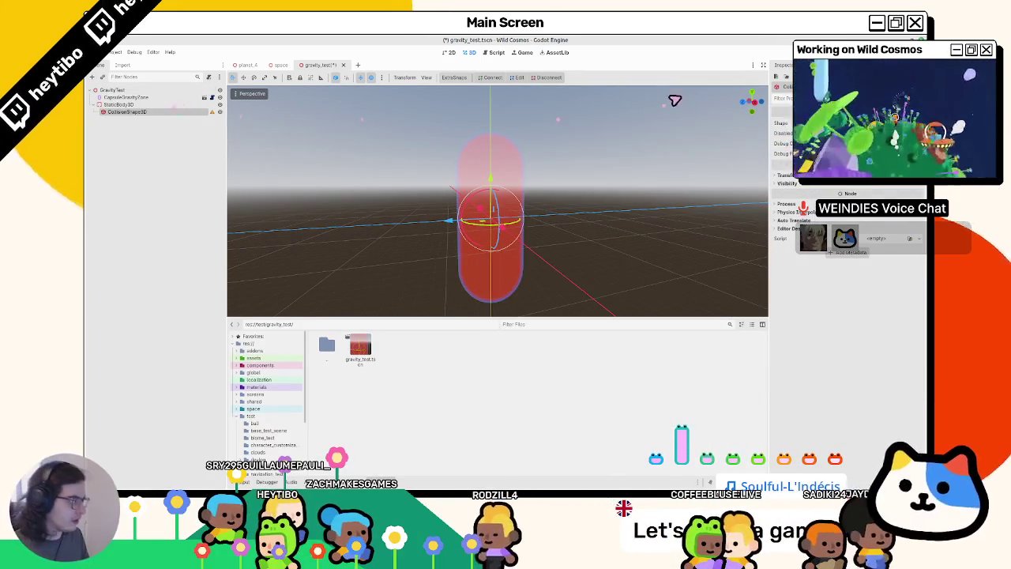
{"action": "left_click", "coordinate": [860, 123]}
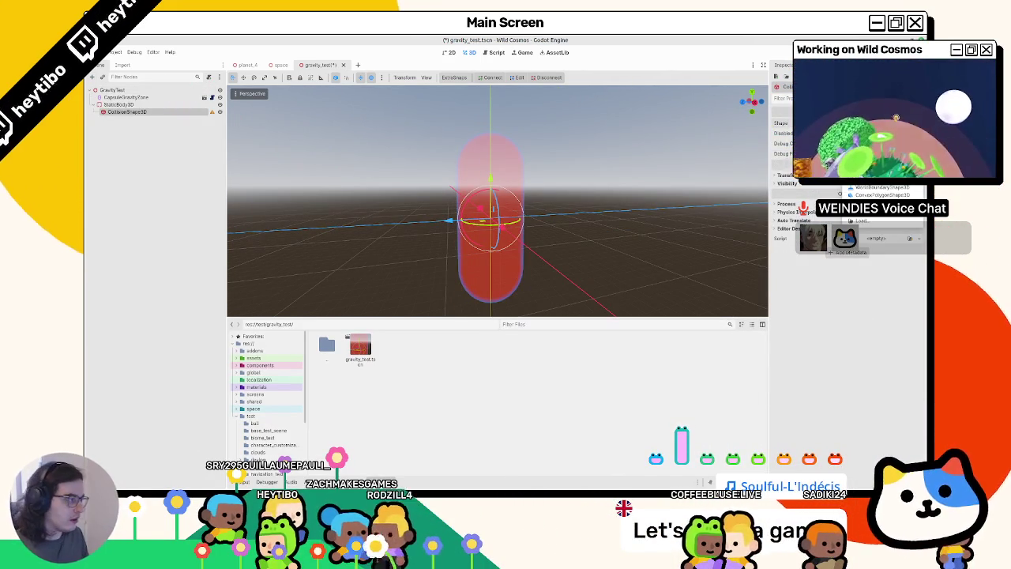
{"action": "left_click", "coordinate": [869, 158]}
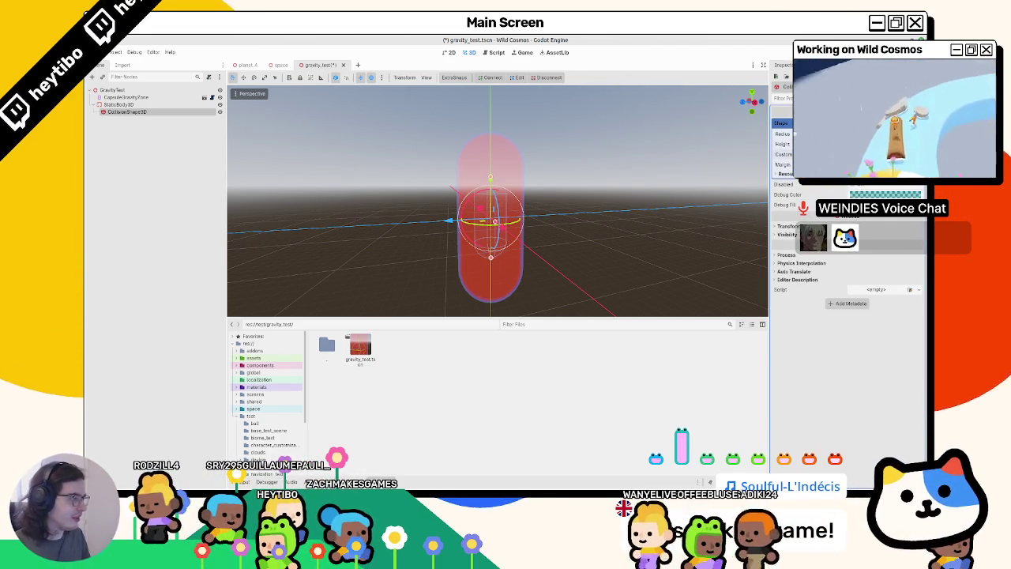
{"action": "left_click_drag", "start_coordinate": [491, 256], "coordinate": [491, 295]}
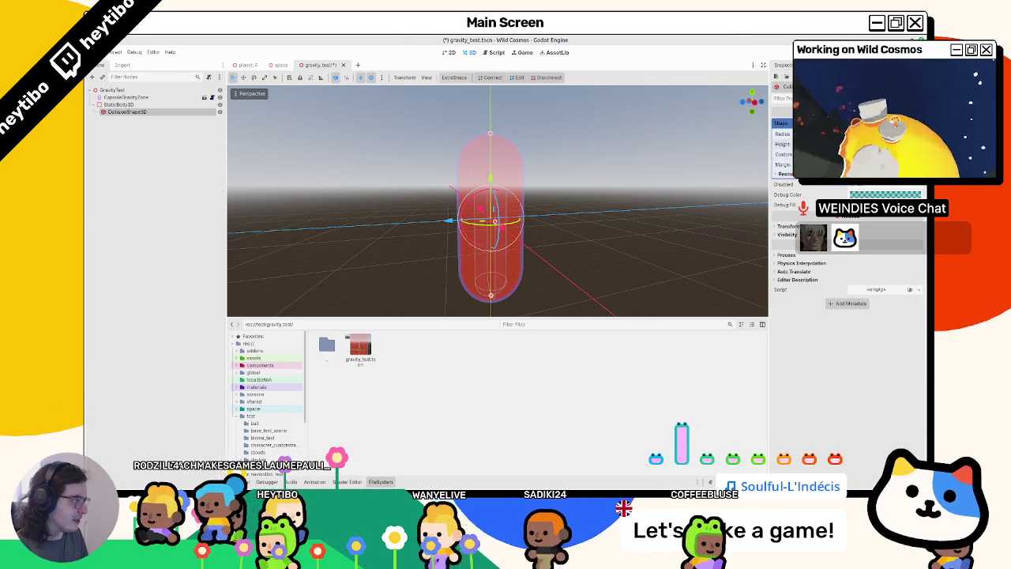
{"action": "key", "text": "ctrl+s"}
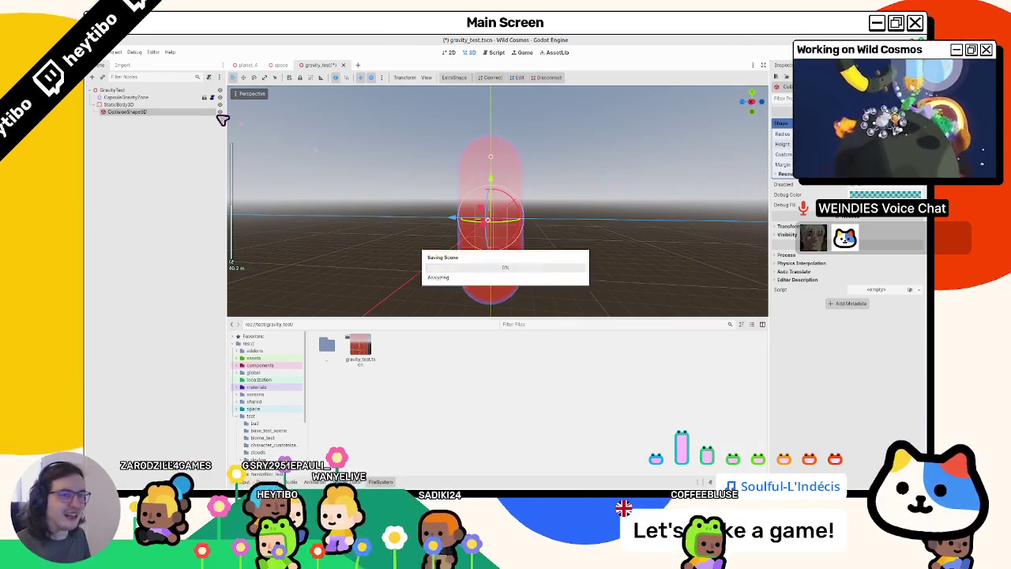
Add a MeshInstance3D under the static body with a new CapsuleMesh of radius 4 m.
{"action": "left_click", "coordinate": [134, 105]}
{"action": "key", "text": "ctrl+a"}
{"action": "type", "text": "mesh"}
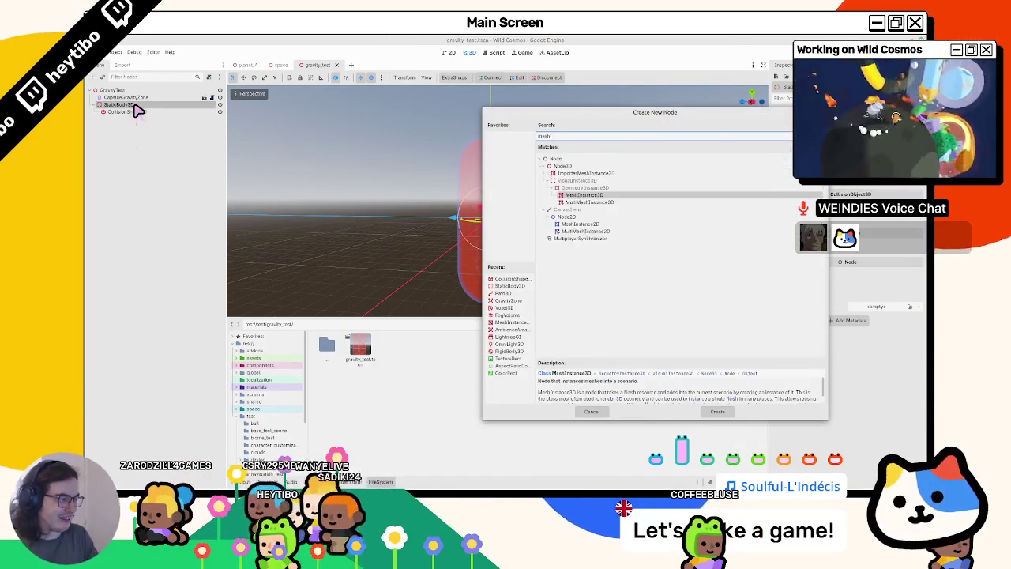
{"action": "key", "text": "Return"}
{"action": "left_click", "coordinate": [892, 131]}
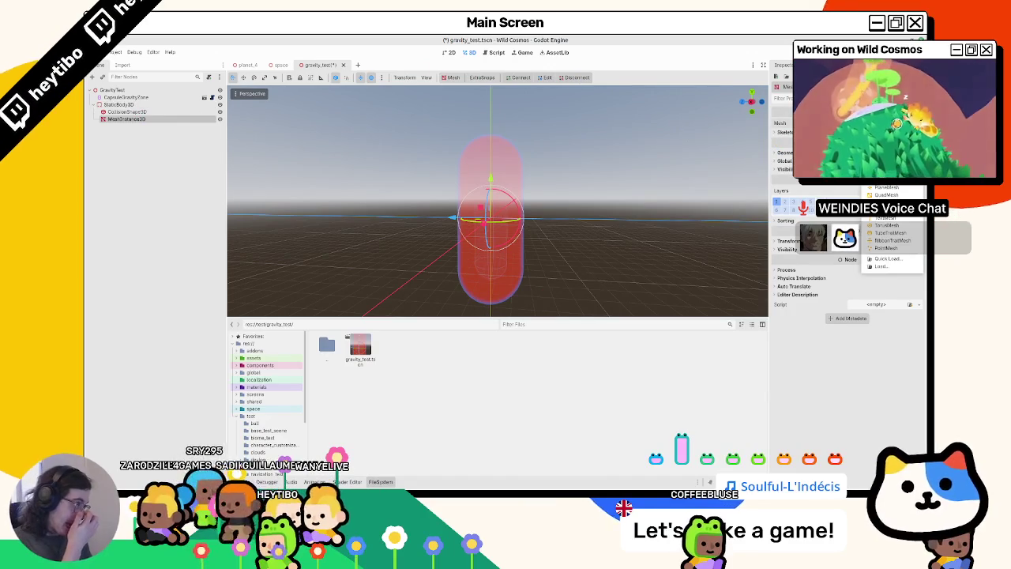
{"action": "left_click", "coordinate": [880, 167]}
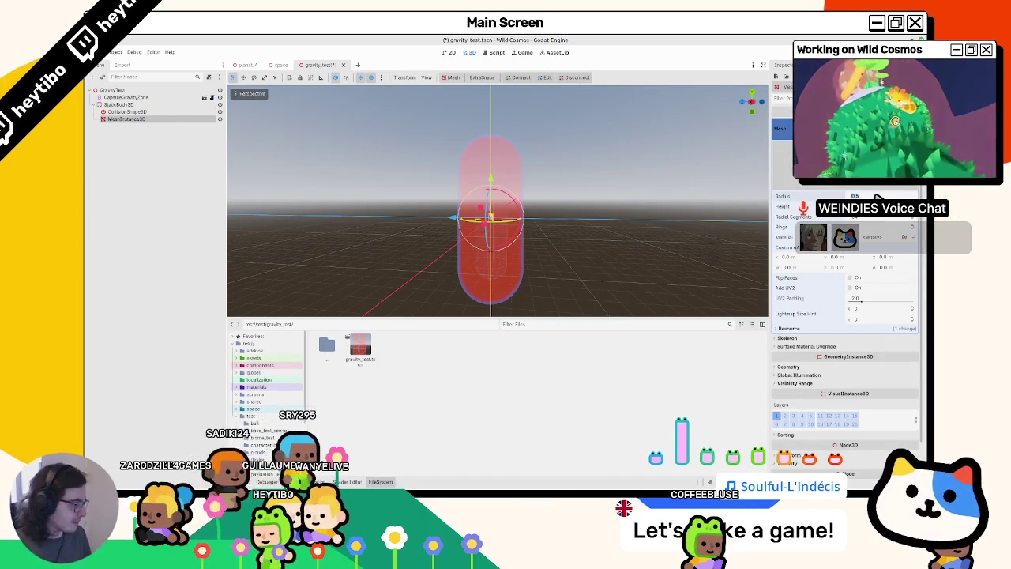
{"action": "type", "text": "30"}
{"action": "key", "text": "Return"}
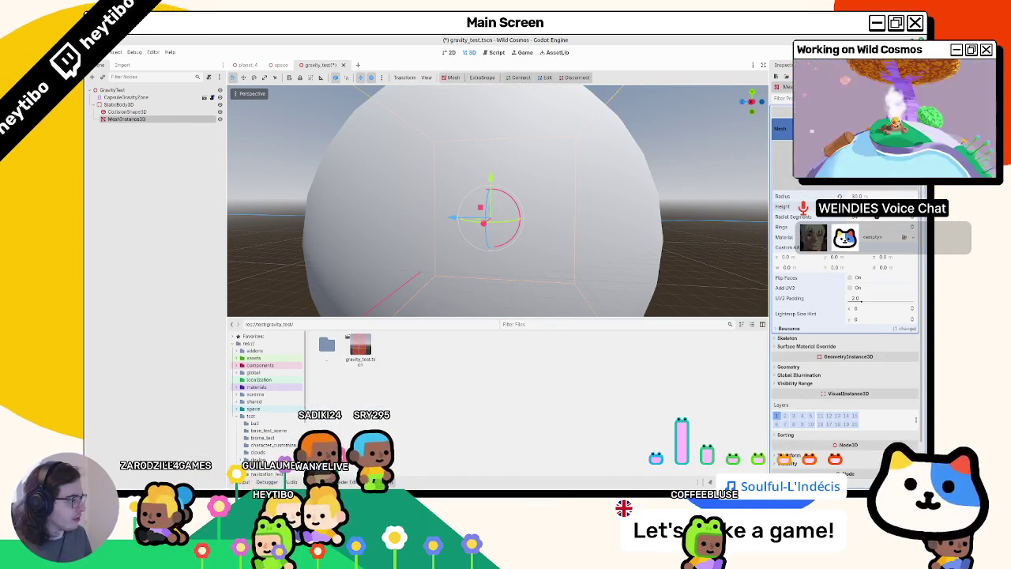
{"action": "key", "text": "ctrl+z"}
{"action": "key", "text": "Return"}
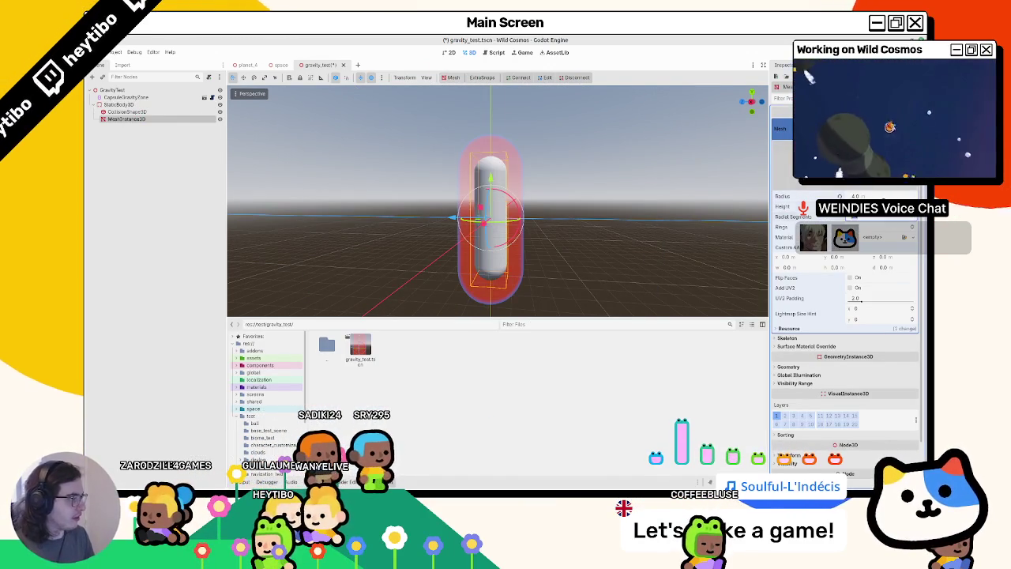
Add a Marker3D node to the GravityTest scene.
{"action": "left_click", "coordinate": [129, 97]}
{"action": "key", "text": "ctrl+a"}
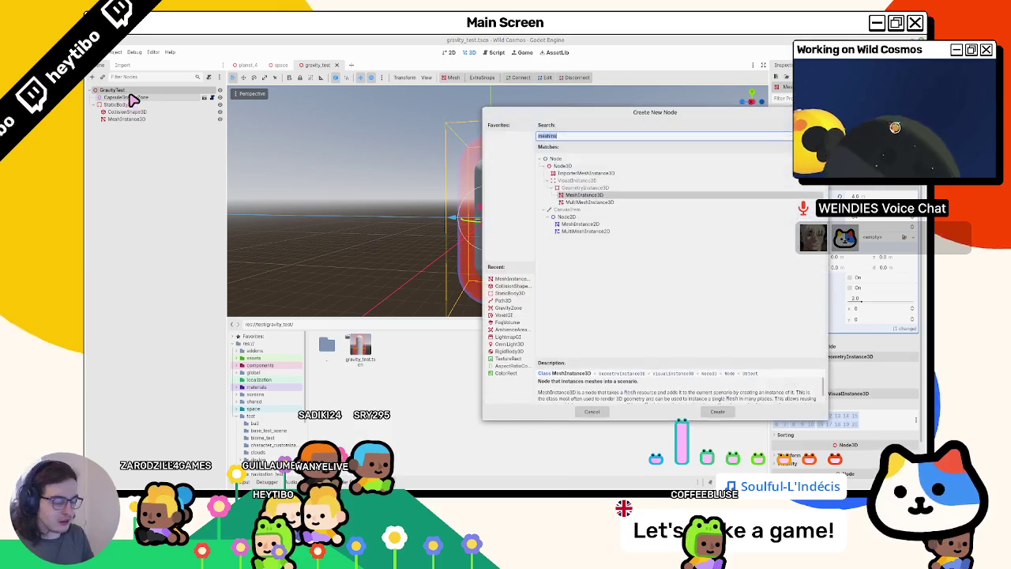
{"action": "type", "text": "marker"}
{"action": "key", "text": "Return"}
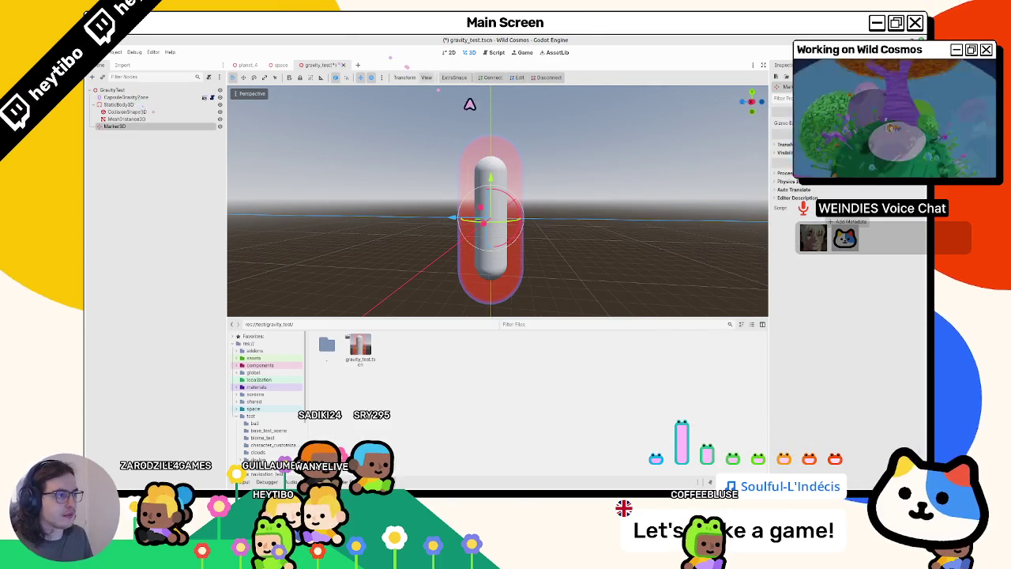
{"action": "key", "text": "ctrl+z"}
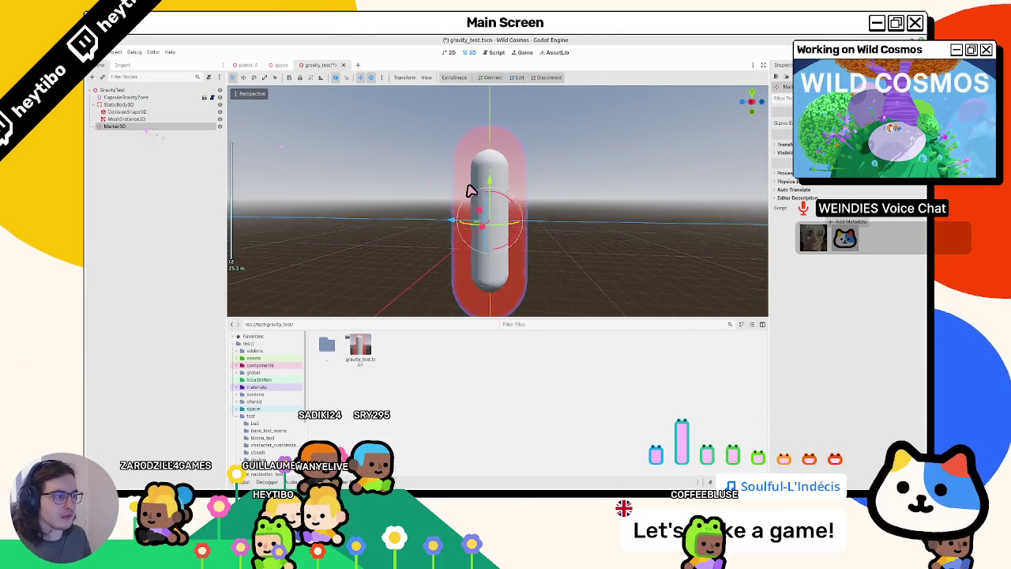
Rename the Marker3D node to Spawn and save the scene.
{"action": "scroll", "coordinate": [501, 128], "scroll_direction": "up", "scroll_amount": 5}
{"action": "double_click", "coordinate": [146, 128]}
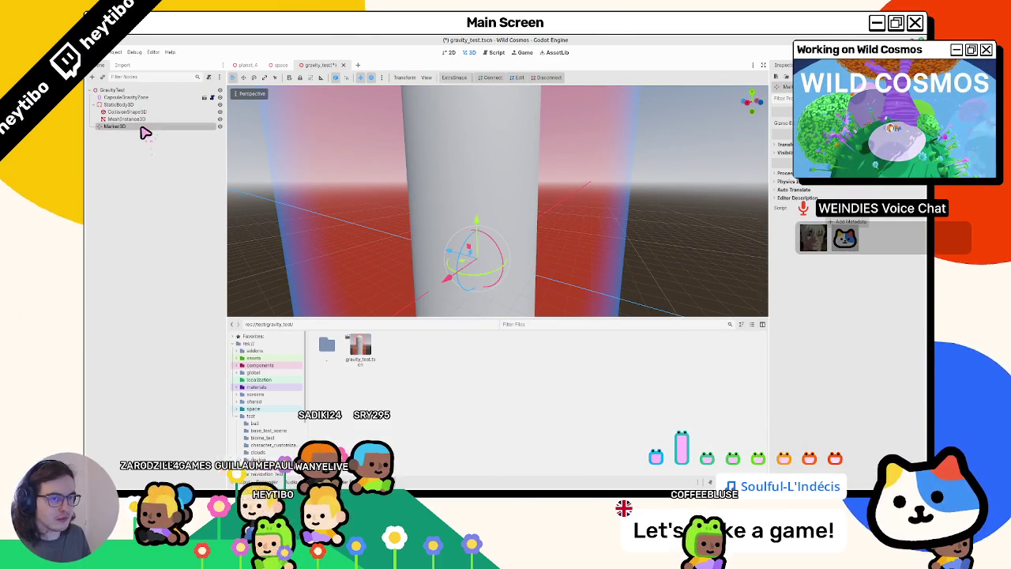
{"action": "type", "text": "Spawn"}
{"action": "key", "text": "Return"}
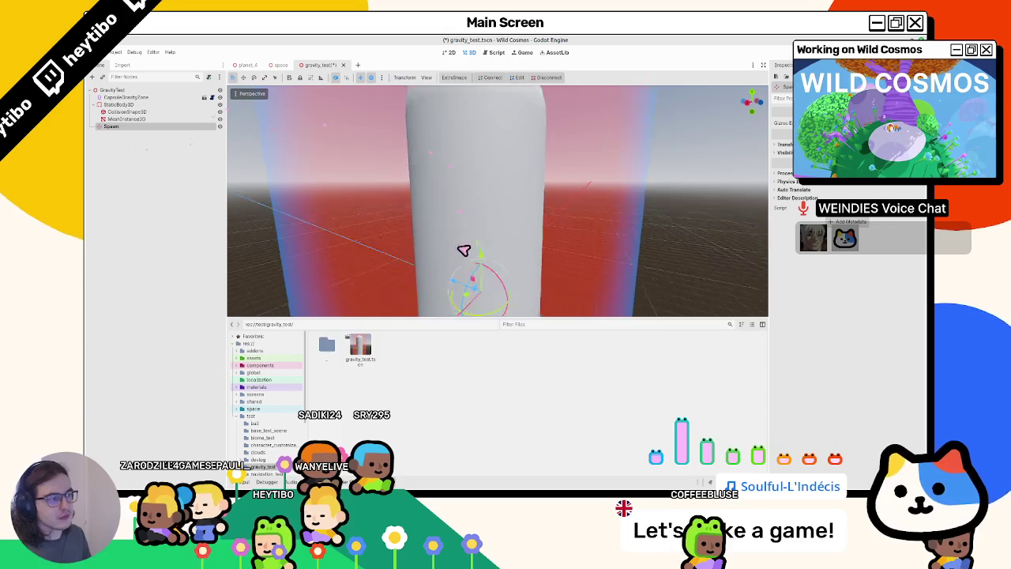
{"action": "middle_click_drag", "start_coordinate": [474, 236], "coordinate": [476, 147]}
{"action": "middle_click_drag", "start_coordinate": [518, 195], "coordinate": [479, 189]}
{"action": "key", "text": "ctrl+s"}
{"action": "scroll", "coordinate": [508, 236], "scroll_direction": "down", "scroll_amount": 3}
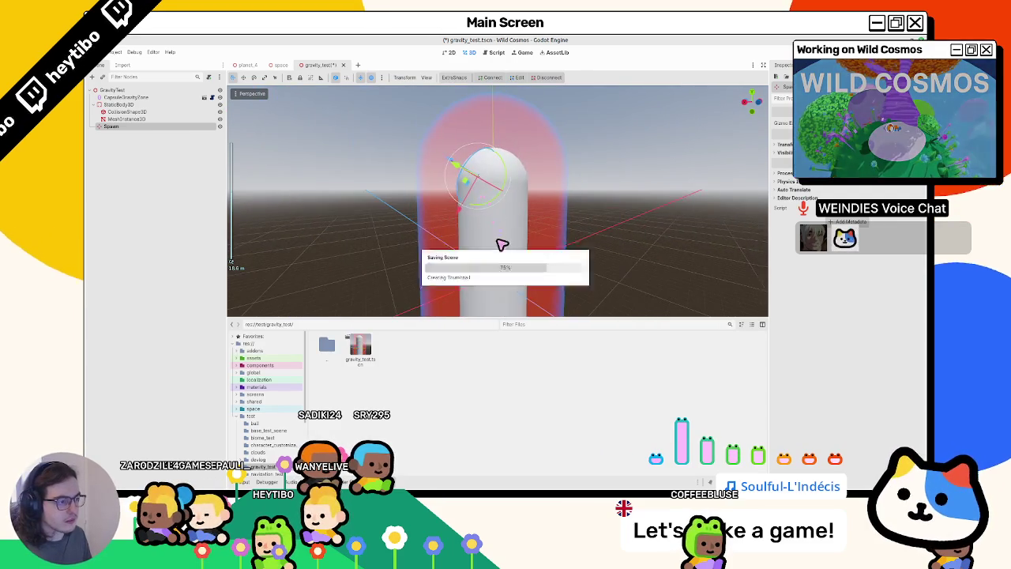
Nest CapsuleGravityZone under the StaticBody3D, duplicate it, rotate the copy 90° and move it right.
{"action": "double_click", "coordinate": [120, 97]}
{"action": "left_click_drag", "start_coordinate": [120, 97], "coordinate": [117, 103]}
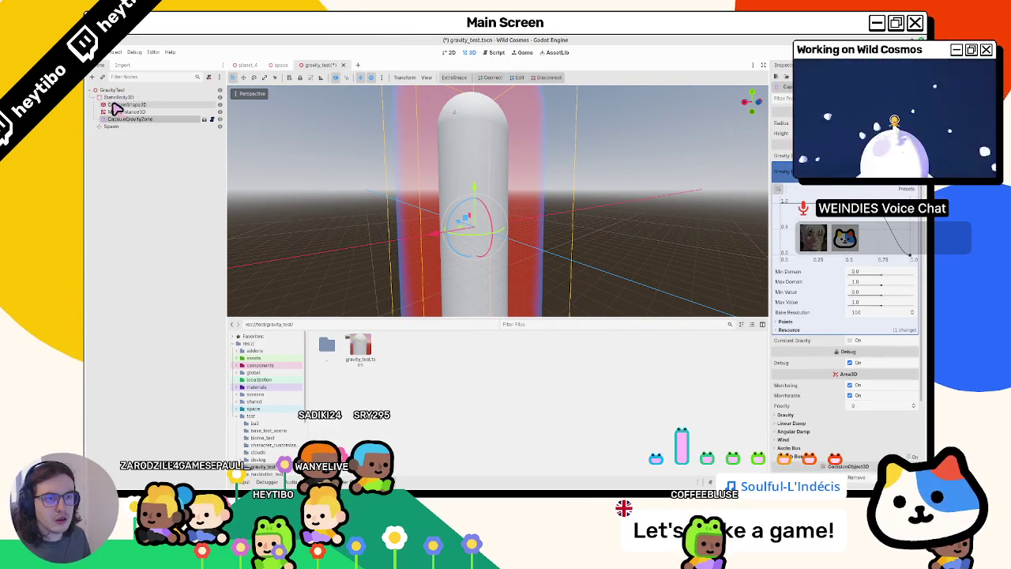
{"action": "key", "text": "ctrl+d"}
{"action": "scroll", "coordinate": [457, 197], "scroll_direction": "down", "scroll_amount": 3}
{"action": "mouse_move", "coordinate": [466, 203]}
{"action": "left_mouse_down"}
{"action": "mouse_move", "coordinate": [524, 194]}
{"action": "mouse_move", "coordinate": [571, 214]}
{"action": "left_mouse_up"}
{"action": "middle_click_drag", "start_coordinate": [546, 214], "coordinate": [506, 194]}
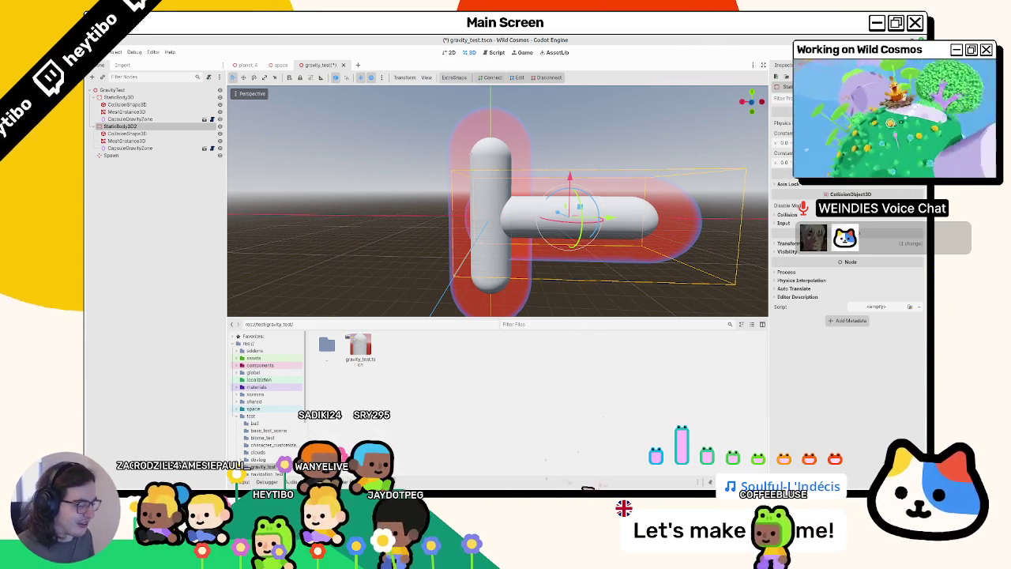
Check the whiteboard sketch, then push the horizontal capsule further right.
{"action": "key", "text": "alt+Tab"}
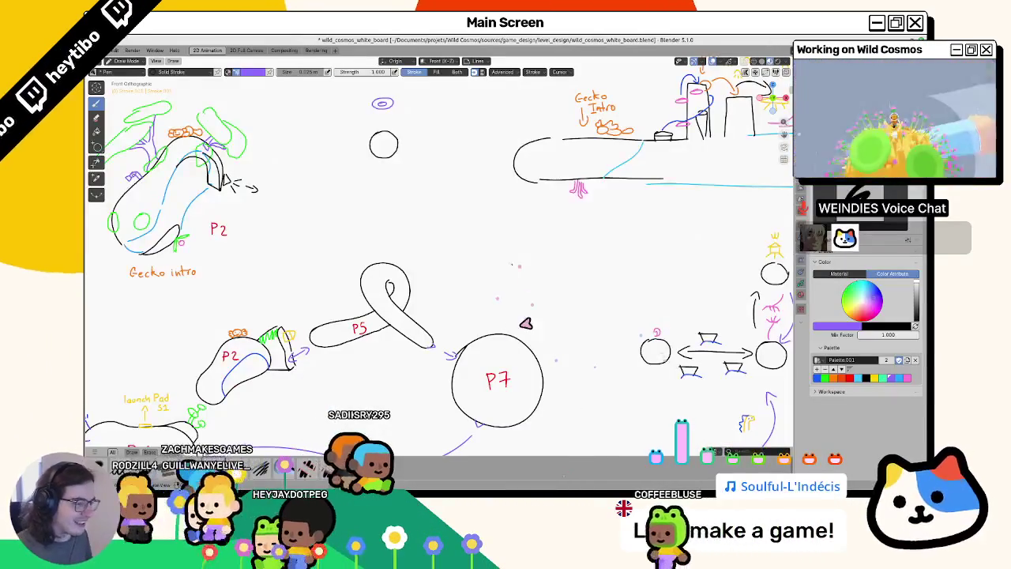
{"action": "scroll", "coordinate": [442, 308], "scroll_direction": "up", "scroll_amount": 2}
{"action": "scroll", "coordinate": [427, 288], "scroll_direction": "up", "scroll_amount": 2}
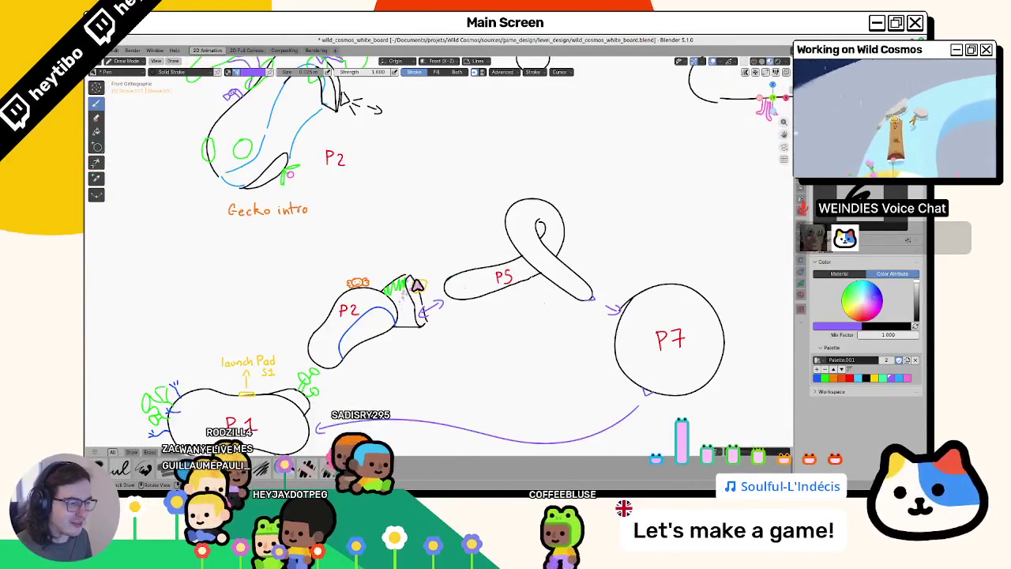
{"action": "key", "text": "alt+Tab"}
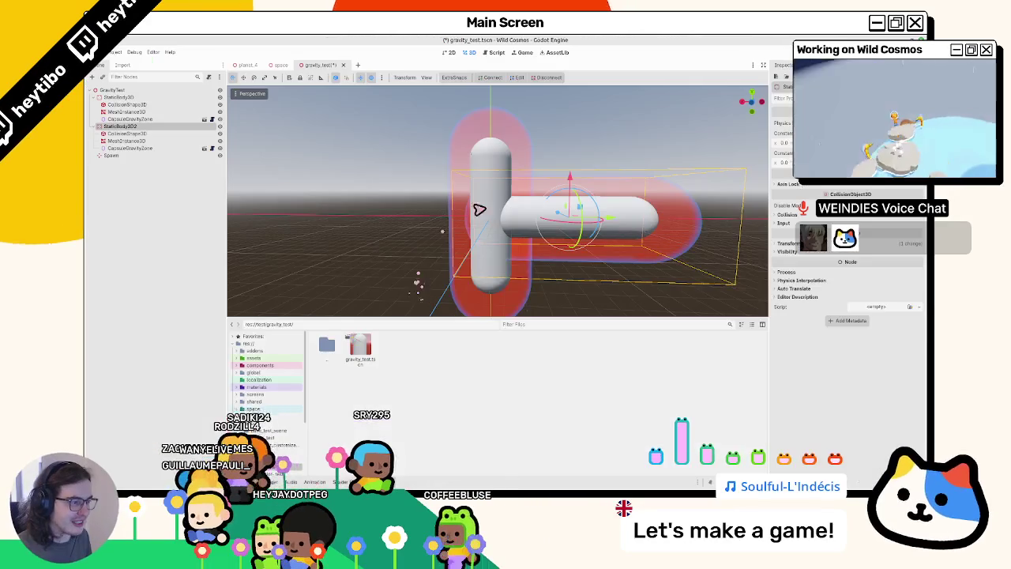
{"action": "left_click_drag", "start_coordinate": [569, 233], "coordinate": [647, 221]}
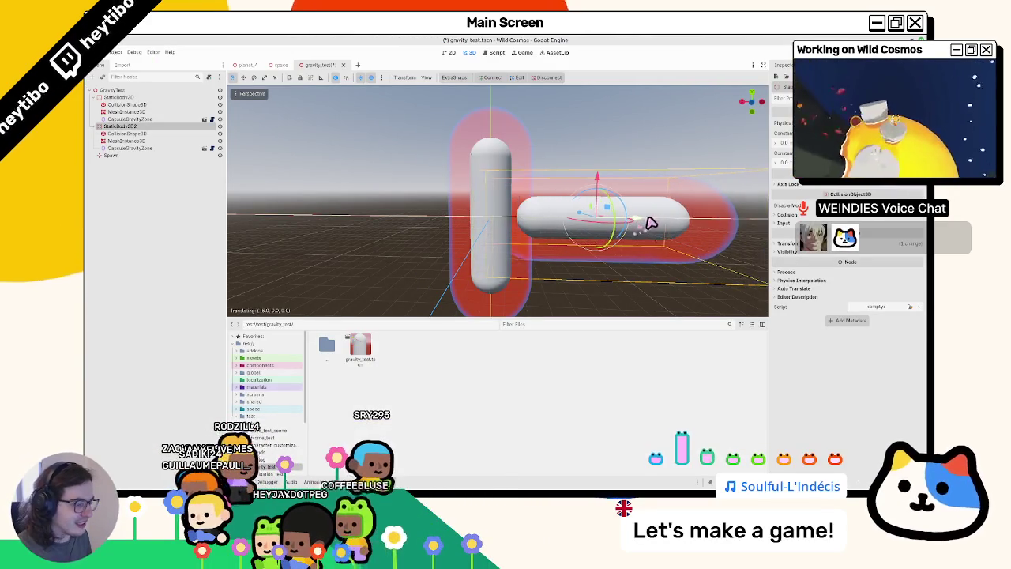
Add a StaticBody3D inside the first static body, with a CollisionShape3D child.
{"action": "left_click", "coordinate": [139, 98]}
{"action": "key", "text": "ctrl+a"}
{"action": "type", "text": "stat"}
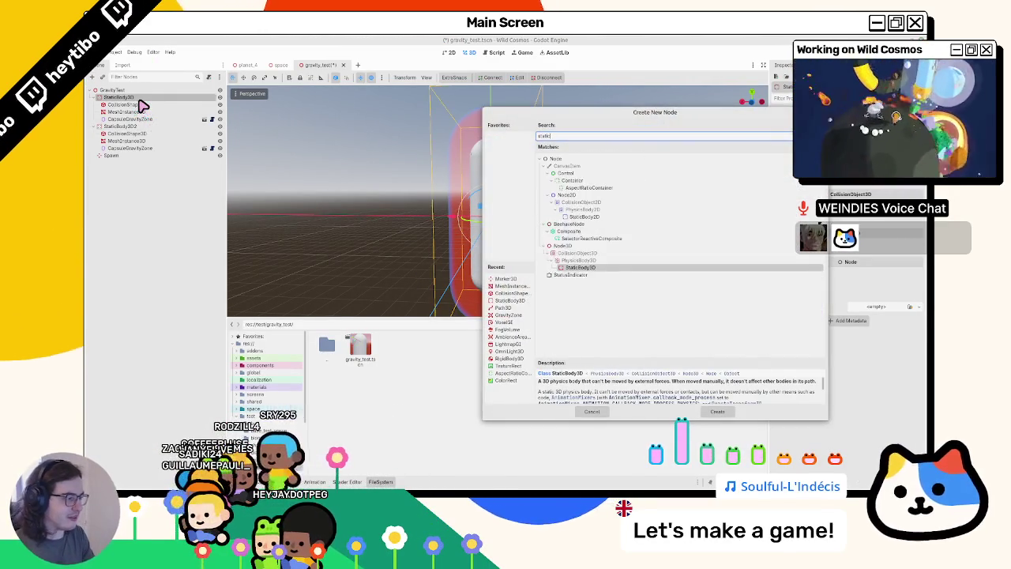
{"action": "key", "text": "Return"}
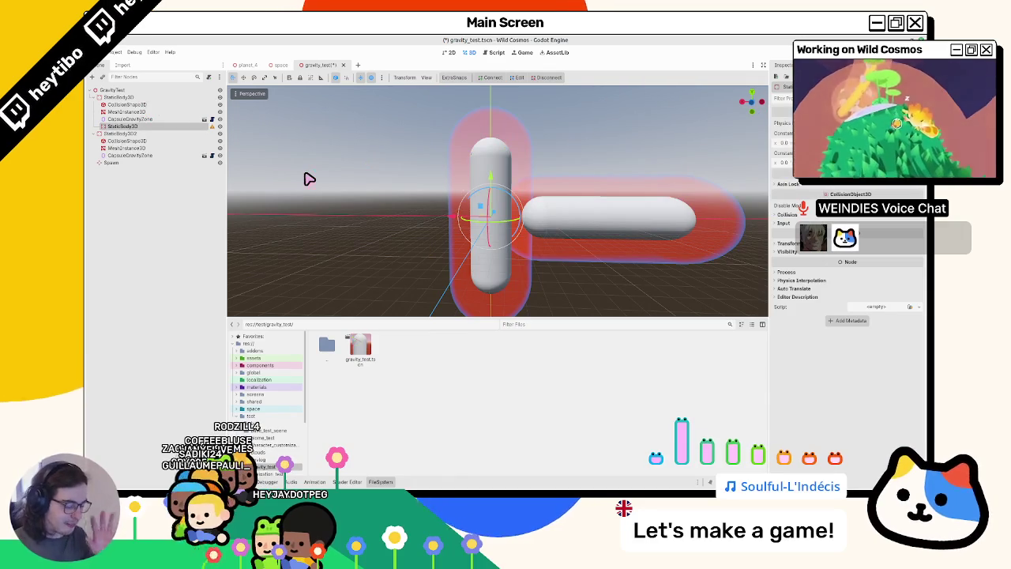
{"action": "key", "text": "ctrl+a"}
{"action": "type", "text": "coll"}
{"action": "key", "text": "Return"}
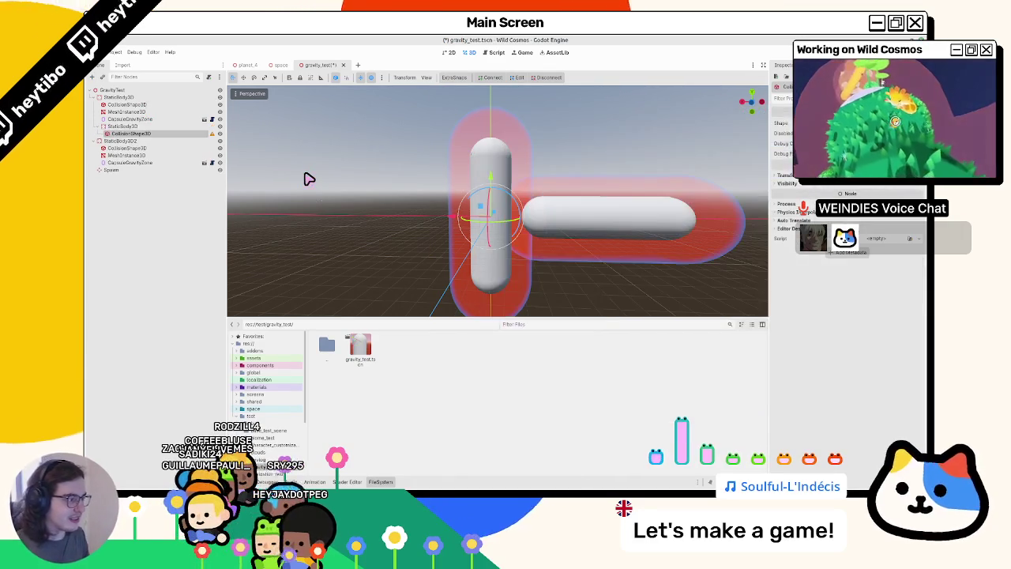
Browse the collision shape type options without assigning a shape.
{"action": "left_click", "coordinate": [869, 123]}
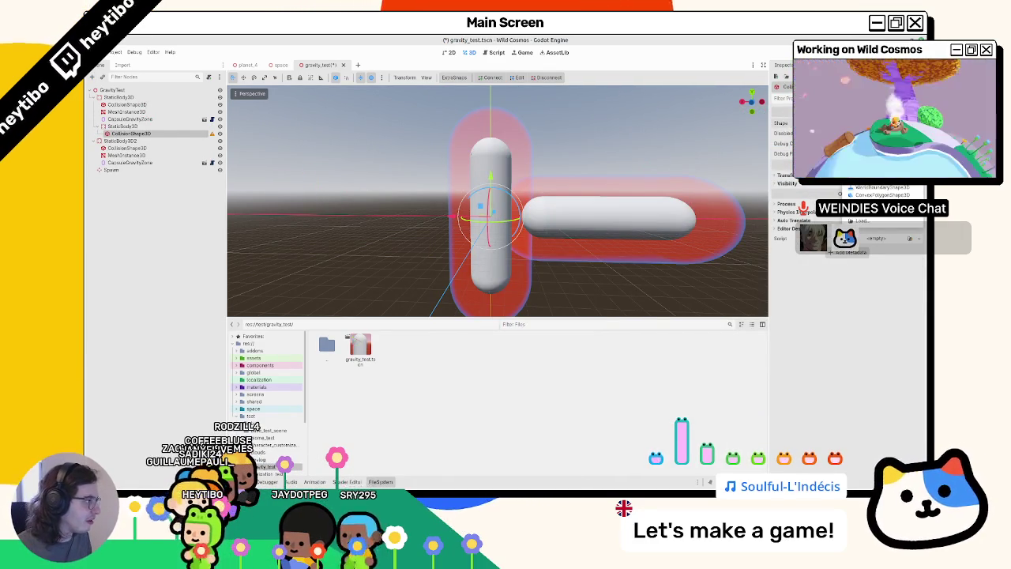
{"action": "left_click", "coordinate": [787, 163]}
{"action": "left_click", "coordinate": [869, 124]}
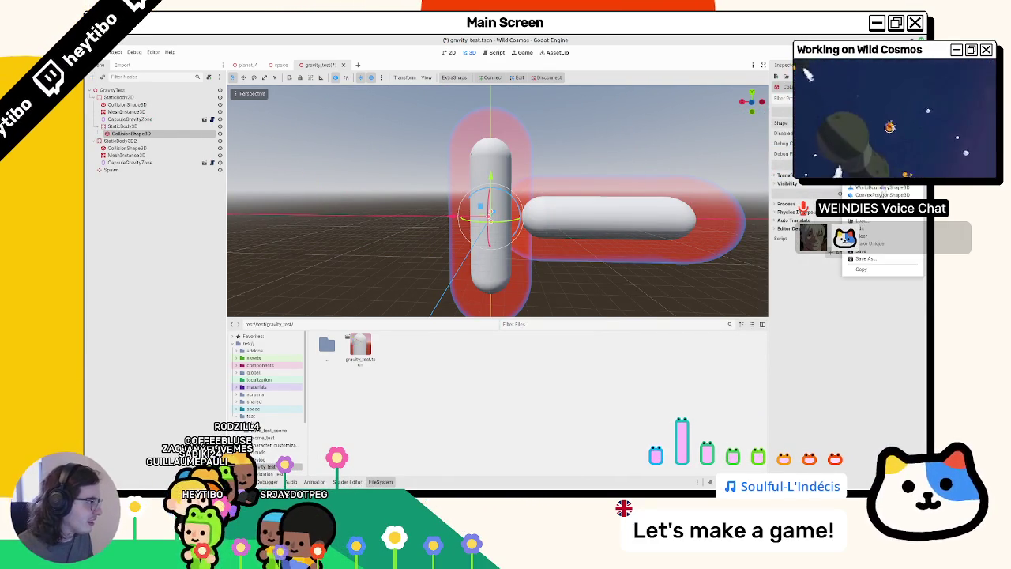
{"action": "left_click", "coordinate": [662, 183]}
{"action": "left_click", "coordinate": [165, 126]}
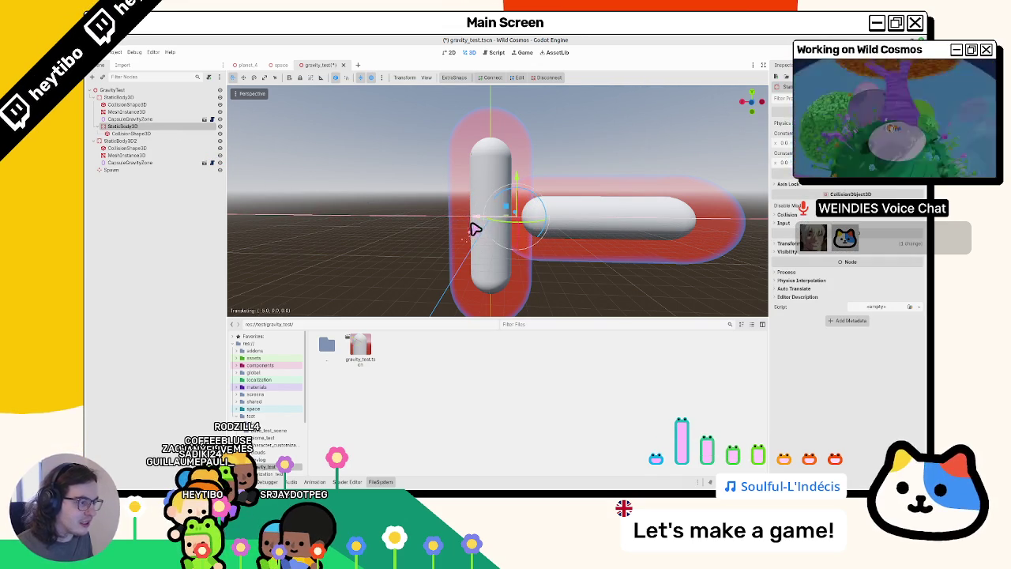
{"action": "left_click", "coordinate": [169, 134]}
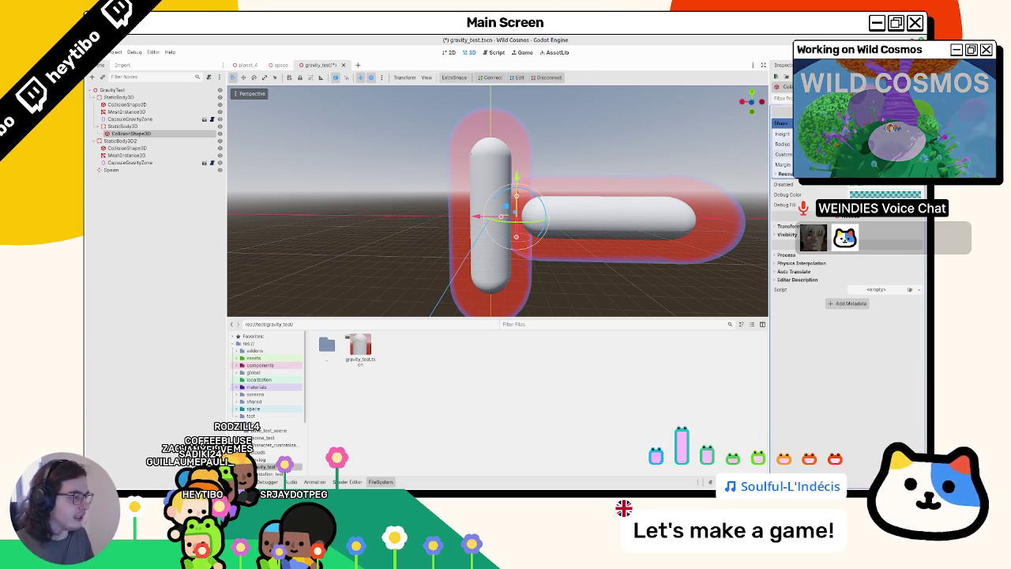
Add a MeshInstance3D under the inner static body and view the mesh types.
{"action": "left_click", "coordinate": [177, 128]}
{"action": "key", "text": "ctrl+a"}
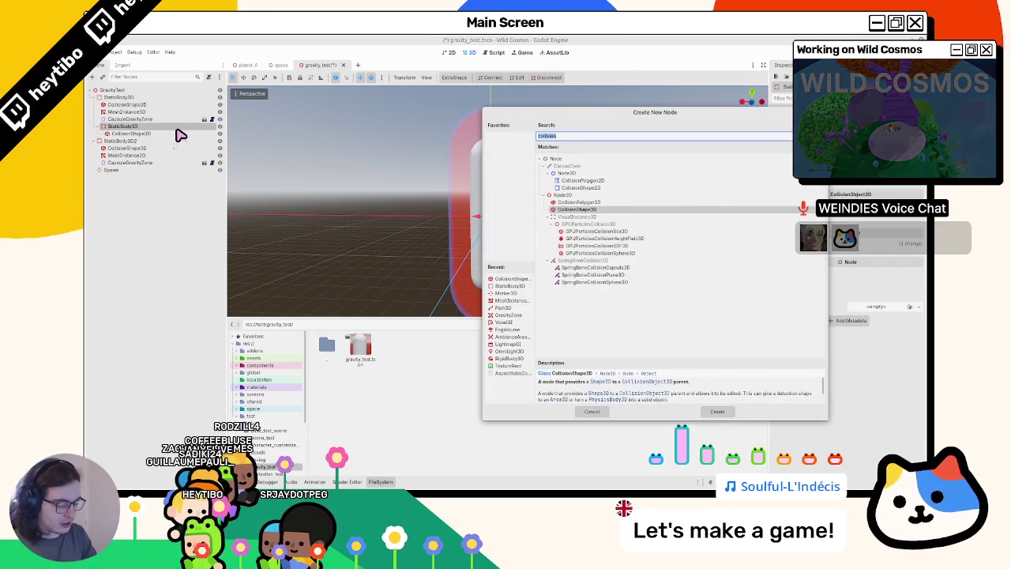
{"action": "type", "text": "meshinstance"}
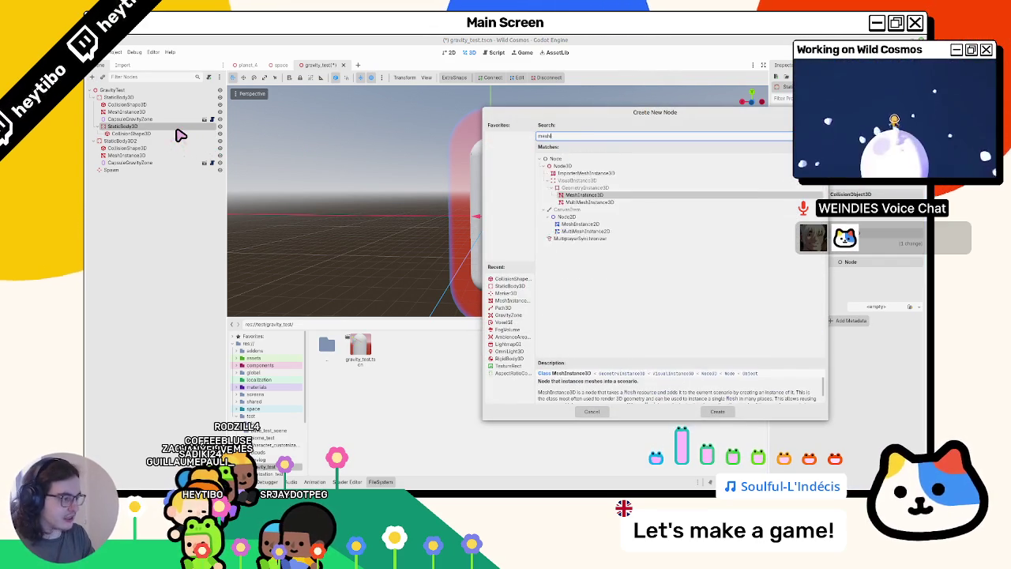
{"action": "key", "text": "Return"}
{"action": "left_click", "coordinate": [884, 123]}
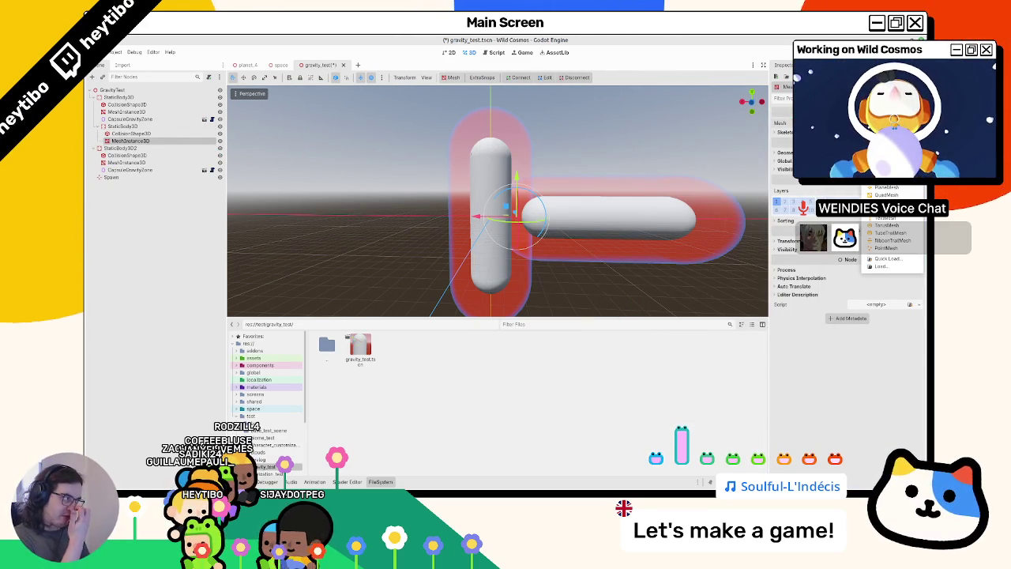
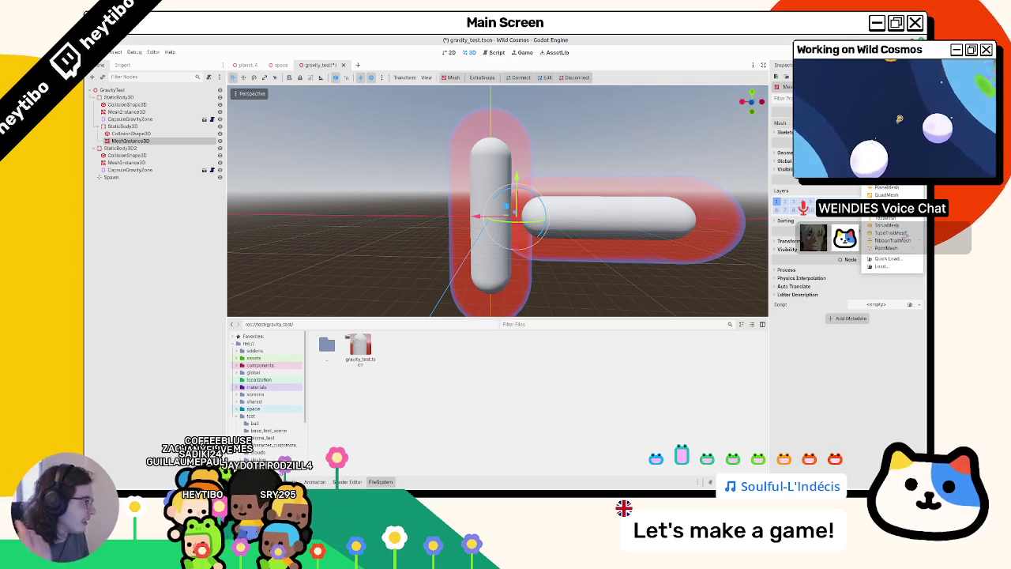
Assign a new CylinderMesh to the MeshInstance3D where the two capsules meet.
{"action": "left_click", "coordinate": [889, 188]}
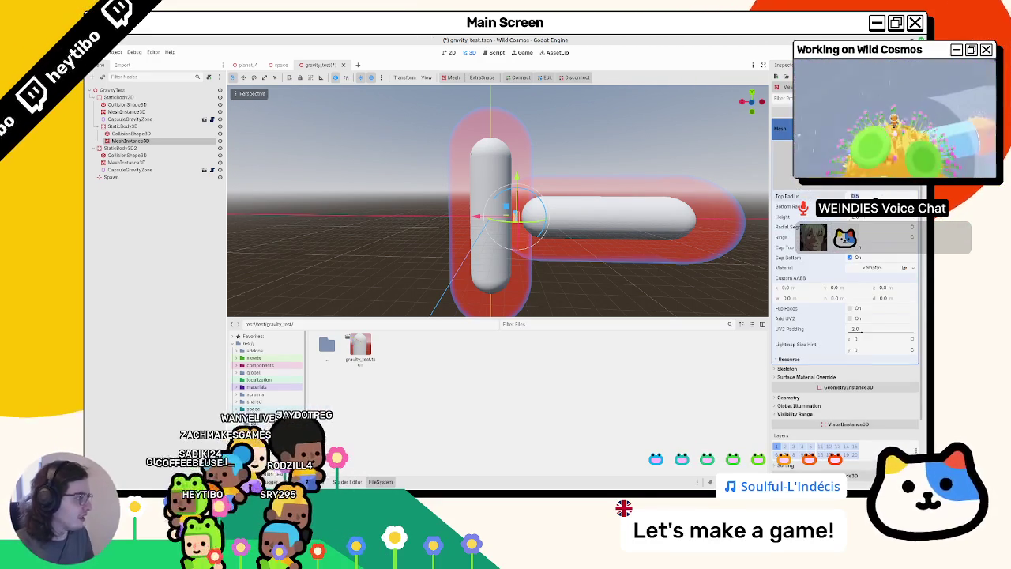
{"action": "left_click", "coordinate": [124, 134]}
{"action": "left_click", "coordinate": [124, 140]}
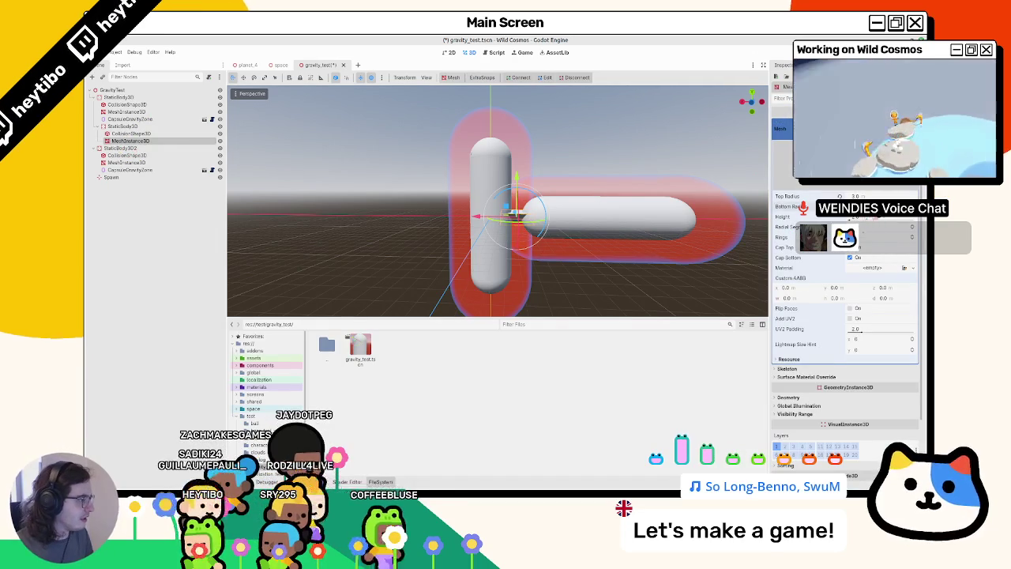
Rotate the cylinder's StaticBody3D 30 degrees along the horizontal capsule, then drag that capsule downward.
{"action": "left_click", "coordinate": [123, 126]}
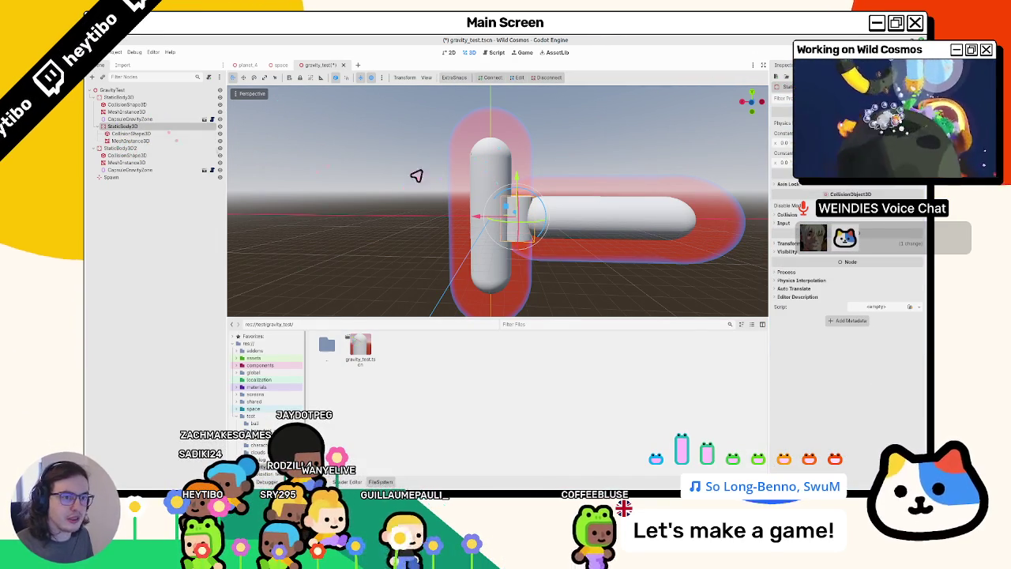
{"action": "left_click_drag", "start_coordinate": [501, 194], "coordinate": [551, 203]}
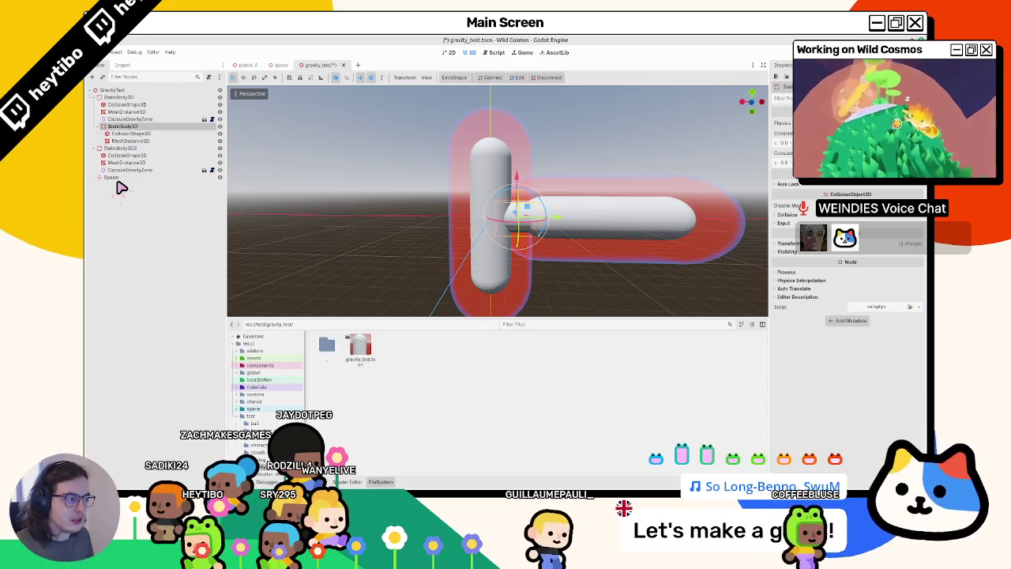
{"action": "mouse_move", "coordinate": [502, 176]}
{"action": "middle_mouse_down"}
{"action": "mouse_move", "coordinate": [550, 163]}
{"action": "mouse_move", "coordinate": [540, 175]}
{"action": "middle_mouse_up"}
{"action": "scroll", "coordinate": [550, 164], "scroll_direction": "up", "scroll_amount": 2}
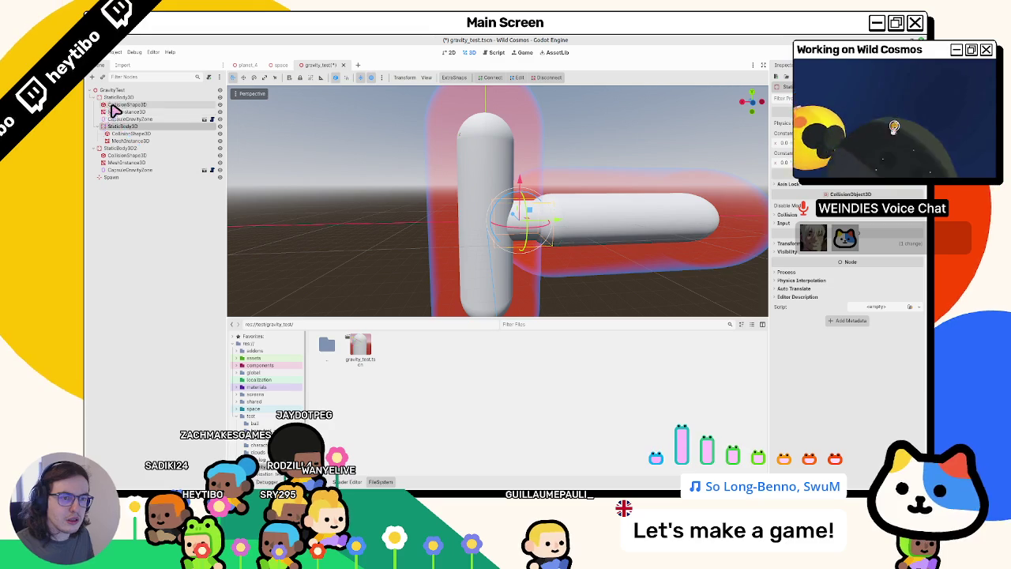
{"action": "left_click", "coordinate": [120, 148]}
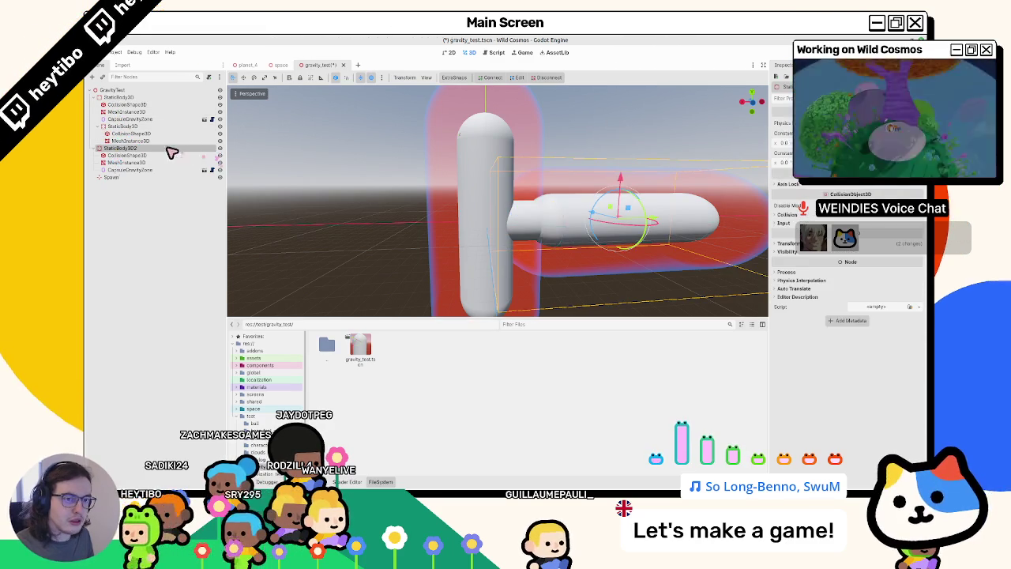
{"action": "left_click_drag", "start_coordinate": [632, 190], "coordinate": [624, 199]}
Undo the horizontal capsule's downward move and slide it right along the X axis.
{"action": "middle_click_drag", "start_coordinate": [624, 199], "coordinate": [459, 209]}
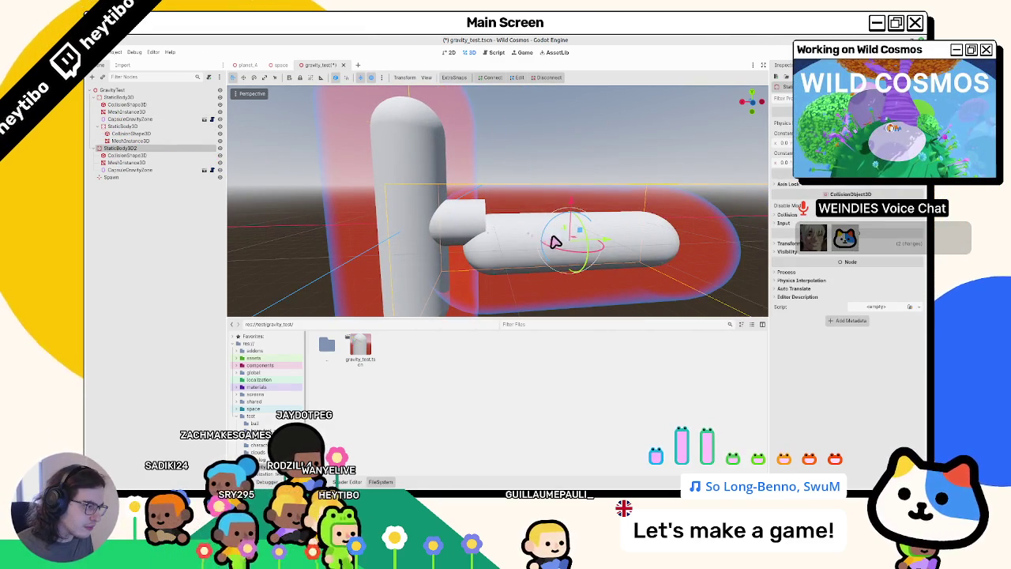
{"action": "key", "text": "ctrl+z"}
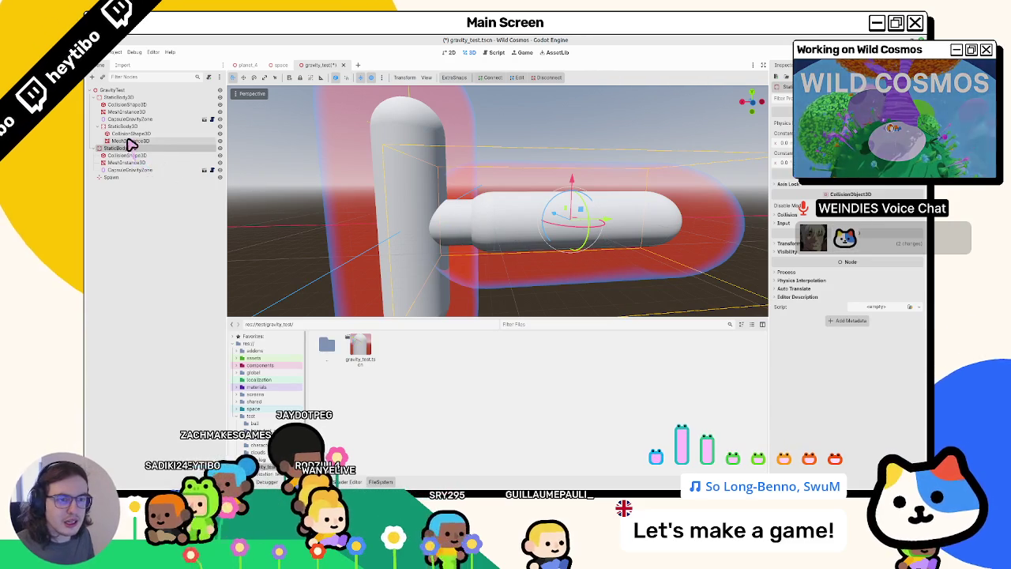
{"action": "left_click_drag", "start_coordinate": [605, 226], "coordinate": [666, 226]}
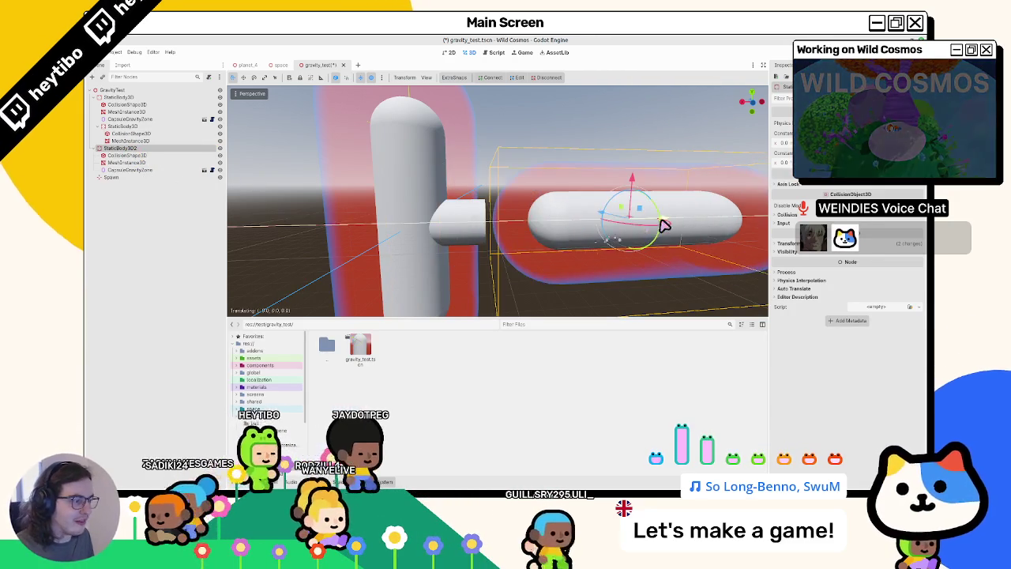
Inspect the small cylinder's collision shape and mesh, then the upright capsule's mesh.
{"action": "left_click", "coordinate": [135, 134]}
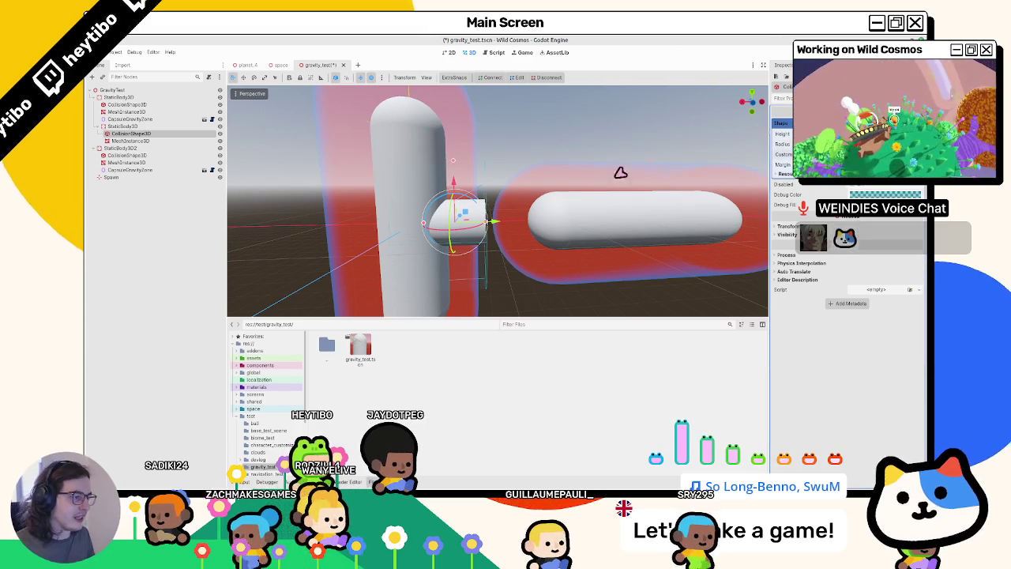
{"action": "middle_click_drag", "start_coordinate": [620, 174], "coordinate": [498, 206]}
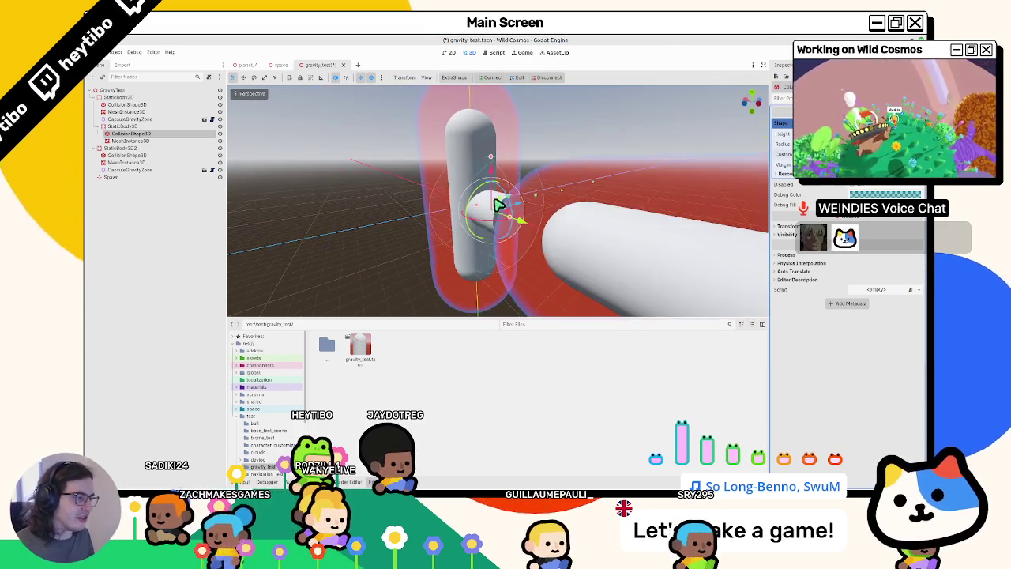
{"action": "left_click", "coordinate": [139, 141]}
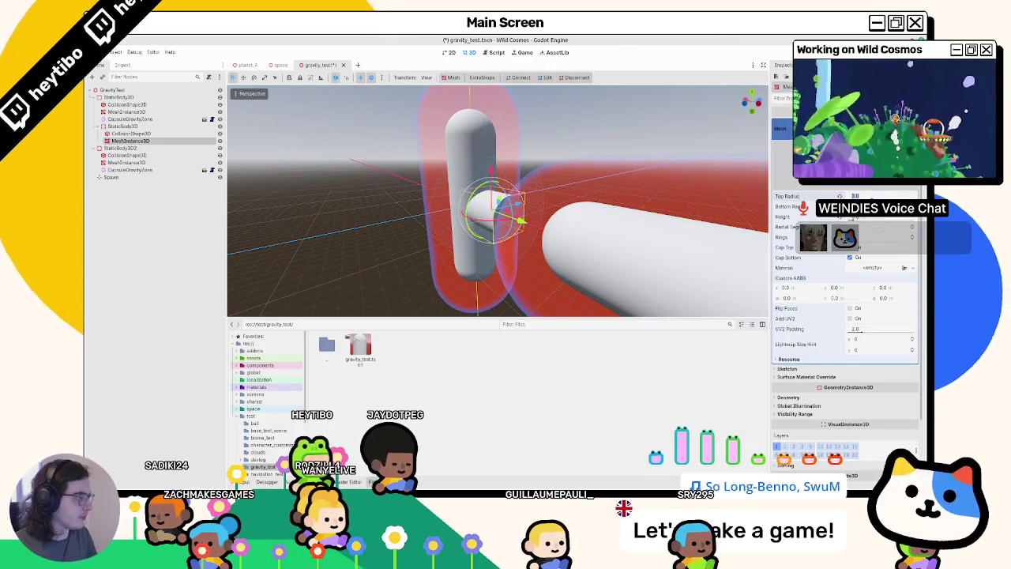
{"action": "middle_click_drag", "start_coordinate": [548, 185], "coordinate": [155, 132]}
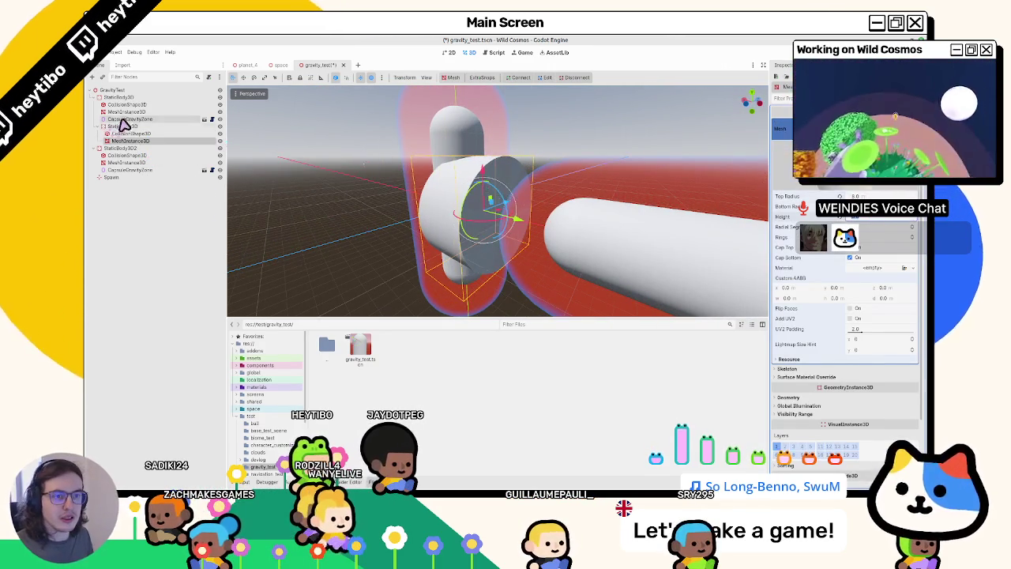
{"action": "left_click", "coordinate": [127, 111]}
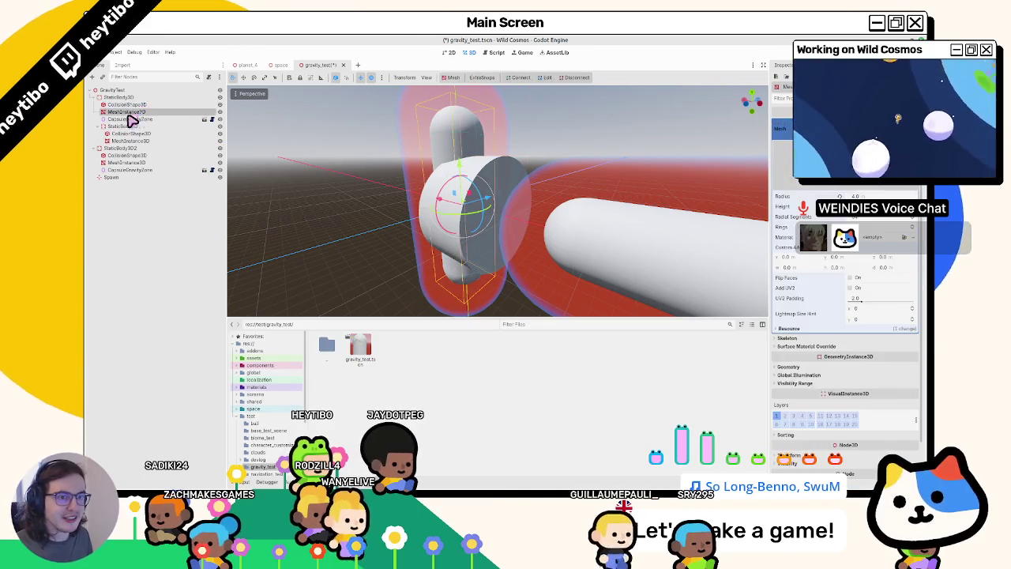
Compare the upright capsule's collision shape and mesh, reverting the mesh radius to 4.0.
{"action": "left_click", "coordinate": [131, 105]}
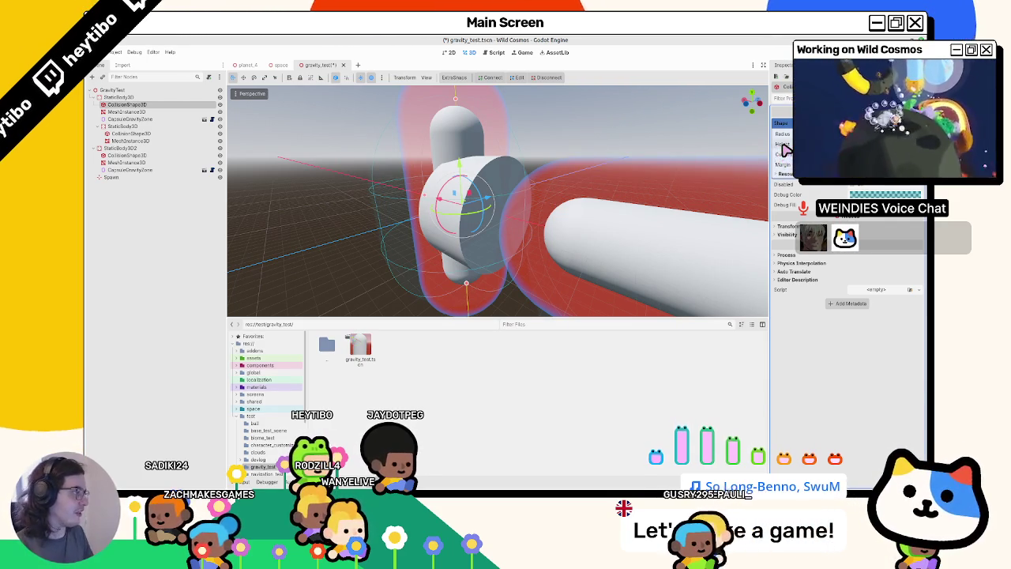
{"action": "left_click", "coordinate": [138, 112]}
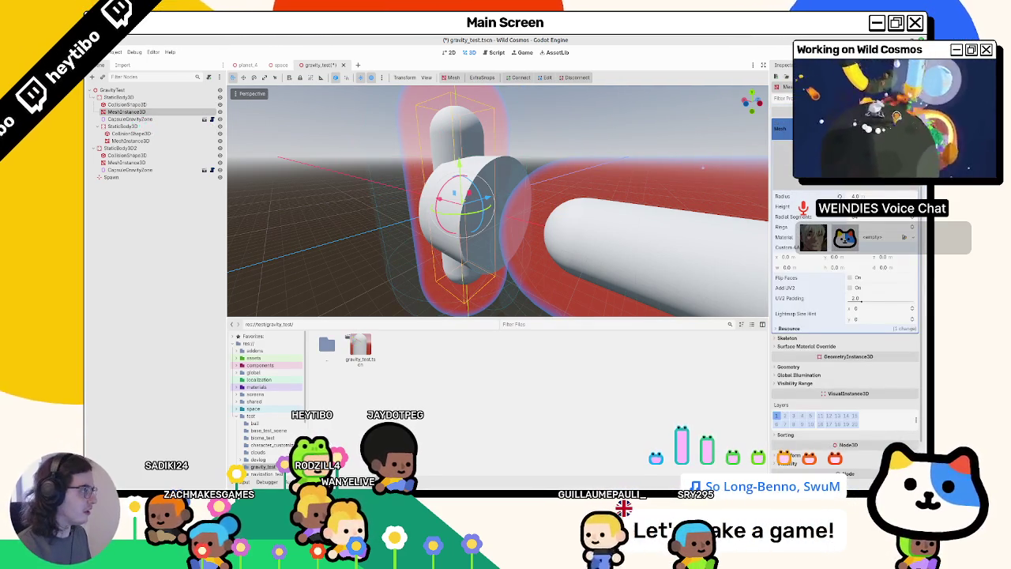
{"action": "scroll", "coordinate": [568, 172], "scroll_direction": "up", "scroll_amount": 5}
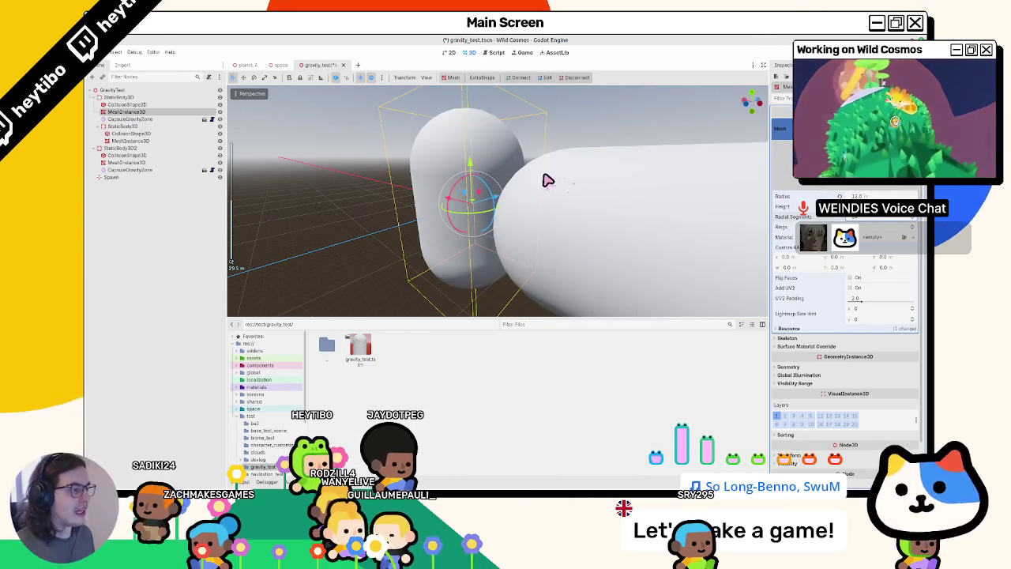
{"action": "key", "text": "ctrl+z"}
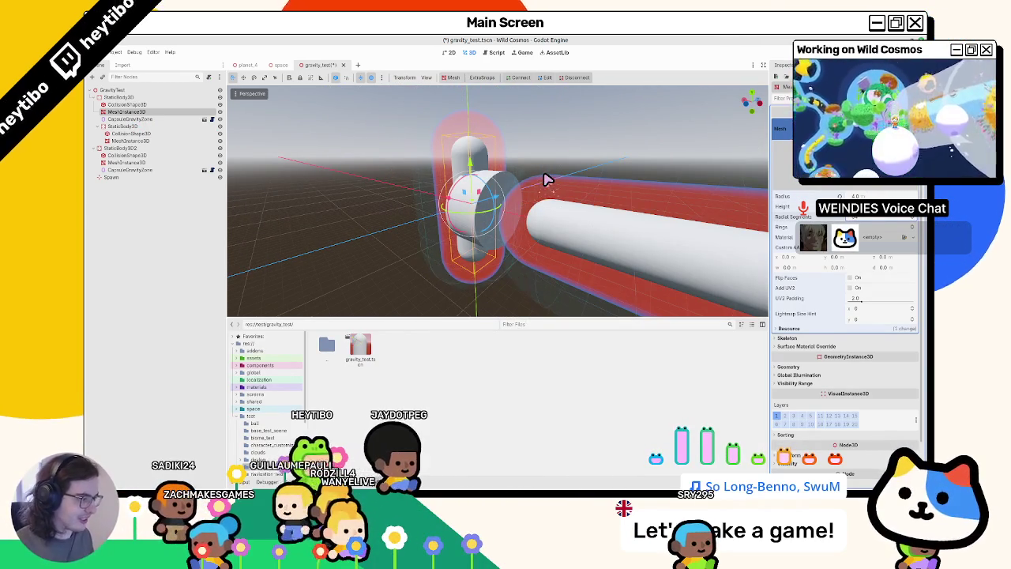
Recheck the collision shape size, then open the upright capsule's CapsuleGravityZone settings.
{"action": "left_click", "coordinate": [136, 104]}
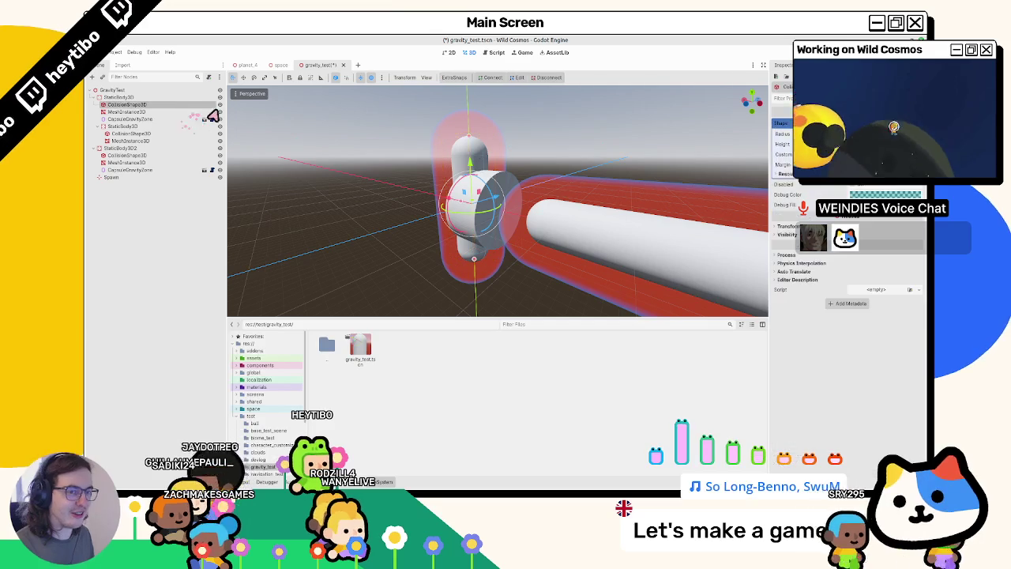
{"action": "left_click", "coordinate": [161, 111]}
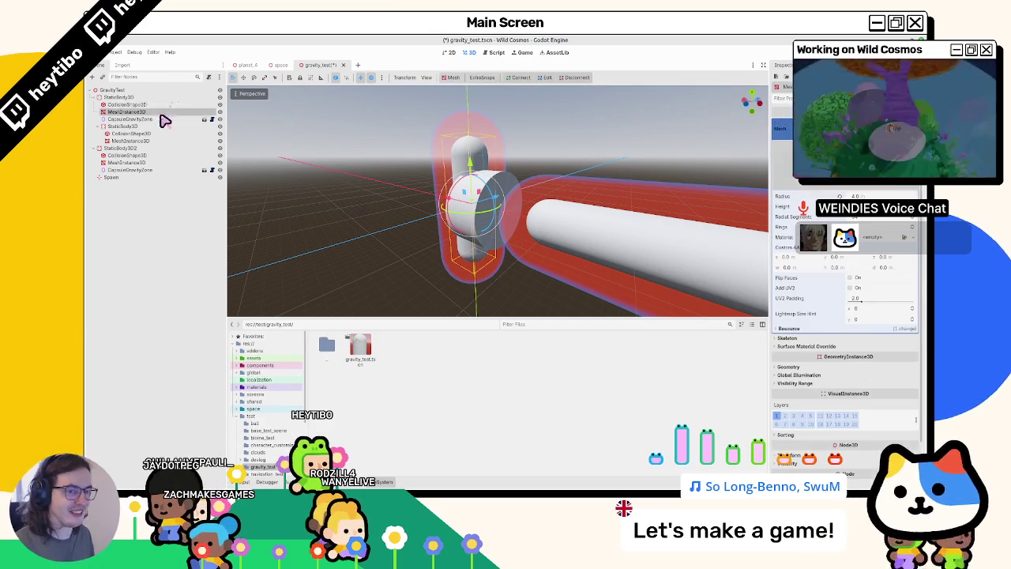
{"action": "left_click", "coordinate": [130, 118]}
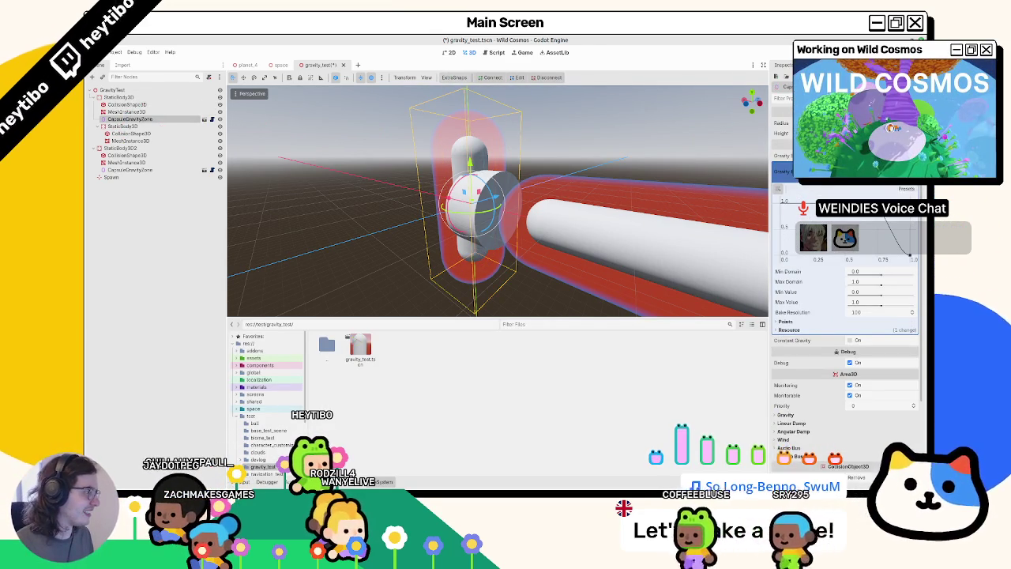
Collapse the gravity falloff curve and save the gravity_test scene.
{"action": "left_click", "coordinate": [175, 121]}
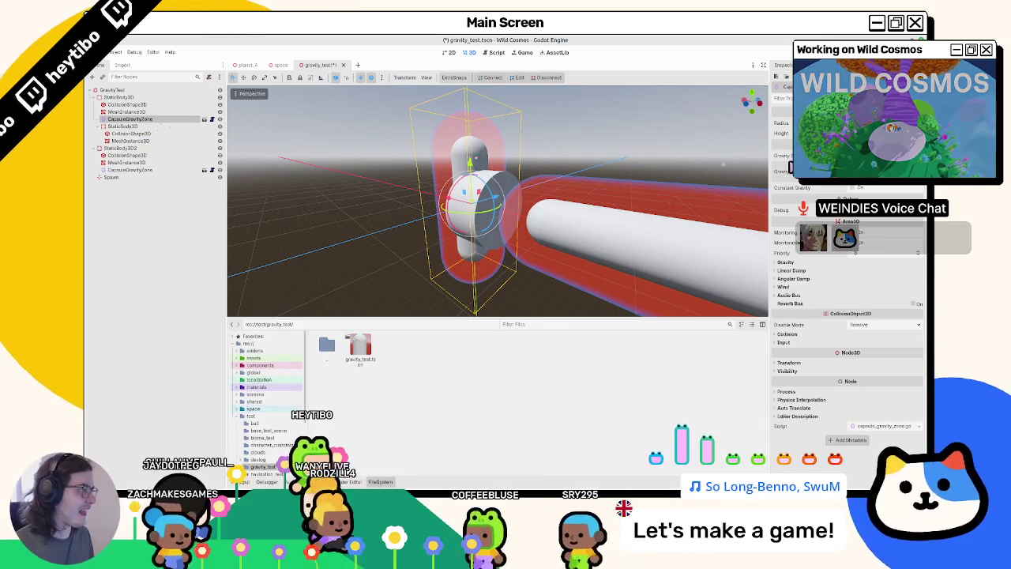
{"action": "key", "text": "ctrl+s"}
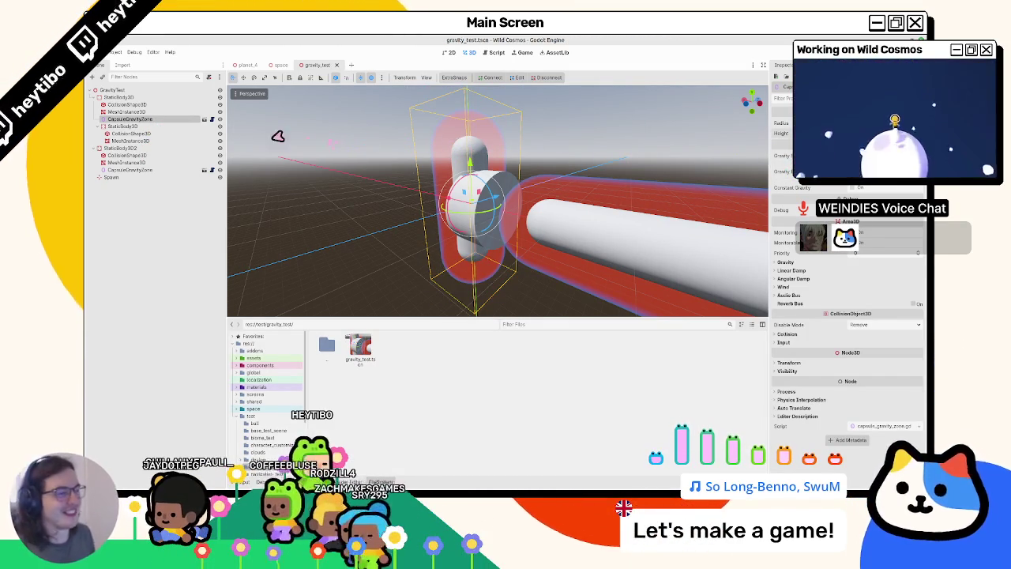
{"action": "left_click", "coordinate": [127, 105]}
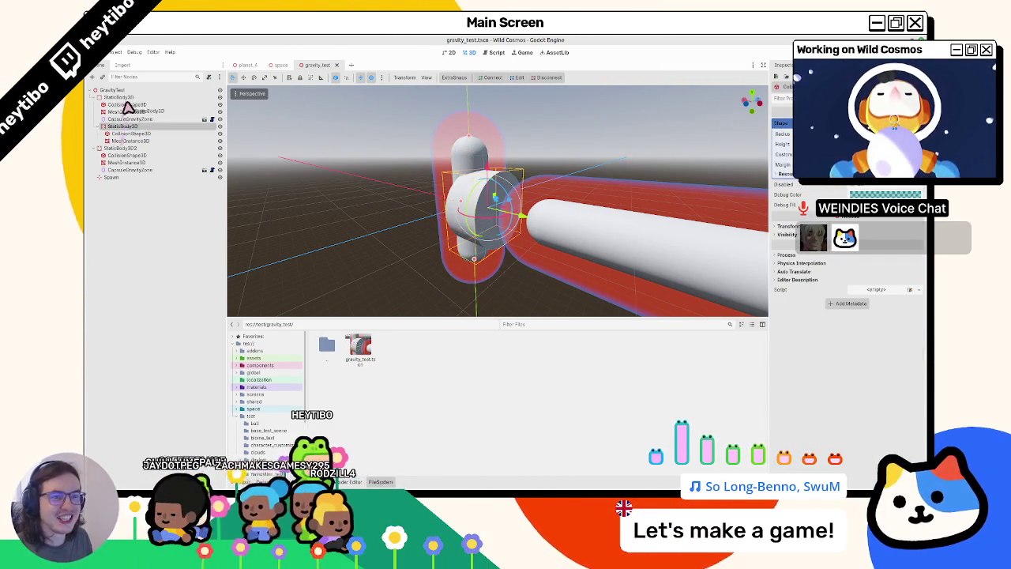
Try nesting the cylinder body under the first body, undo it, and review the upright capsule's nodes.
{"action": "mouse_move", "coordinate": [135, 93]}
{"action": "left_mouse_down"}
{"action": "mouse_move", "coordinate": [93, 111]}
{"action": "mouse_move", "coordinate": [119, 108]}
{"action": "left_mouse_up"}
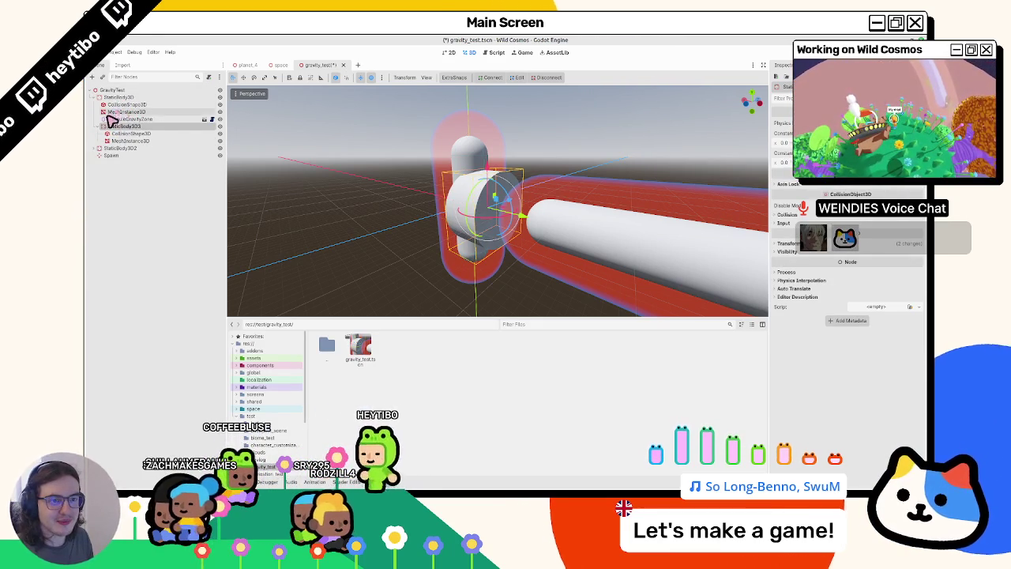
{"action": "key", "text": "ctrl+z"}
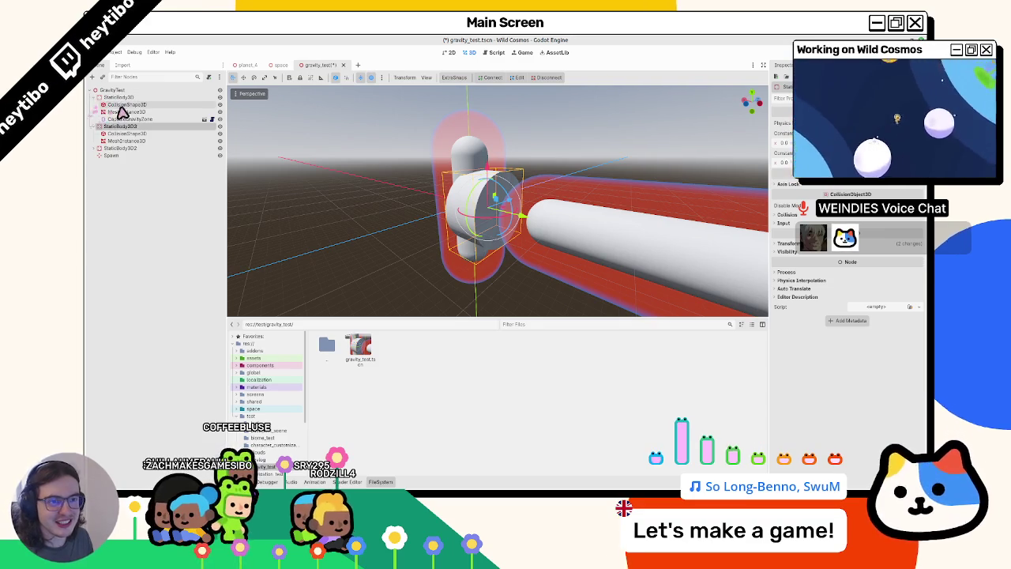
{"action": "left_click", "coordinate": [120, 105]}
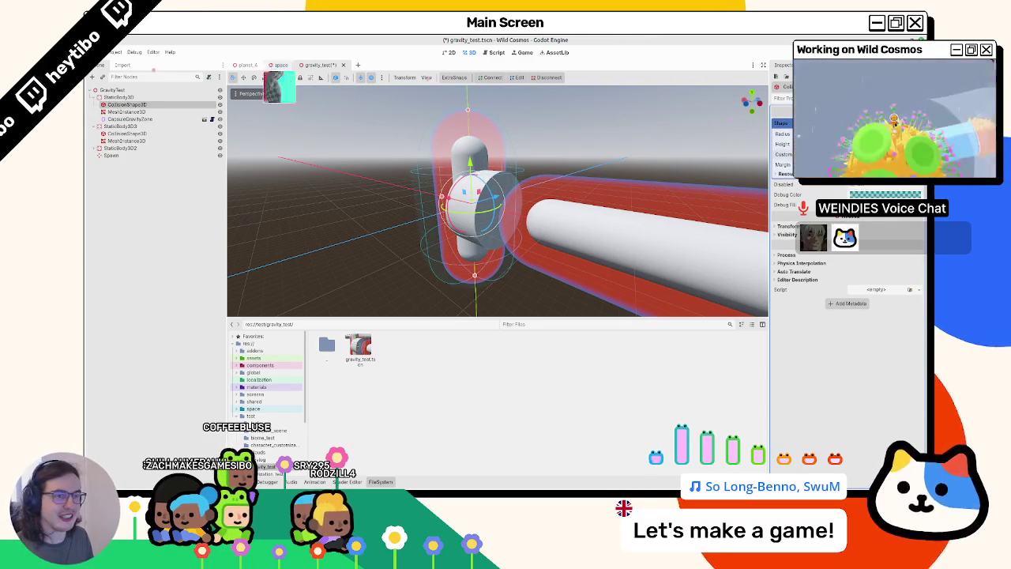
{"action": "left_click", "coordinate": [147, 112]}
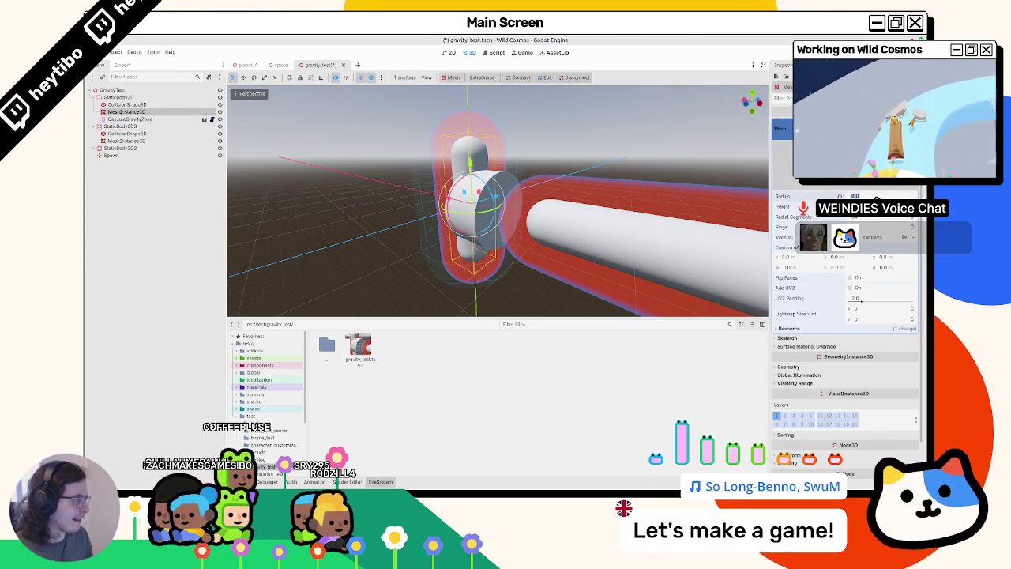
{"action": "left_click_drag", "start_coordinate": [855, 196], "coordinate": [877, 196]}
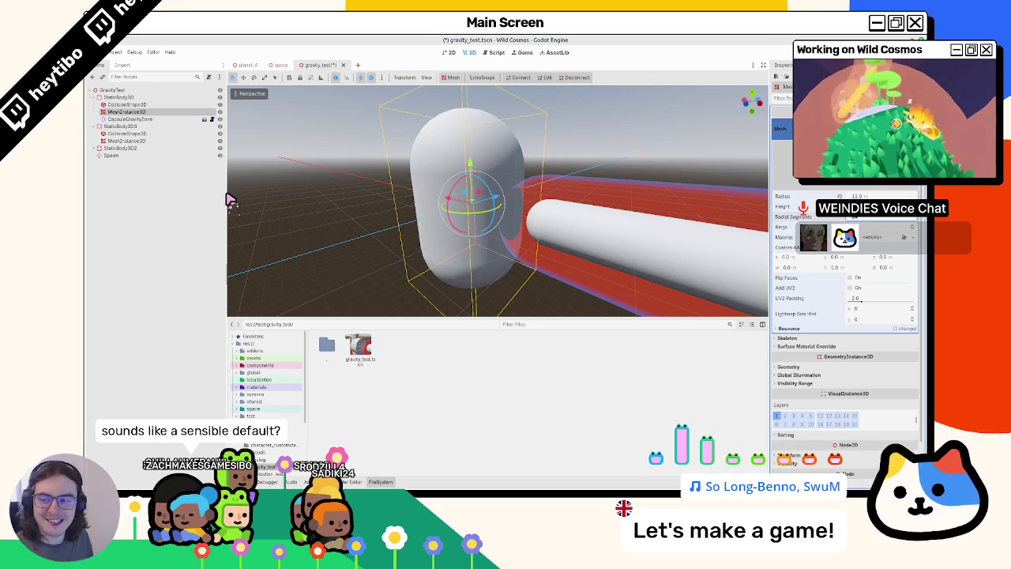
{"action": "left_click", "coordinate": [162, 120]}
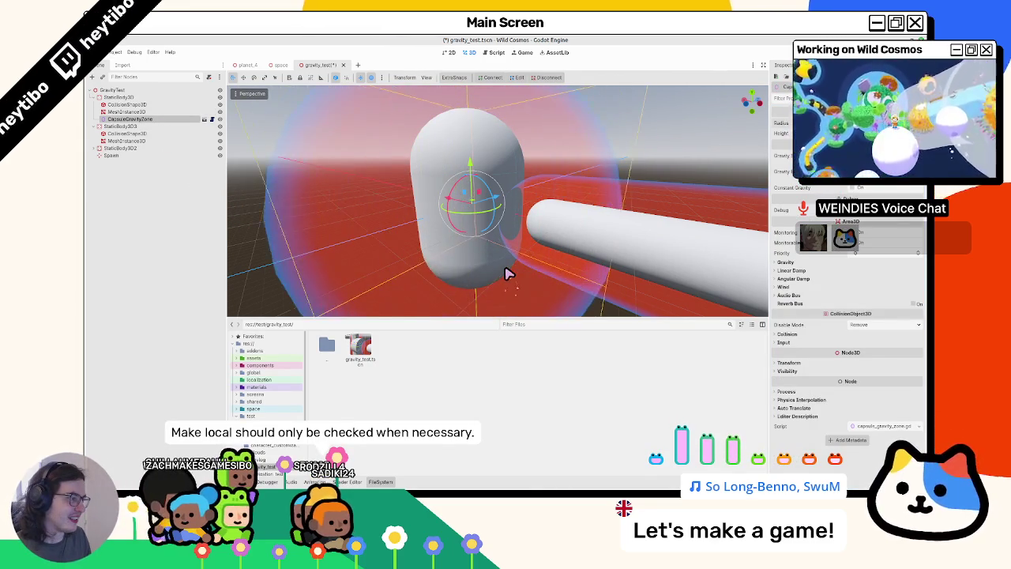
{"action": "scroll", "coordinate": [543, 203], "scroll_direction": "down", "scroll_amount": 4}
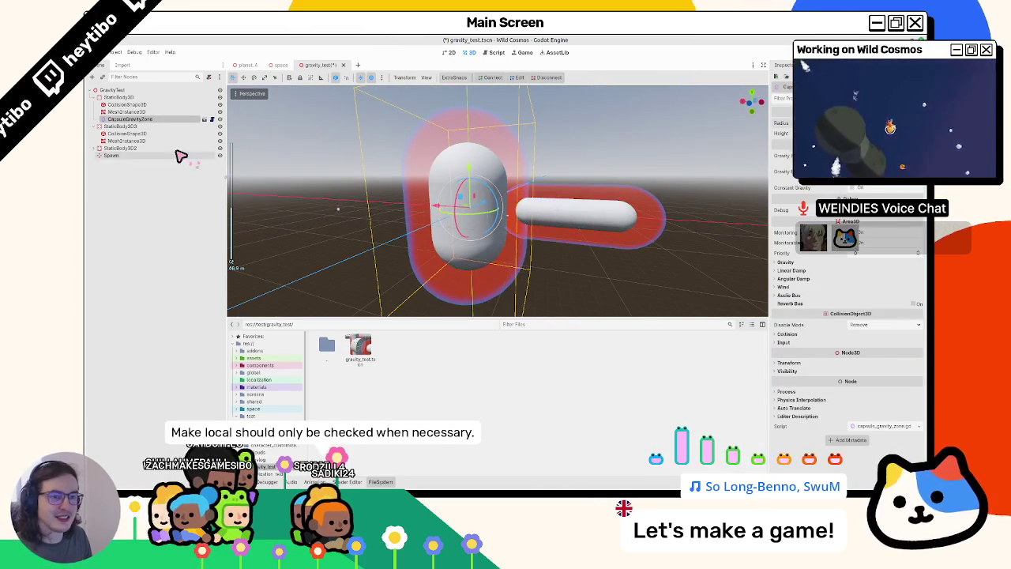
{"action": "left_click", "coordinate": [520, 200]}
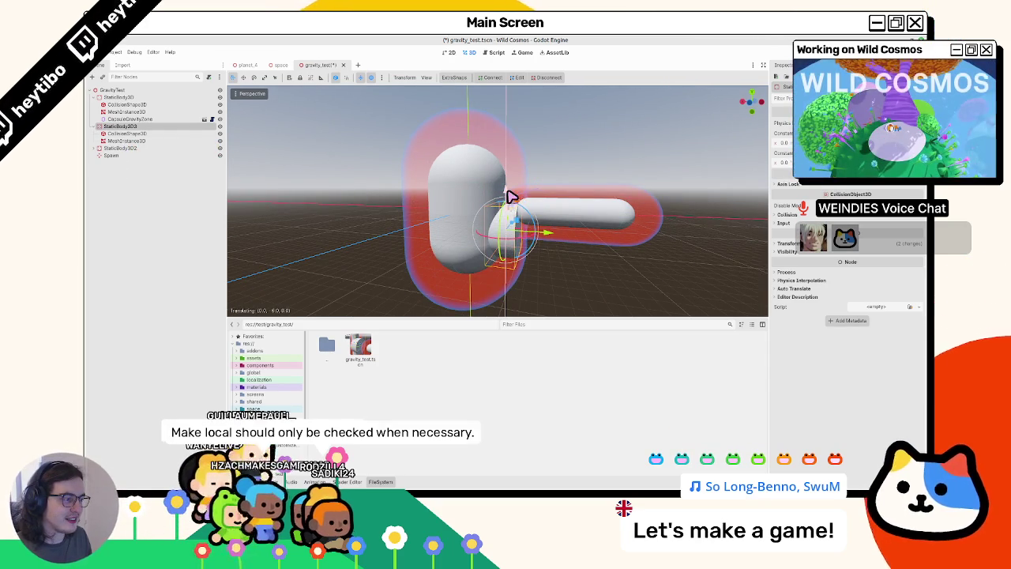
Review each static body and the capsule gravity zone from several angles, then save the scene.
{"action": "middle_click_drag", "start_coordinate": [267, 177], "coordinate": [494, 210]}
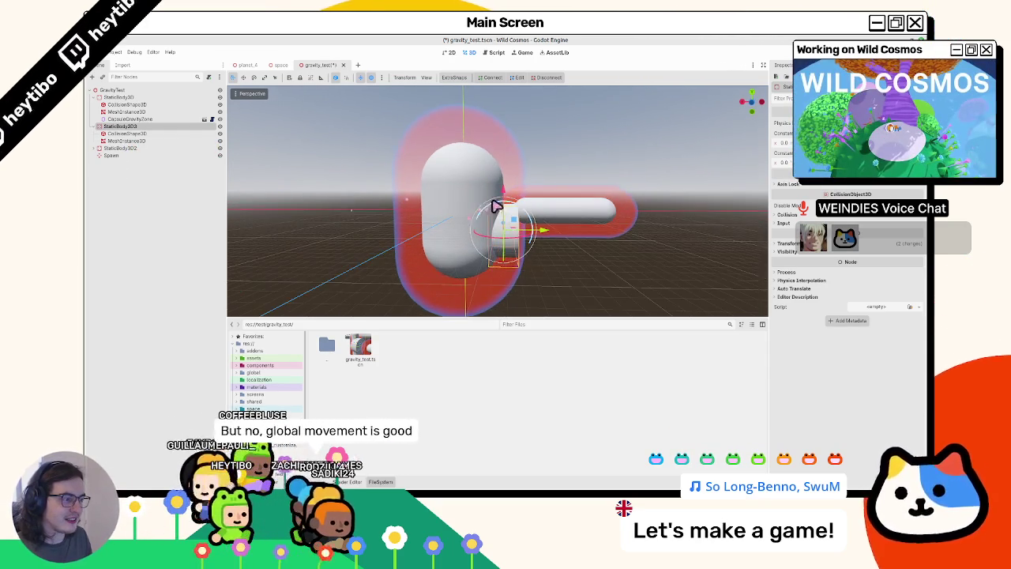
{"action": "left_click", "coordinate": [127, 133]}
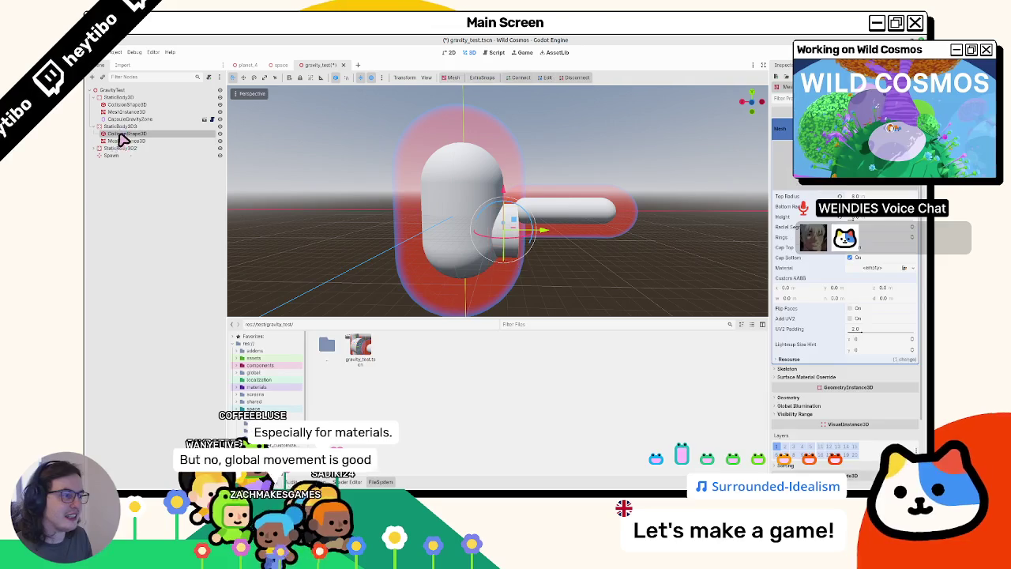
{"action": "left_click", "coordinate": [135, 97]}
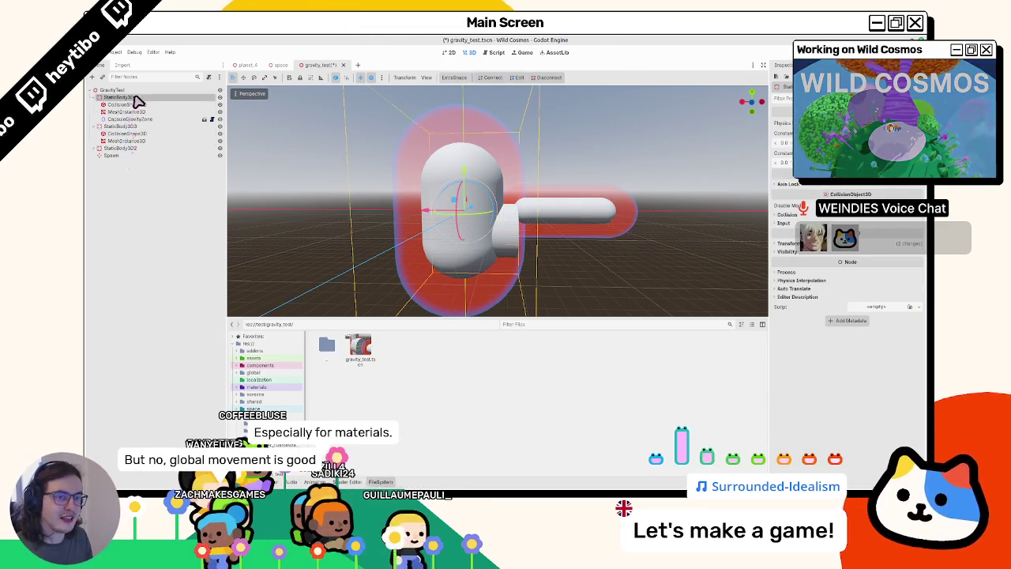
{"action": "left_click", "coordinate": [120, 126]}
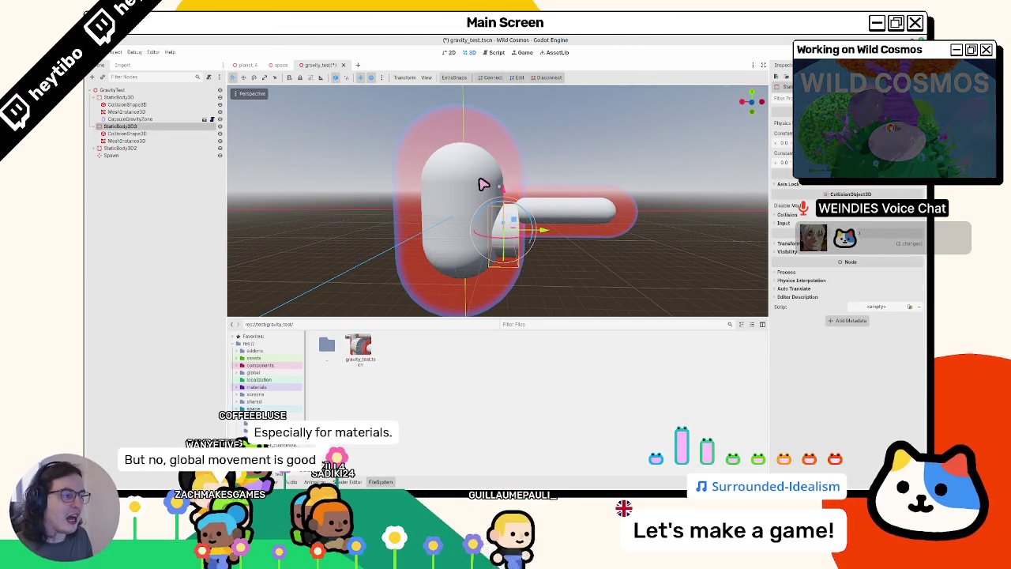
{"action": "left_click", "coordinate": [120, 148]}
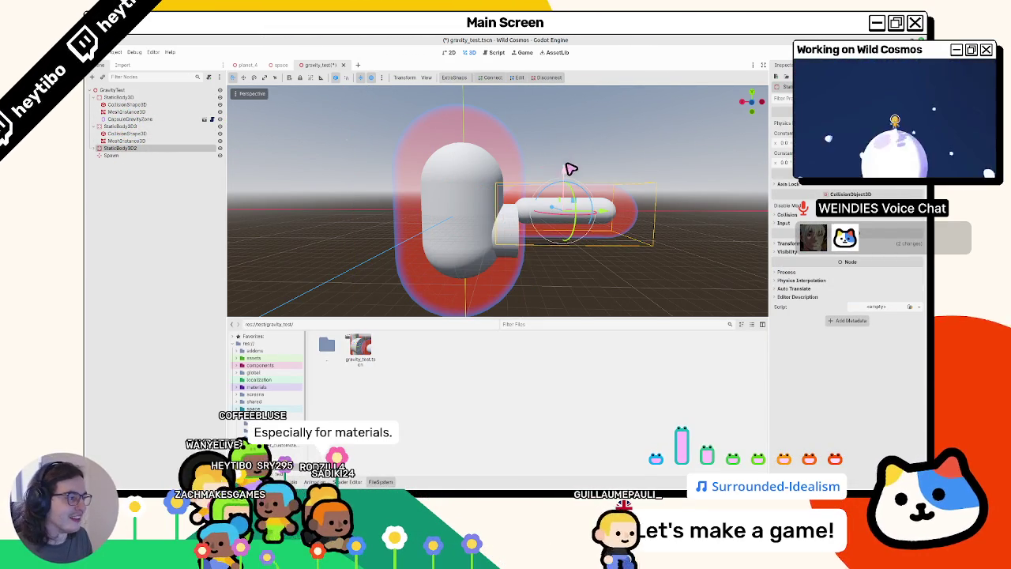
{"action": "left_click_drag", "start_coordinate": [568, 166], "coordinate": [582, 232]}
{"action": "mouse_move", "coordinate": [582, 233]}
{"action": "middle_mouse_down"}
{"action": "mouse_move", "coordinate": [556, 201]}
{"action": "mouse_move", "coordinate": [553, 209]}
{"action": "middle_mouse_up"}
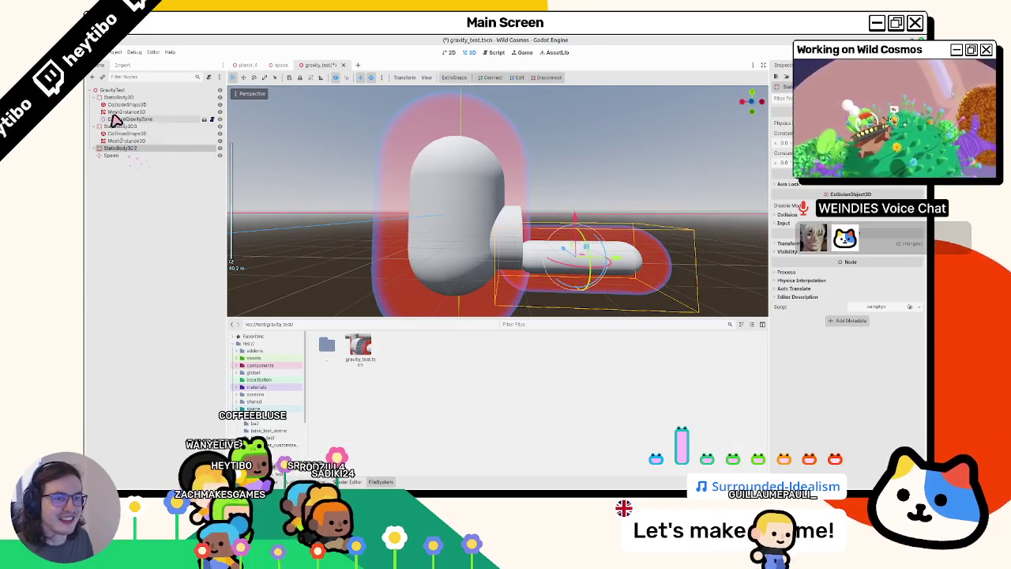
{"action": "left_click", "coordinate": [118, 119]}
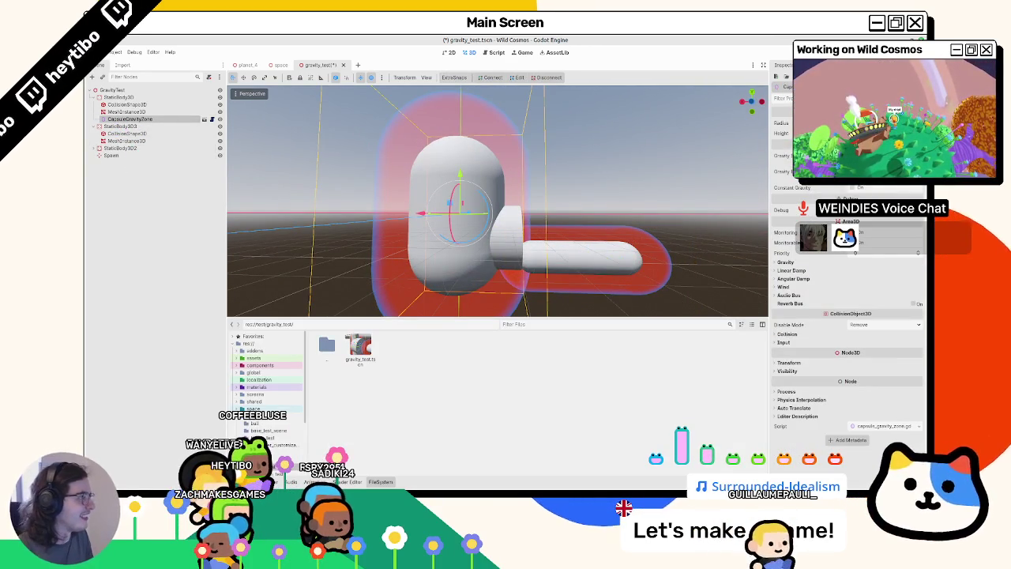
{"action": "mouse_move", "coordinate": [593, 164]}
{"action": "middle_mouse_down"}
{"action": "mouse_move", "coordinate": [602, 192]}
{"action": "mouse_move", "coordinate": [585, 173]}
{"action": "mouse_move", "coordinate": [574, 182]}
{"action": "middle_mouse_up"}
{"action": "key", "text": "ctrl+s"}
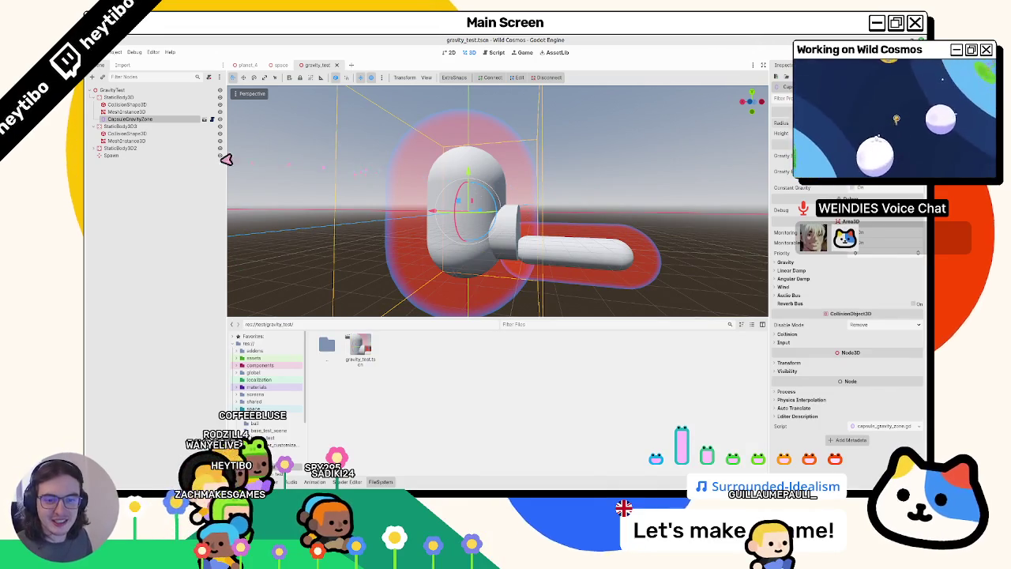
Move the Spawn marker beside the upright capsule, save, and begin a script on the GravityTest root.
{"action": "left_click", "coordinate": [145, 156]}
{"action": "mouse_move", "coordinate": [474, 182]}
{"action": "middle_mouse_down"}
{"action": "mouse_move", "coordinate": [598, 189]}
{"action": "mouse_move", "coordinate": [482, 194]}
{"action": "middle_mouse_up"}
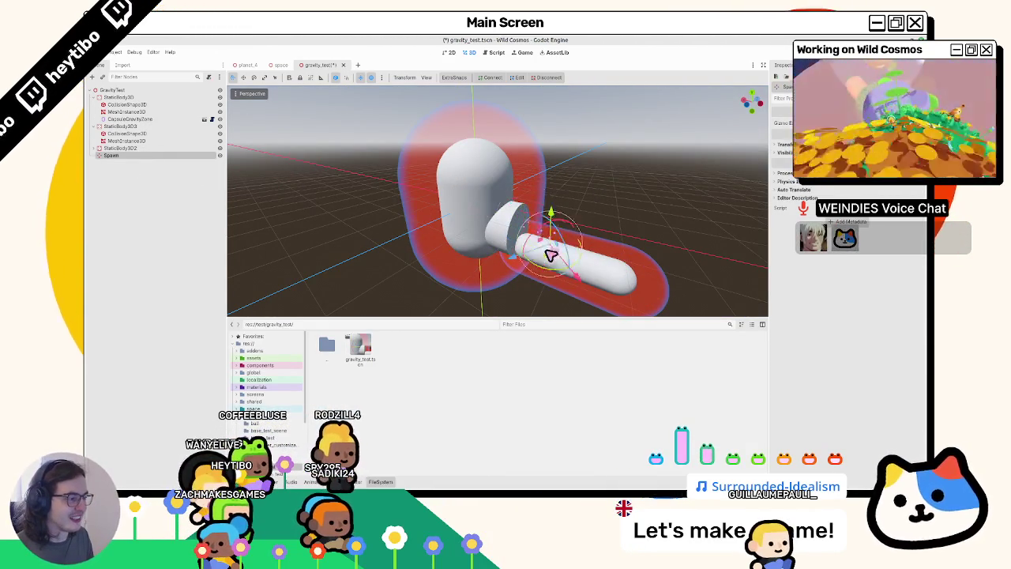
{"action": "scroll", "coordinate": [535, 189], "scroll_direction": "up", "scroll_amount": 3}
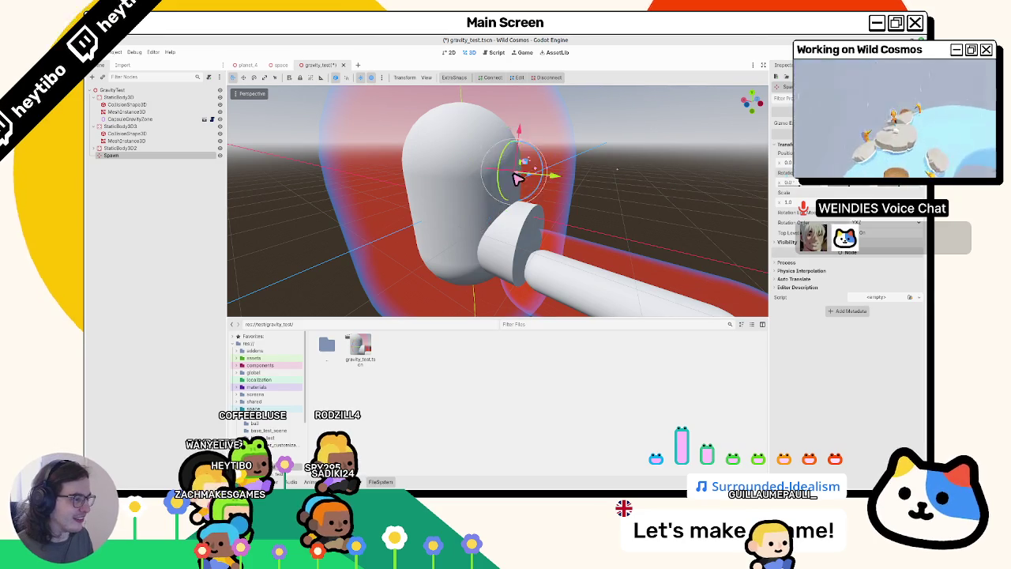
{"action": "mouse_move", "coordinate": [476, 192]}
{"action": "middle_mouse_down"}
{"action": "mouse_move", "coordinate": [582, 185]}
{"action": "mouse_move", "coordinate": [522, 202]}
{"action": "mouse_move", "coordinate": [542, 189]}
{"action": "mouse_move", "coordinate": [473, 184]}
{"action": "middle_mouse_up"}
{"action": "key", "text": "ctrl+s"}
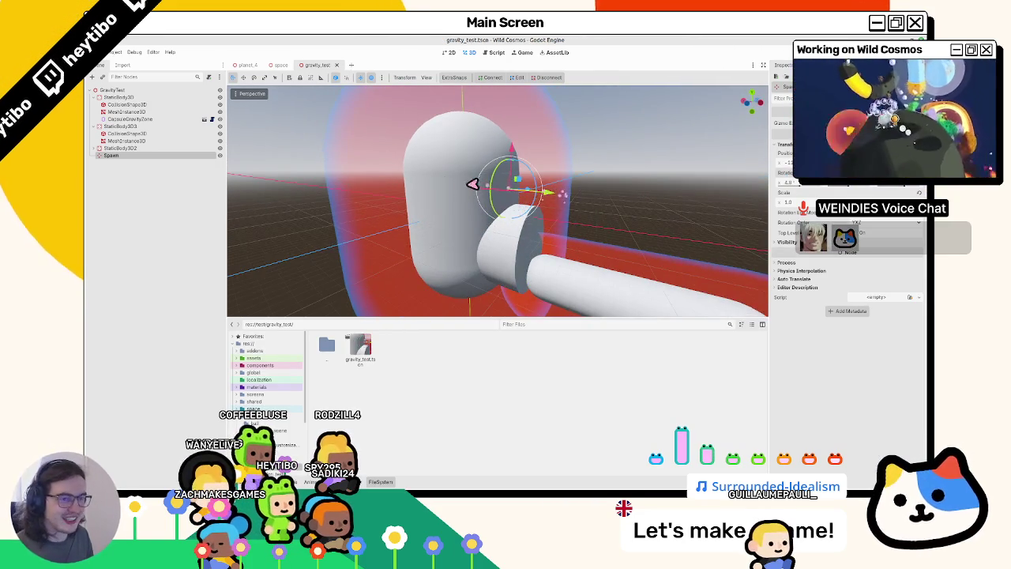
{"action": "left_click", "coordinate": [210, 78]}
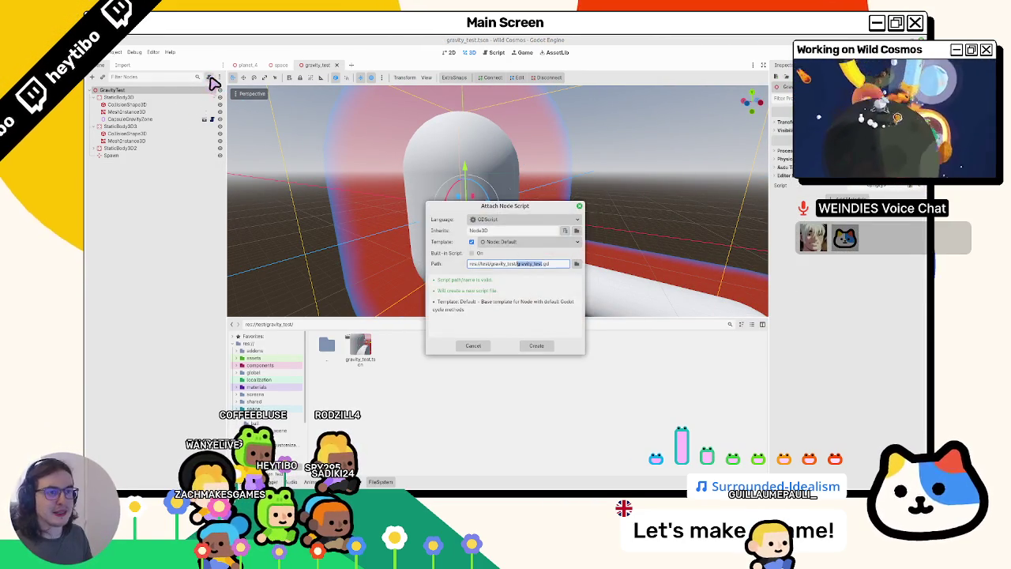
Create gravity_test.gd and strip out the template code and comments.
{"action": "key", "text": "Return"}
{"action": "left_click", "coordinate": [390, 158]}
{"action": "key", "text": "ctrl+shift+End"}
{"action": "key", "text": "BackSpace"}
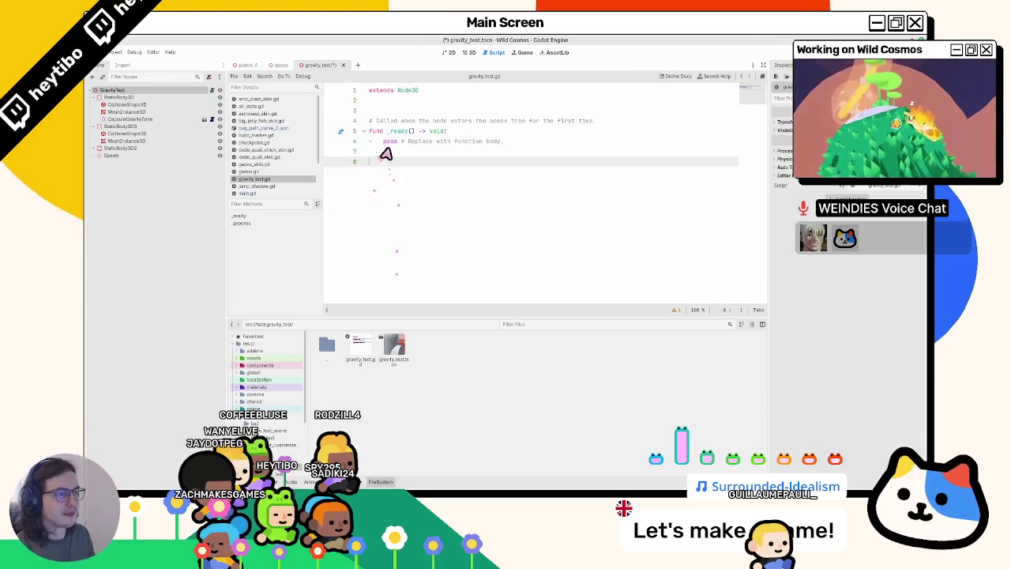
{"action": "key", "text": "ctrl+shift+k"}
{"action": "key", "text": "ctrl+shift+k"}
{"action": "double_click", "coordinate": [389, 121]}
{"action": "key", "text": "shift+End"}
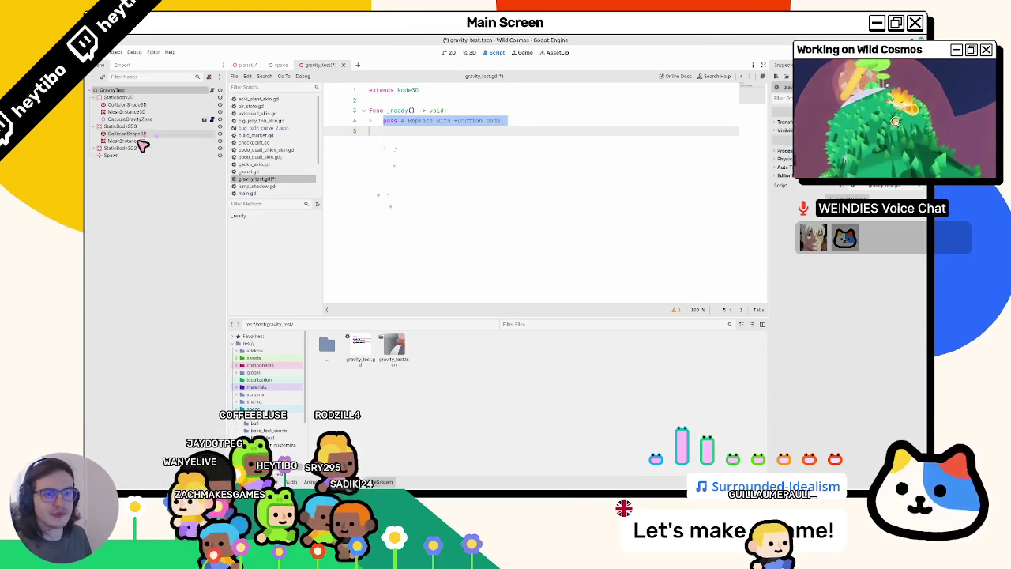
{"action": "right_click", "coordinate": [125, 156]}
{"action": "left_click", "coordinate": [158, 315]}
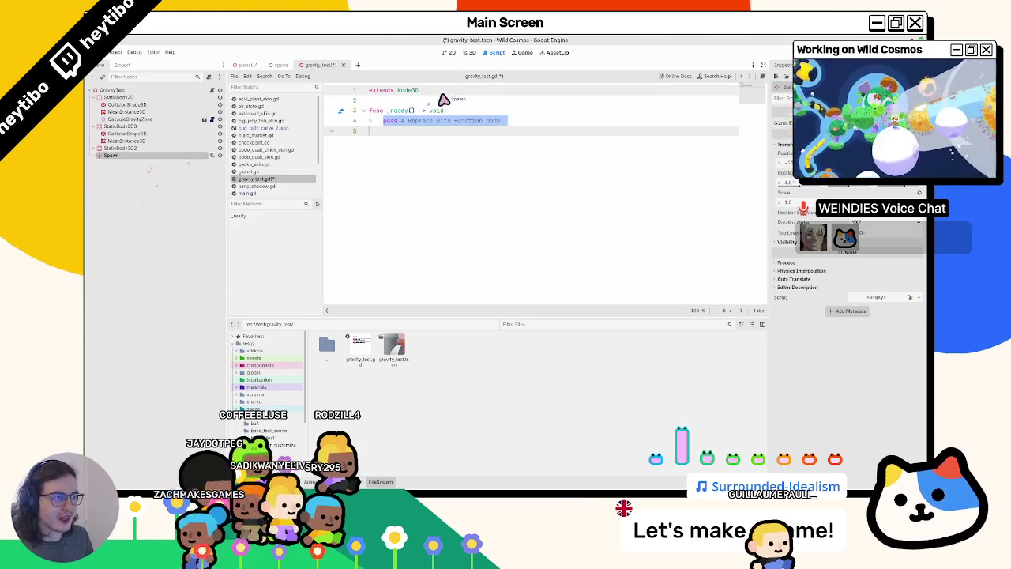
{"action": "left_click_drag", "start_coordinate": [110, 155], "coordinate": [430, 99], "text": "ctrl"}
{"action": "key", "text": "Home"}
{"action": "key", "text": "Return"}
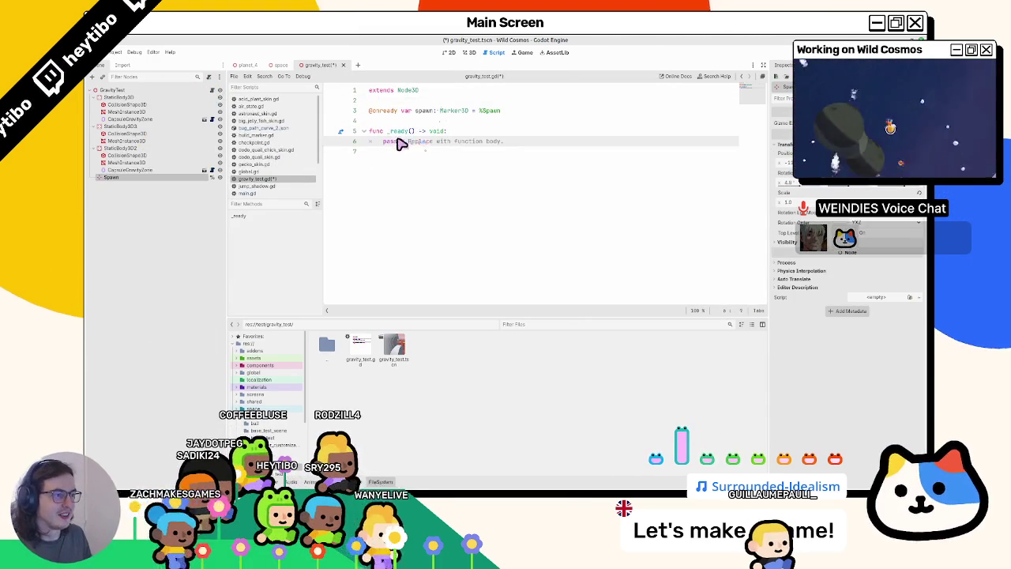
{"action": "double_click", "coordinate": [390, 140]}
{"action": "key", "text": "shift+End"}
Write Global.spawn_player(spawn.transform) in _ready and run the scene with F6.
{"action": "type", "text": "gl"}
{"action": "key", "text": "BackSpace"}
{"action": "key", "text": "BackSpace"}
{"action": "type", "text": "G"}
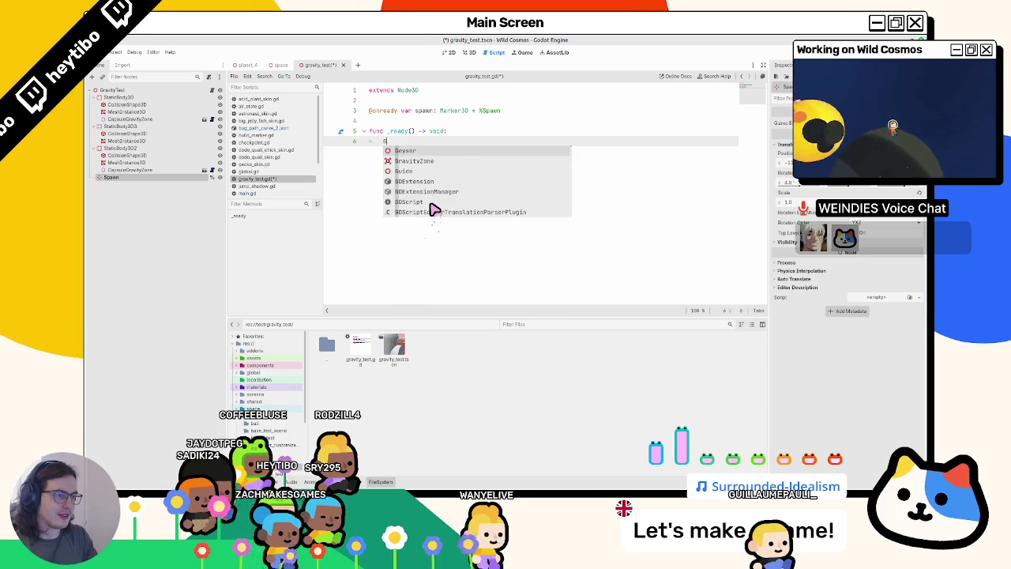
{"action": "type", "text": "lobal.sp"}
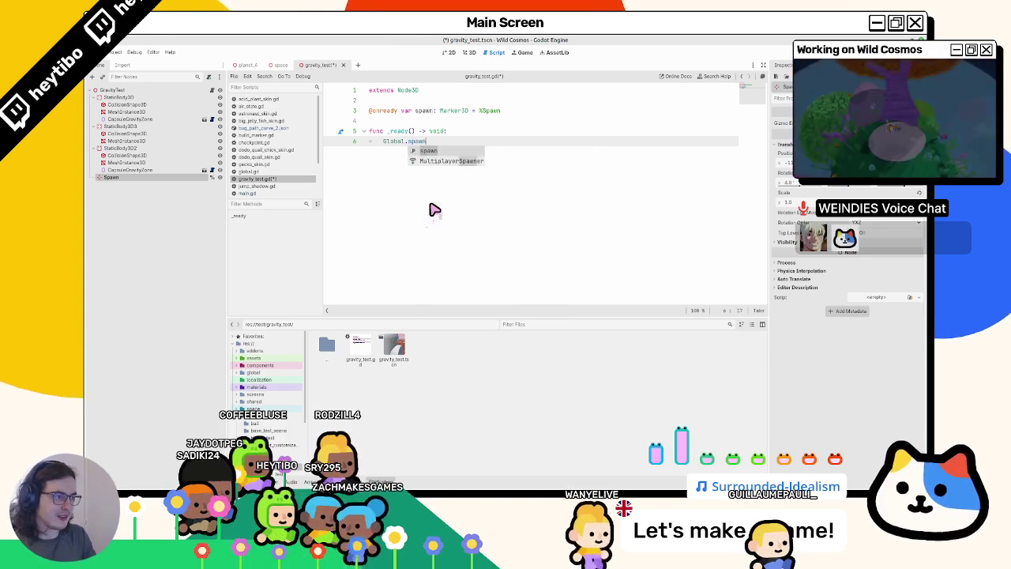
{"action": "type", "text": "awn"}
{"action": "key", "text": "Down"}
{"action": "key", "text": "Return"}
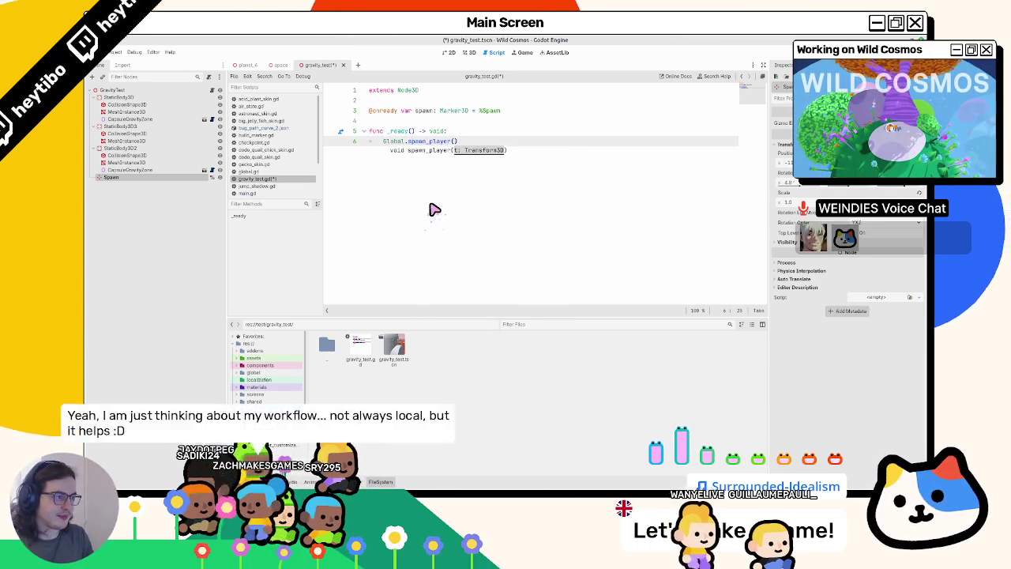
{"action": "type", "text": "spawn."}
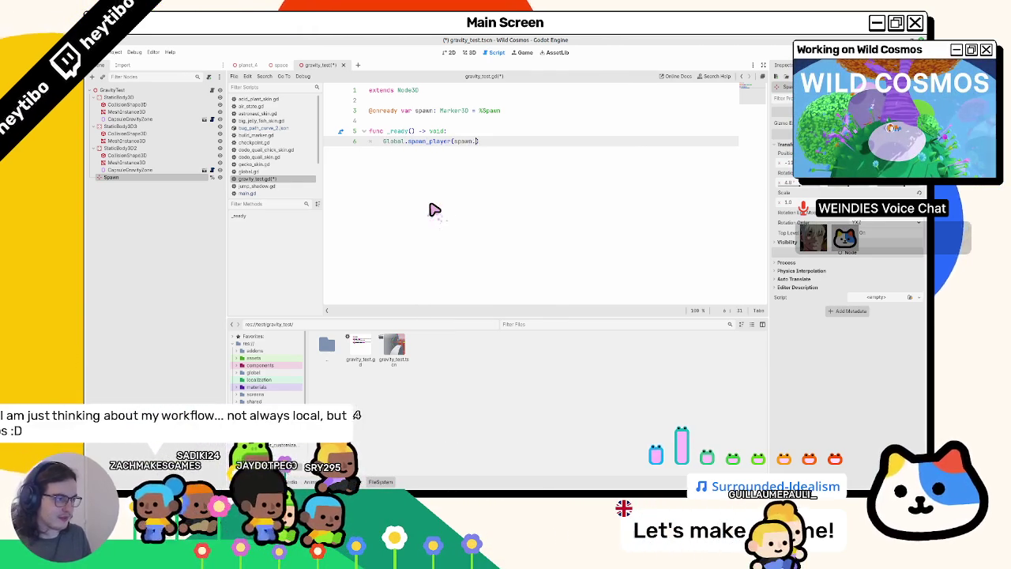
{"action": "type", "text": "transform"}
{"action": "key", "text": "Escape"}
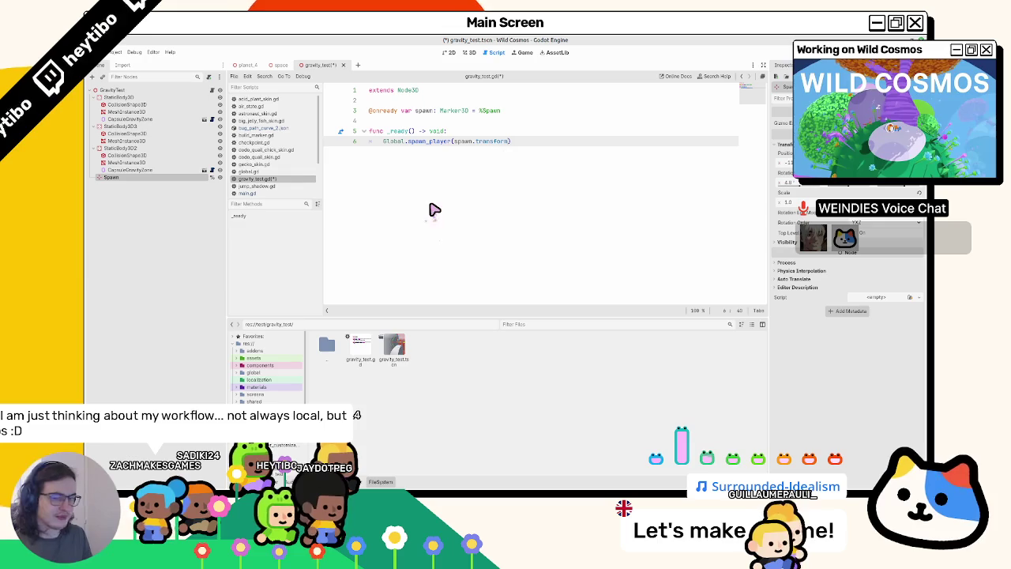
{"action": "key", "text": "F6"}
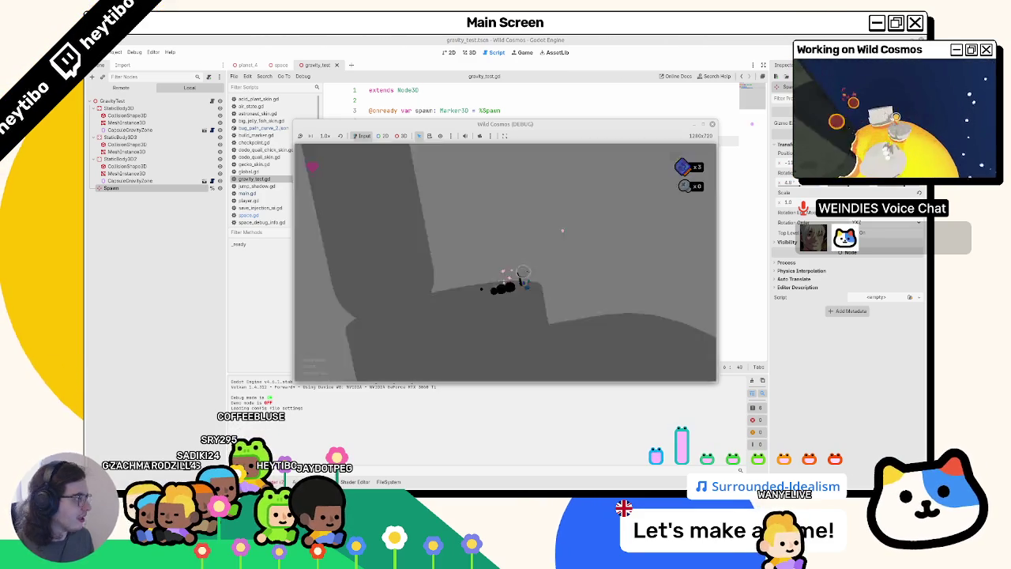
Stop the game and add a WorldEnvironment node to the scene.
{"action": "key", "text": "F8"}
{"action": "left_click", "coordinate": [468, 53]}
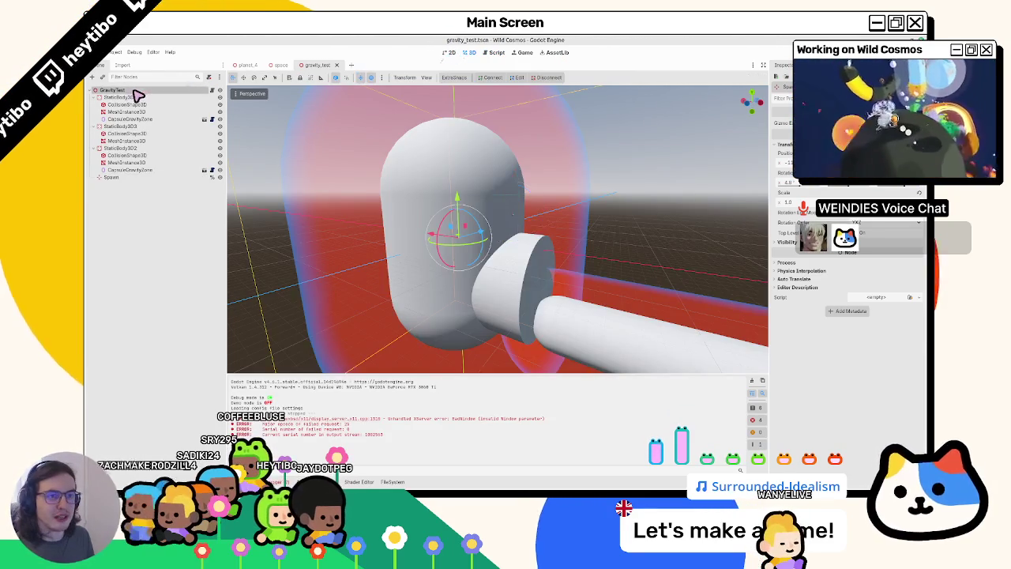
{"action": "key", "text": "ctrl+a"}
{"action": "type", "text": "world"}
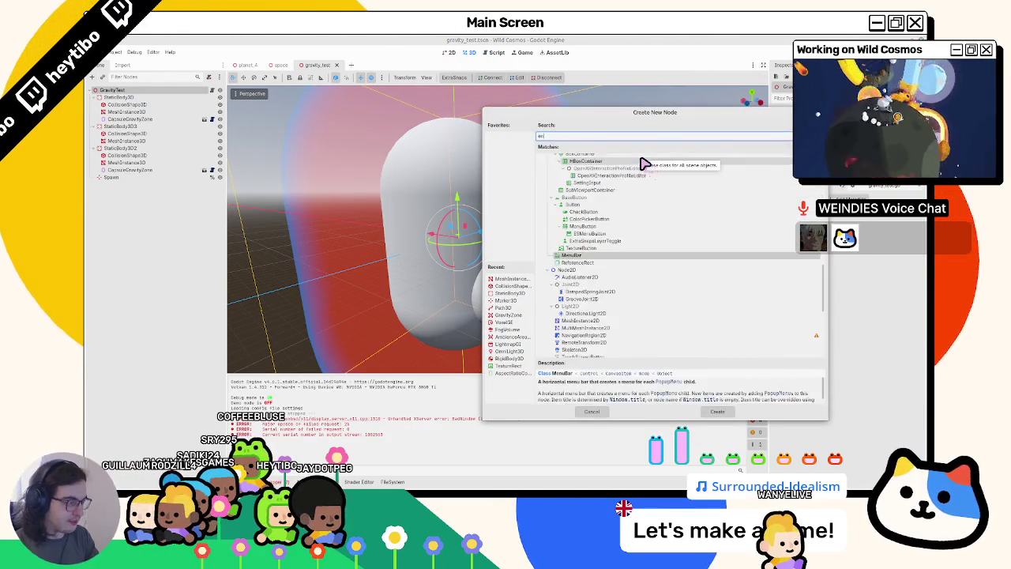
{"action": "type", "text": "envi"}
{"action": "key", "text": "Return"}
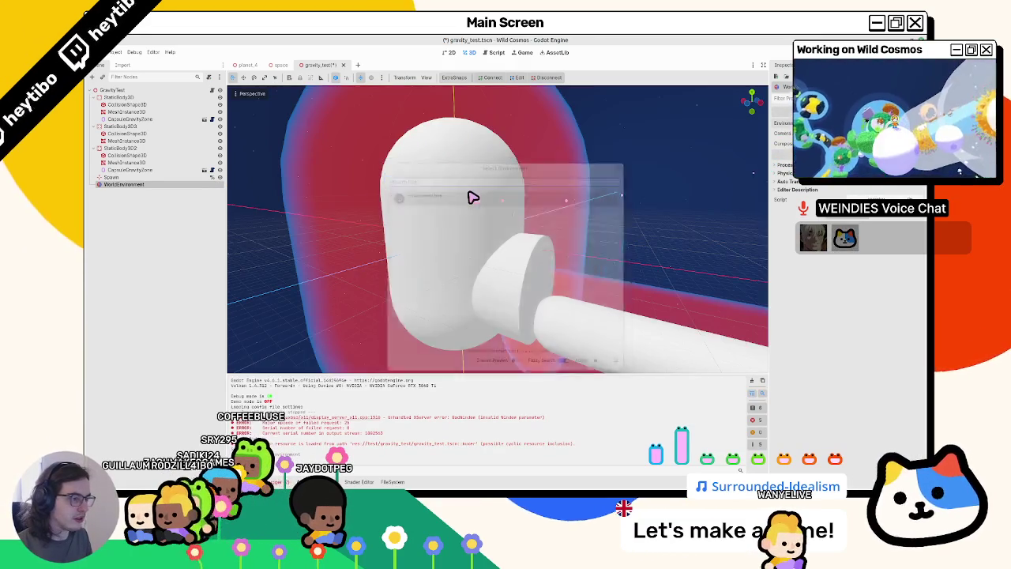
Add a DirectionalLight3D as a child of the GravityTest root.
{"action": "left_click", "coordinate": [474, 197]}
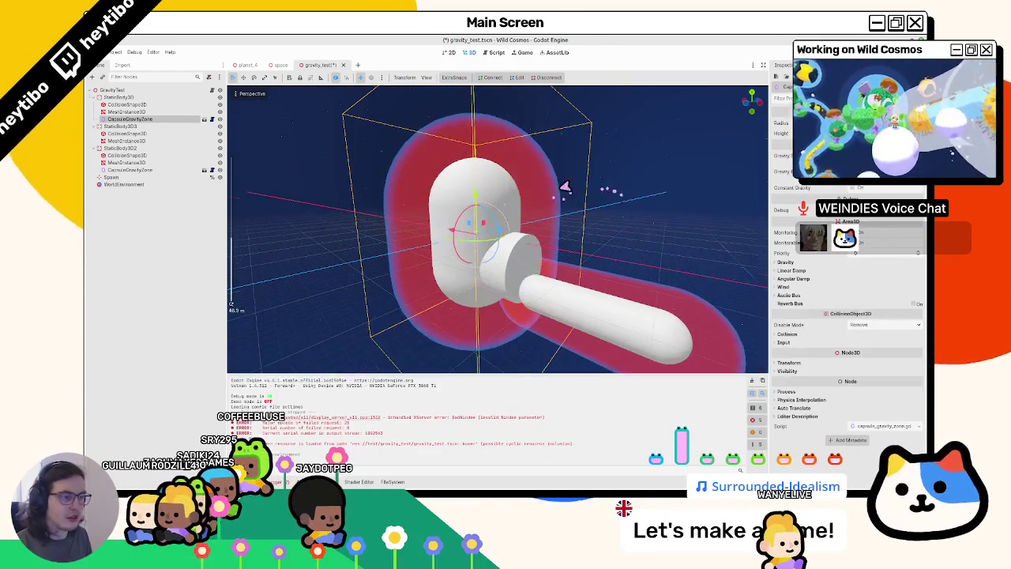
{"action": "left_click", "coordinate": [119, 92]}
{"action": "key", "text": "ctrl+a"}
{"action": "type", "text": "light"}
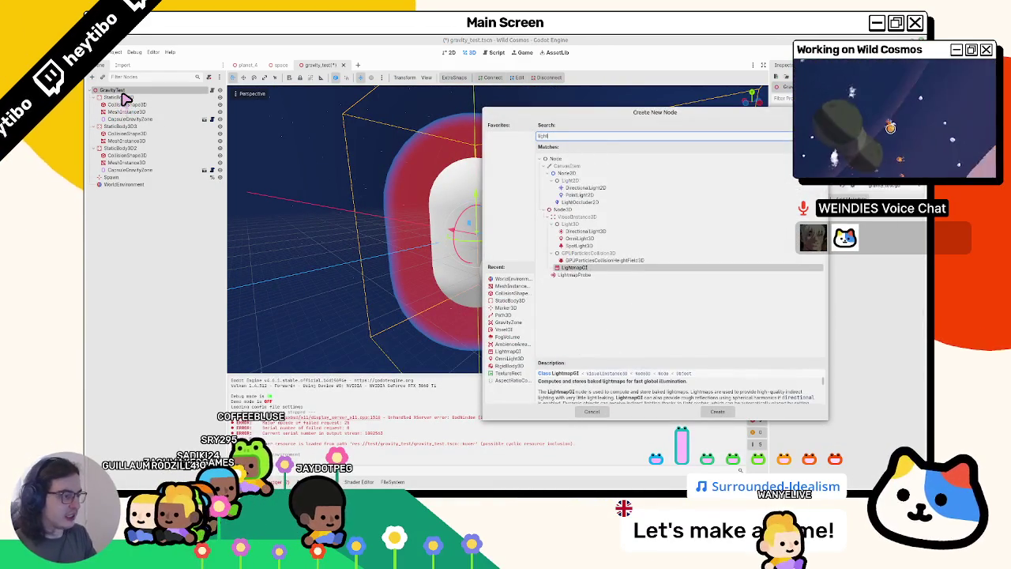
{"action": "key", "text": "Up"}
{"action": "key", "text": "Up"}
{"action": "key", "text": "Up"}
{"action": "key", "text": "Up"}
{"action": "key", "text": "Up"}
{"action": "key", "text": "Down"}
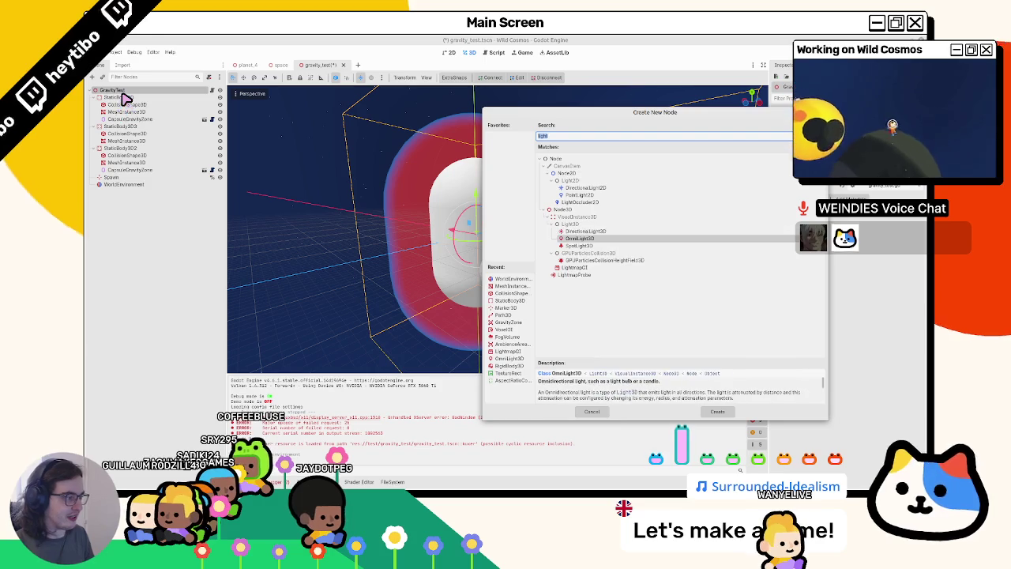
{"action": "key", "text": "Up"}
{"action": "key", "text": "Return"}
Angle the directional light to about -45, -65 rotation, then save and run the game.
{"action": "middle_click_drag", "start_coordinate": [410, 237], "coordinate": [464, 202]}
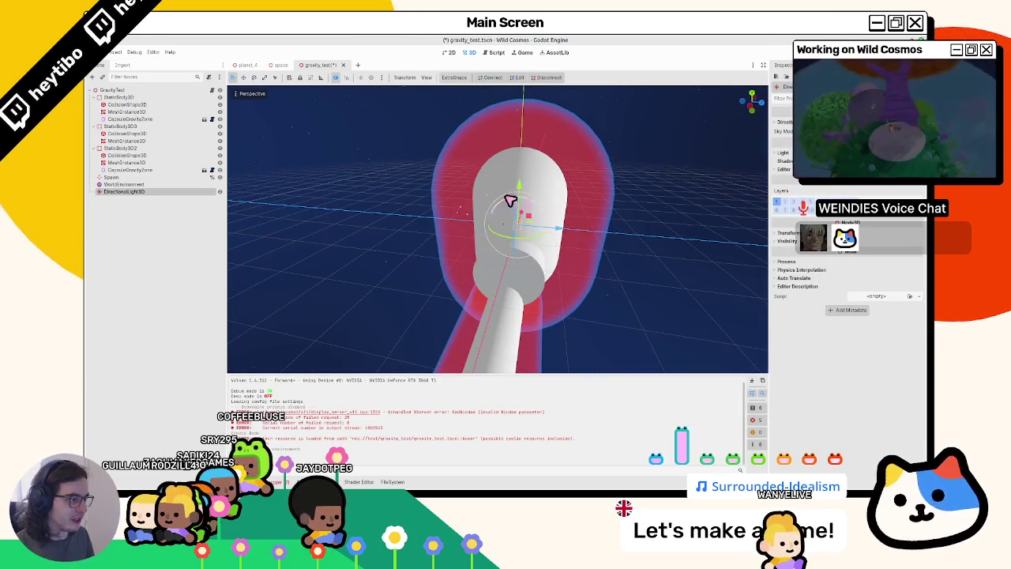
{"action": "left_click_drag", "start_coordinate": [508, 204], "coordinate": [512, 235]}
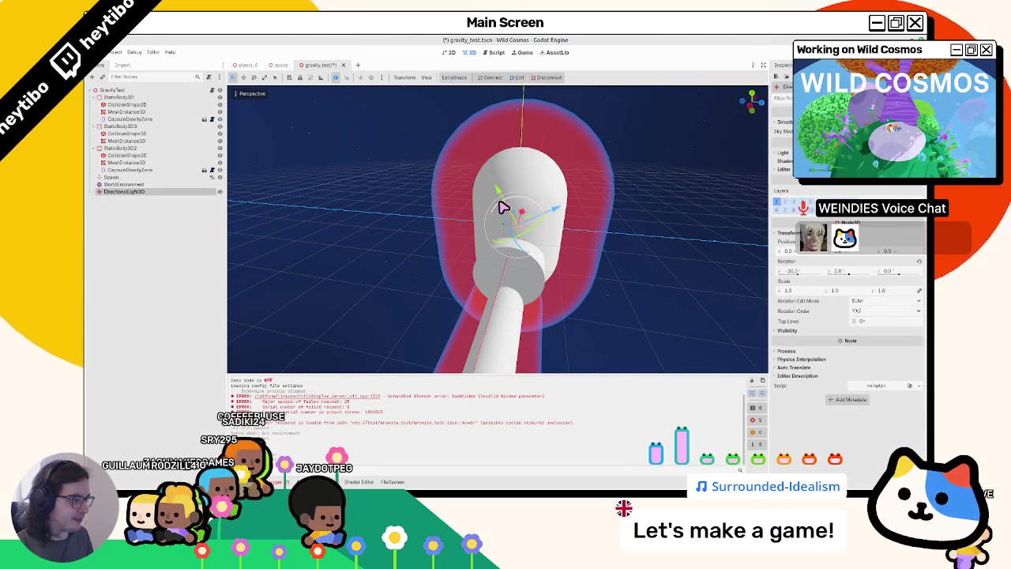
{"action": "left_click_drag", "start_coordinate": [504, 206], "coordinate": [492, 208]}
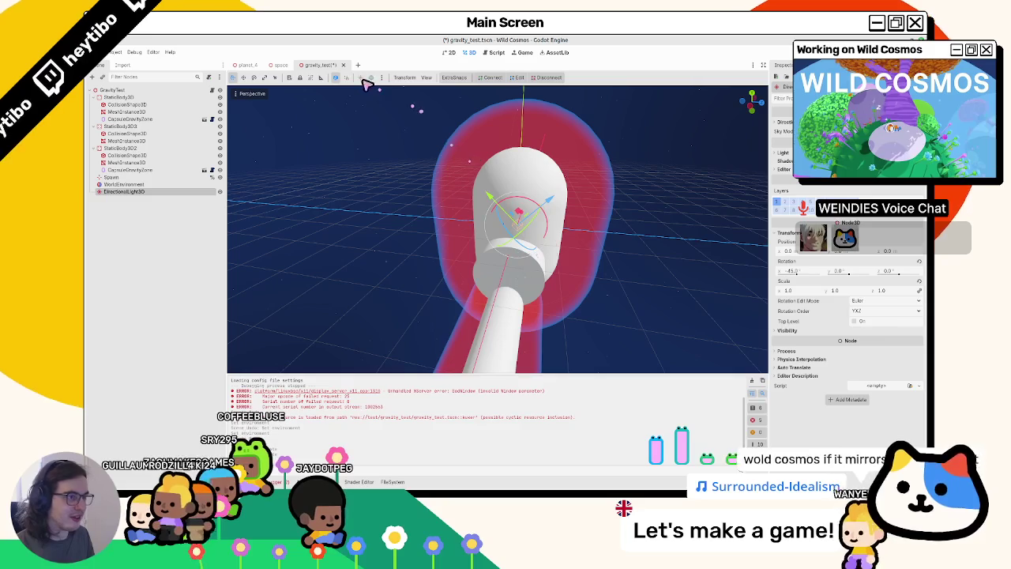
{"action": "left_click_drag", "start_coordinate": [529, 237], "coordinate": [521, 245]}
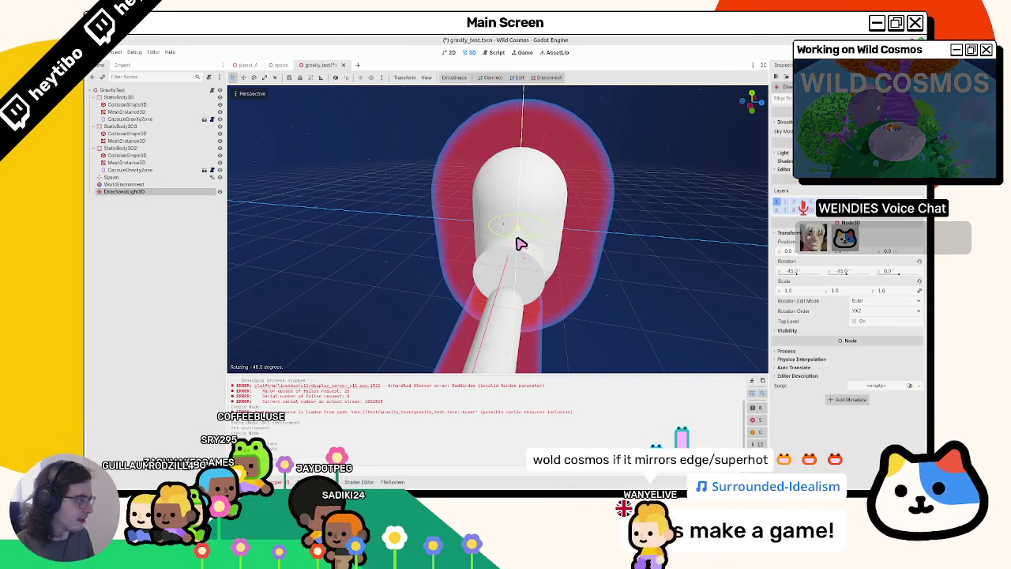
{"action": "middle_click_drag", "start_coordinate": [516, 248], "coordinate": [576, 237]}
{"action": "key", "text": "F6"}
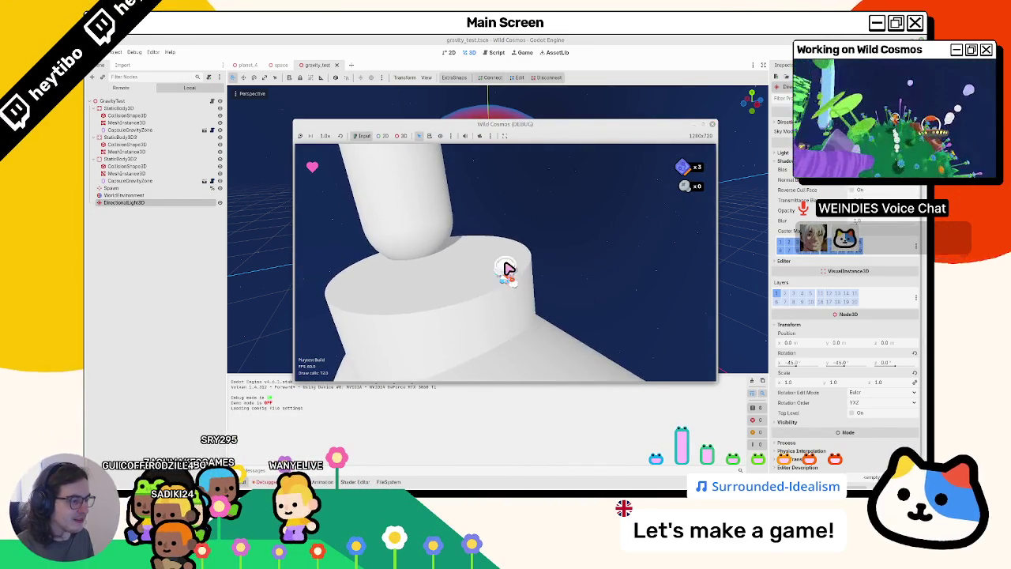
Run the character across the cylinder and capsule surfaces, then stop the game.
{"action": "key", "text": "w"}
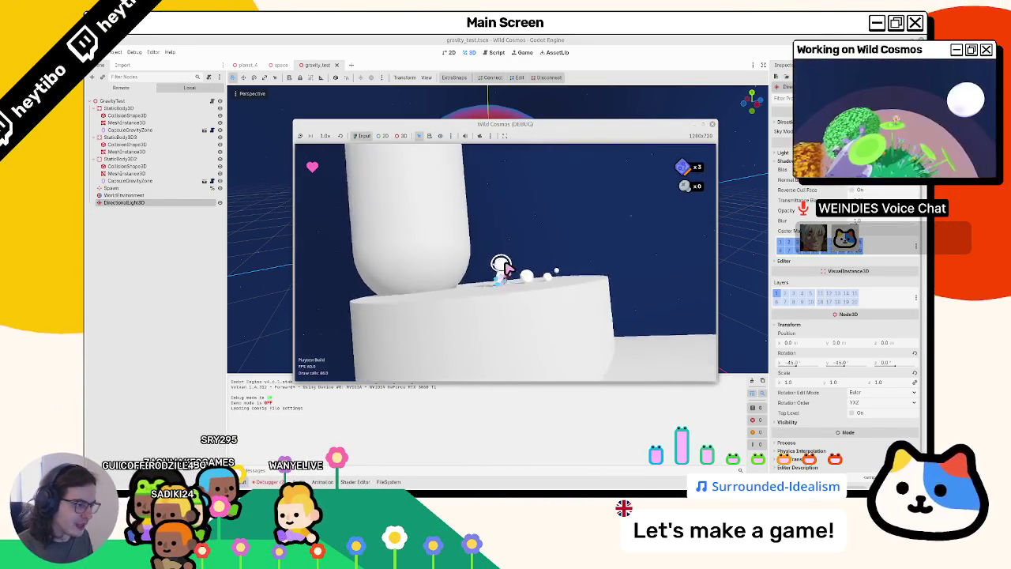
{"action": "key", "text": "w"}
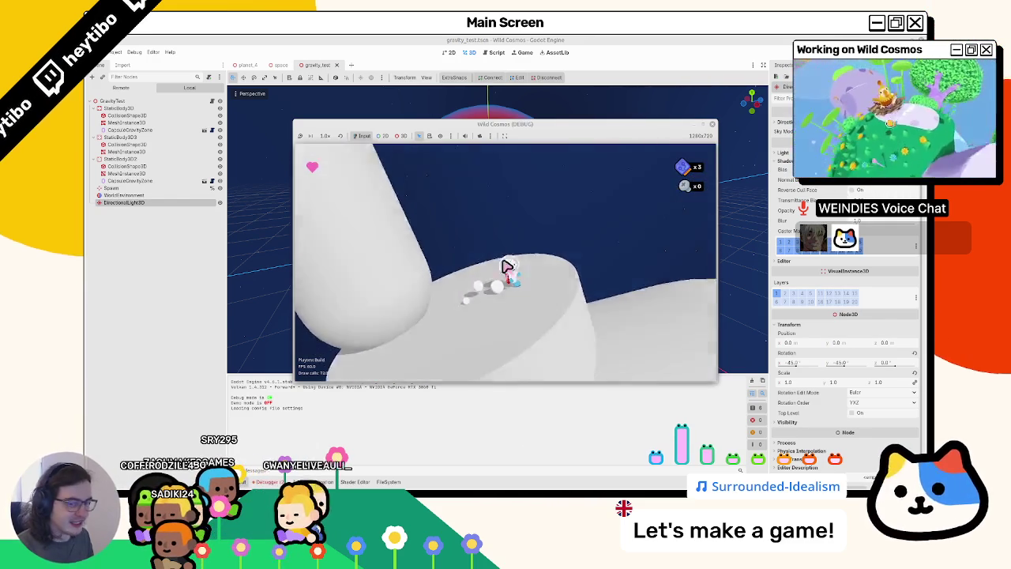
{"action": "key", "text": "F8"}
Orbit closer to the capsule gravity zone and frame StaticBody3D2.
{"action": "scroll", "coordinate": [392, 130], "scroll_direction": "up", "scroll_amount": 3}
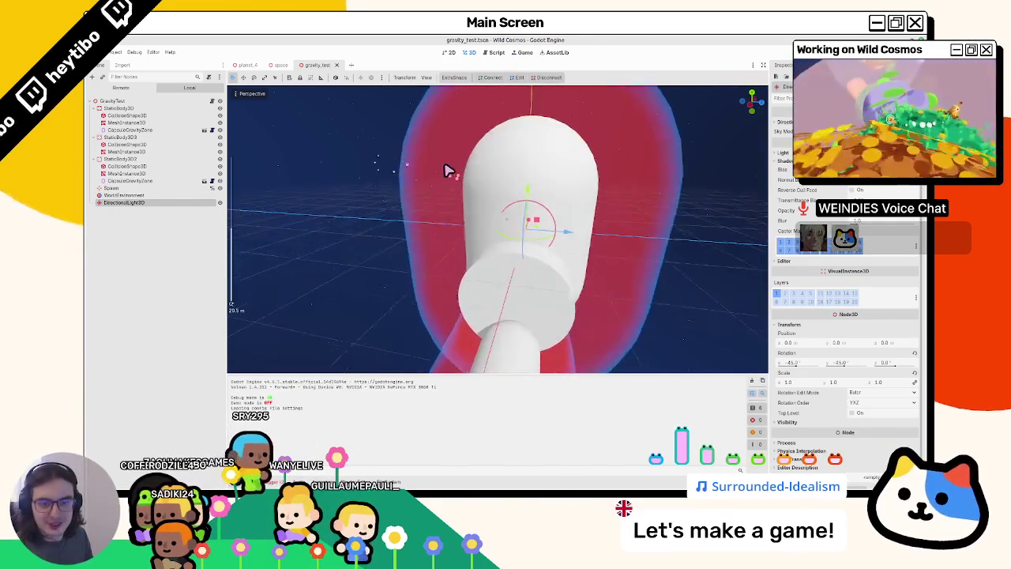
{"action": "middle_click_drag", "start_coordinate": [451, 169], "coordinate": [270, 146]}
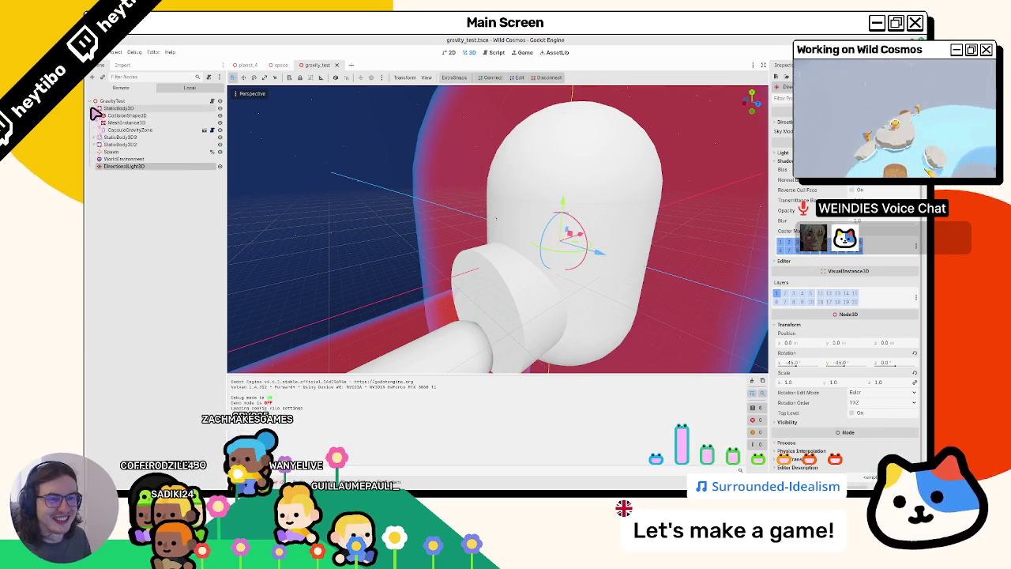
{"action": "double_click", "coordinate": [112, 124]}
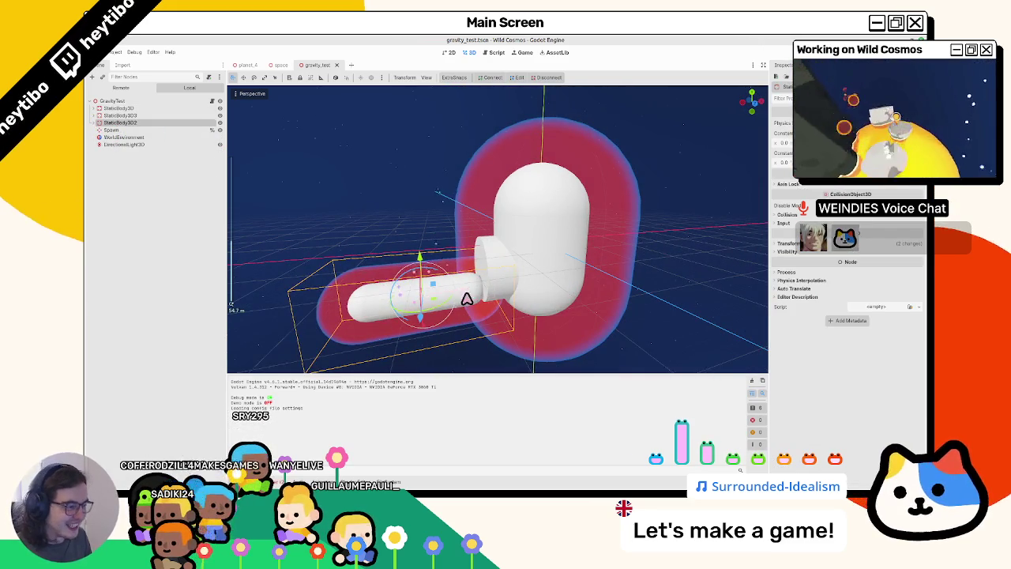
Drag StaticBody3D2 to a new position and launch the game to test it.
{"action": "left_click_drag", "start_coordinate": [490, 296], "coordinate": [484, 256]}
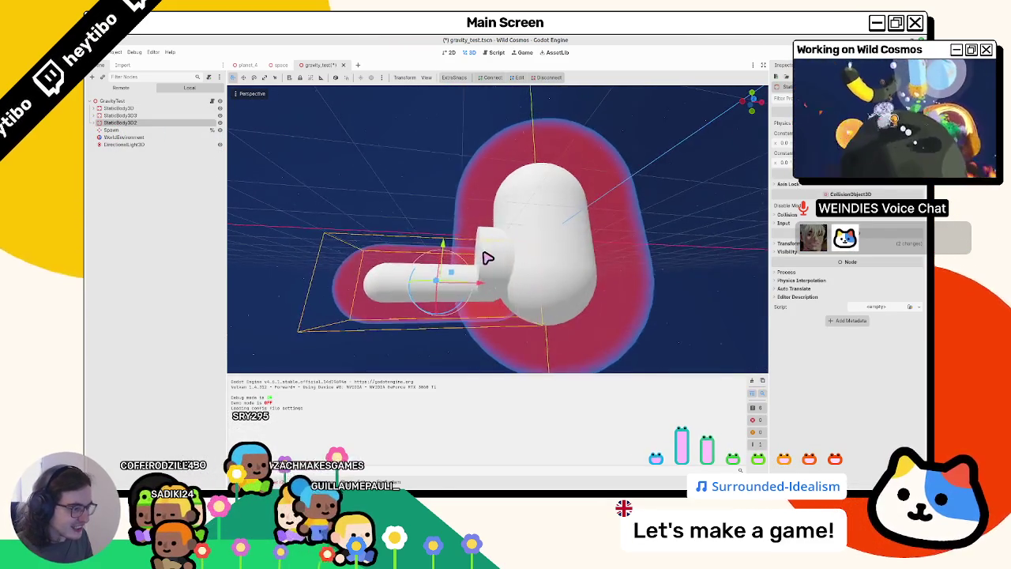
{"action": "key", "text": "F6"}
{"action": "key", "text": "Escape"}
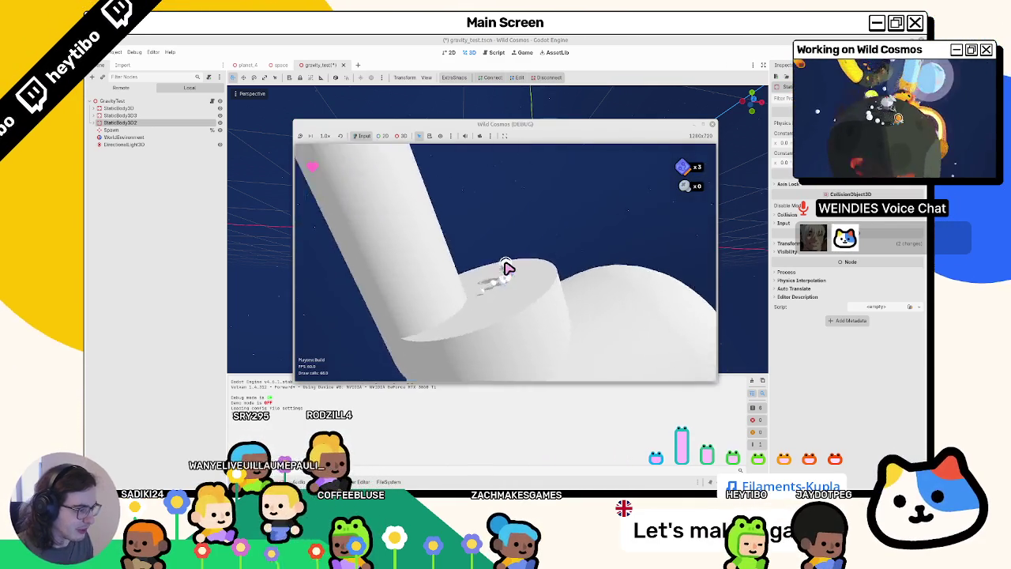
Finish the play-test, close the game, and switch to the Blender whiteboard.
{"action": "key", "text": "F8"}
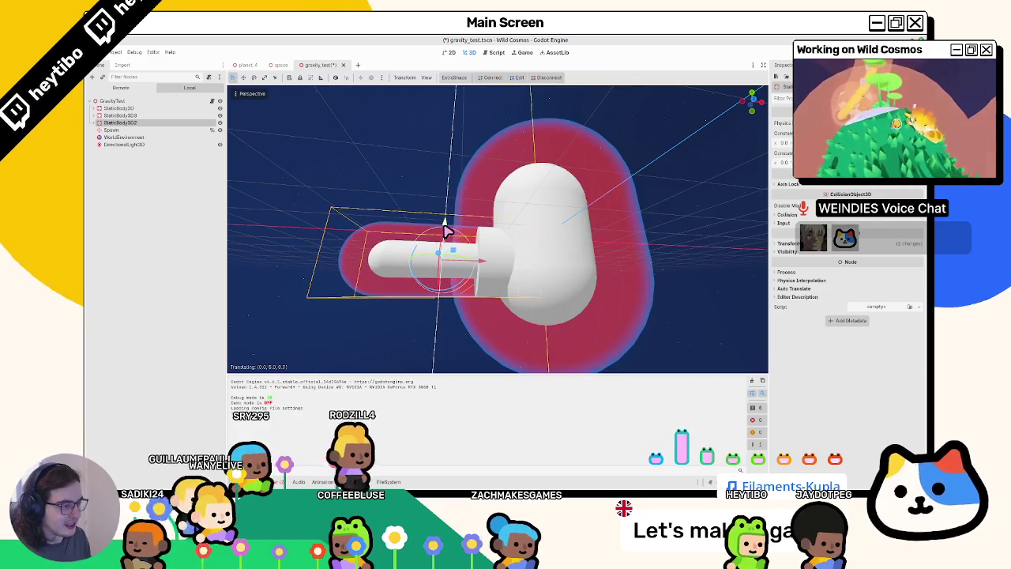
{"action": "key", "text": "alt+Tab"}
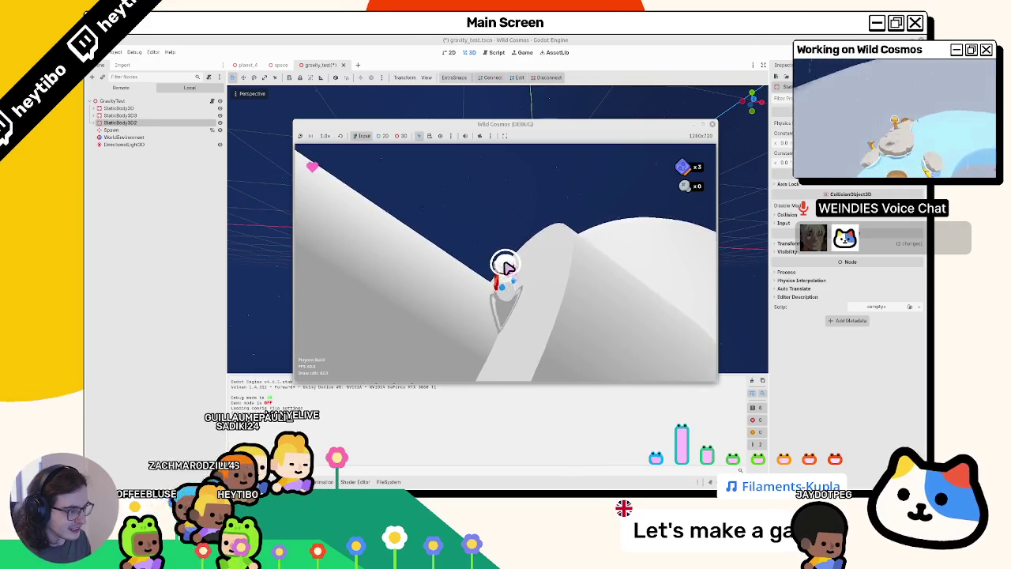
{"action": "key", "text": "F8"}
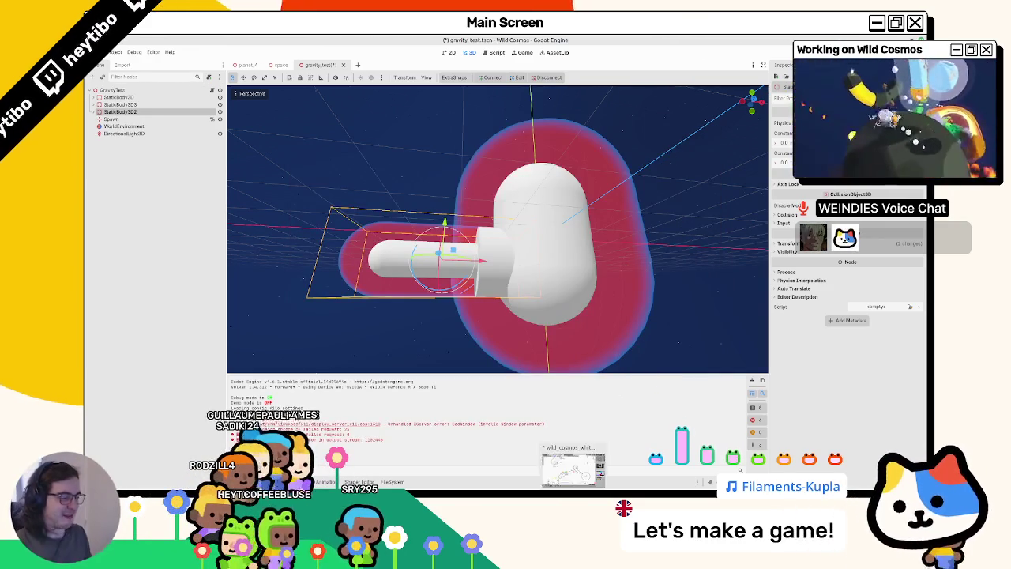
{"action": "left_click", "coordinate": [573, 470]}
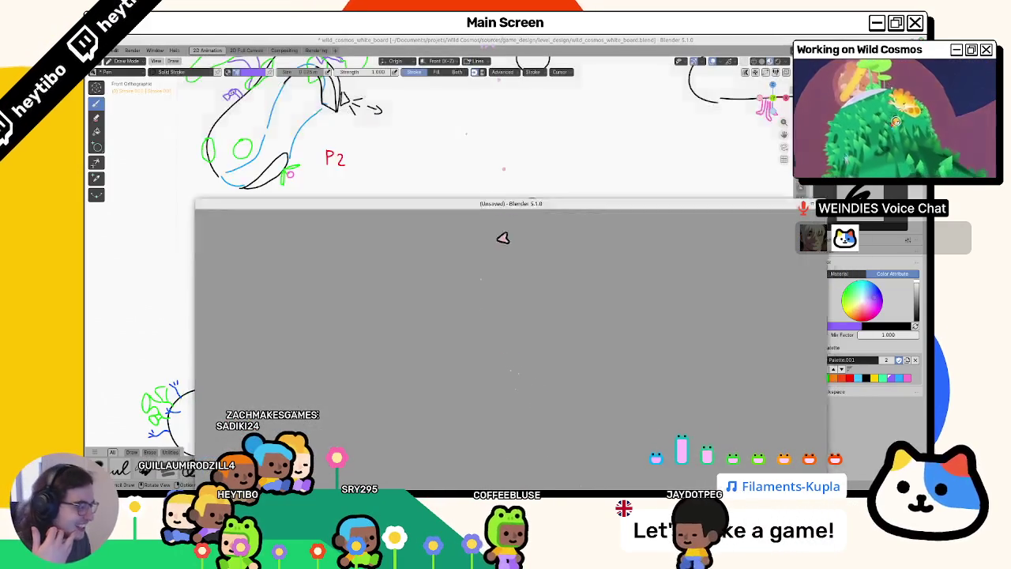
Shrink the new Blender window, then zoom and pan the whiteboard to the P1–P7 planet sketches.
{"action": "left_click_drag", "start_coordinate": [495, 199], "coordinate": [471, 381]}
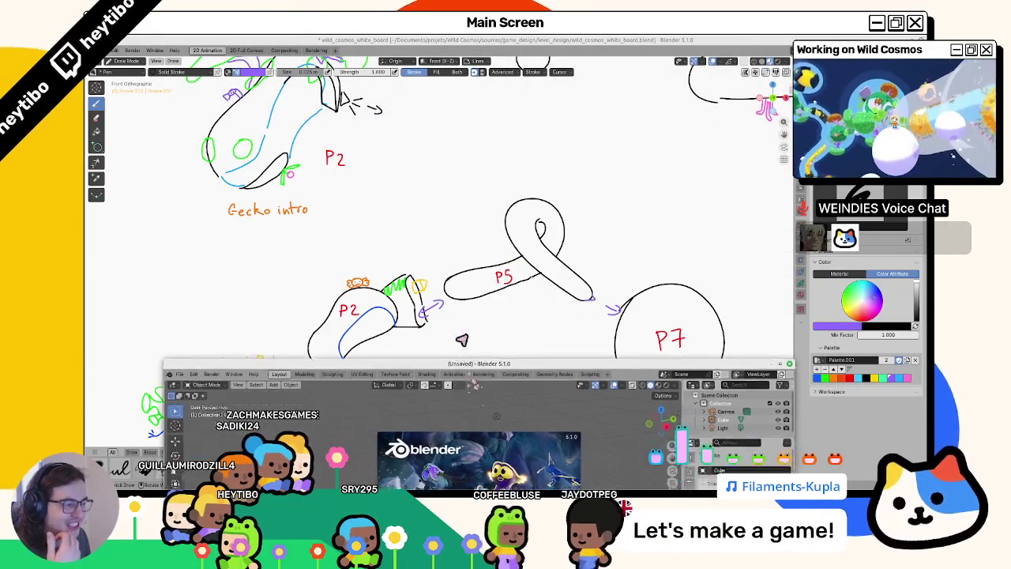
{"action": "left_click", "coordinate": [527, 137]}
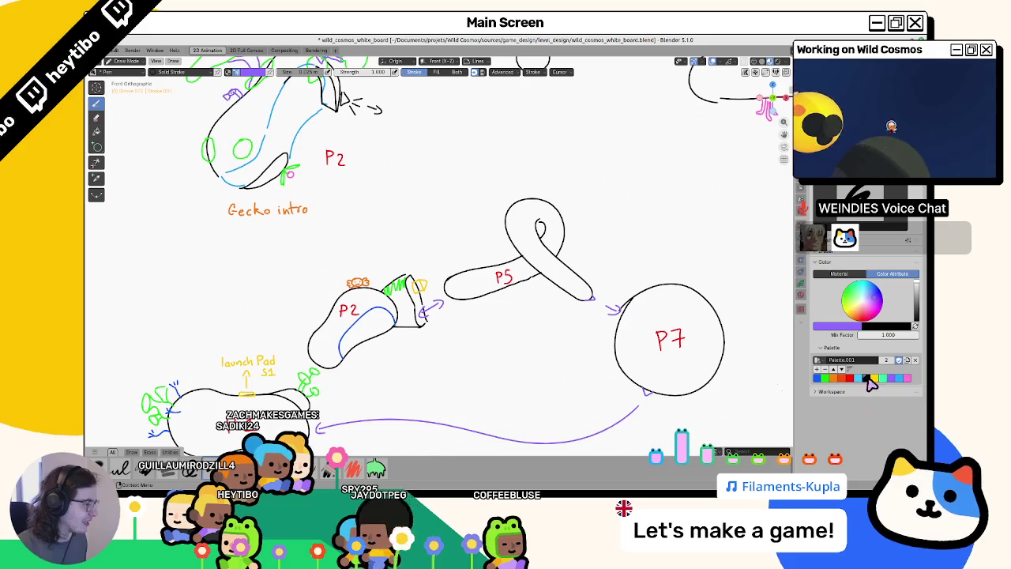
{"action": "scroll", "coordinate": [458, 335], "scroll_direction": "down", "scroll_amount": 5}
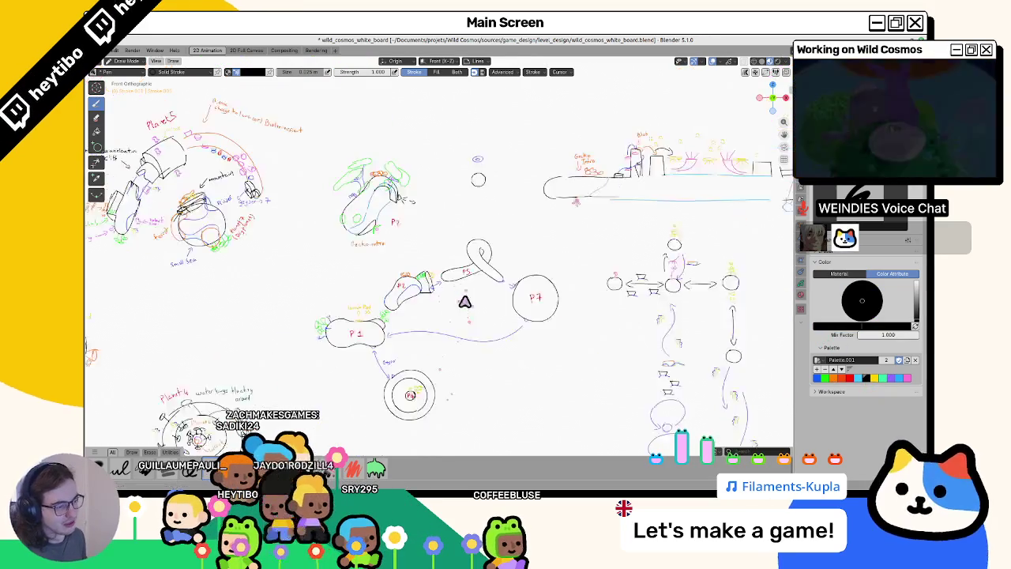
{"action": "scroll", "coordinate": [463, 295], "scroll_direction": "up", "scroll_amount": 4}
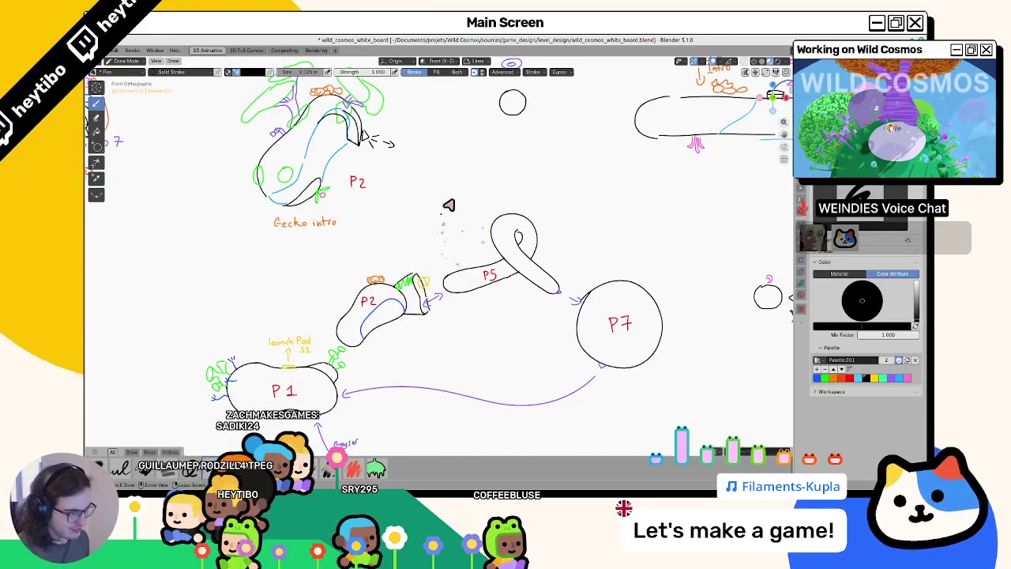
{"action": "middle_click_drag", "start_coordinate": [449, 205], "coordinate": [423, 279], "text": "shift"}
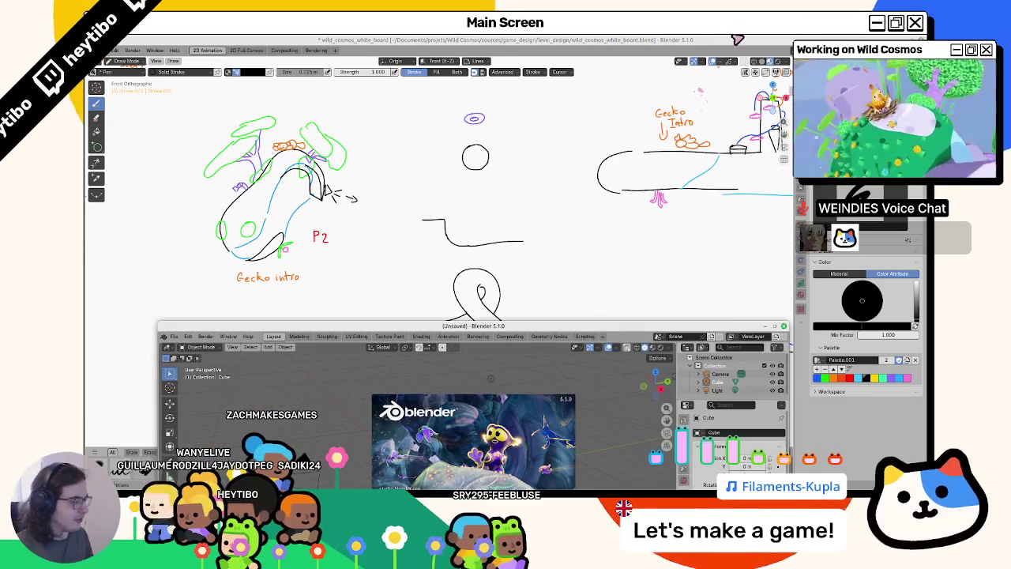
Maximize the new Blender window and delete the default cube, camera and light.
{"action": "left_click", "coordinate": [773, 328]}
{"action": "left_click", "coordinate": [286, 226]}
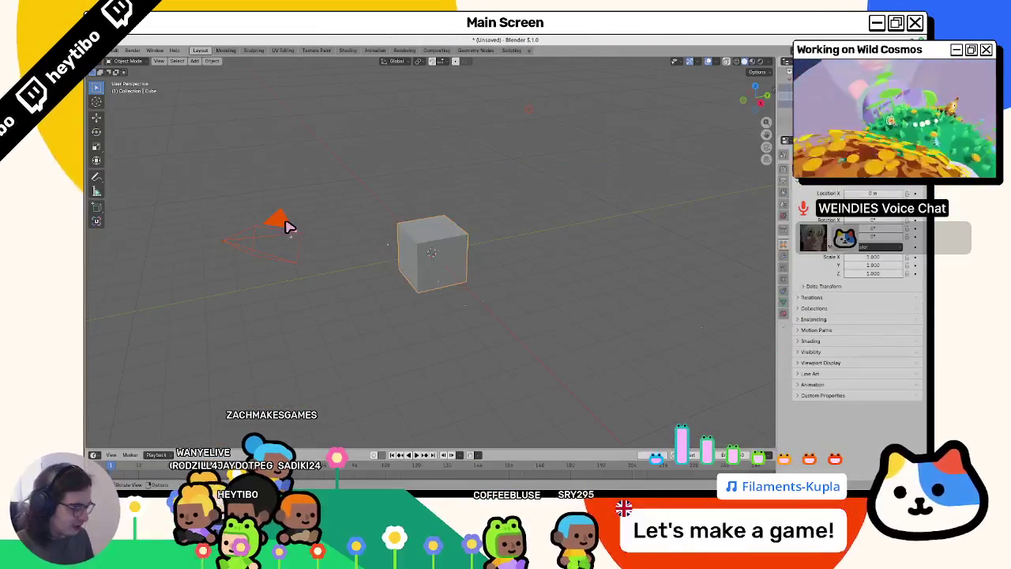
{"action": "key", "text": "a"}
{"action": "key", "text": "Delete"}
Undo an accidentally added point cloud, leaving the scene empty, and return to Godot.
{"action": "key", "text": "shift+a"}
{"action": "left_click", "coordinate": [288, 227]}
{"action": "key", "text": "ctrl+z"}
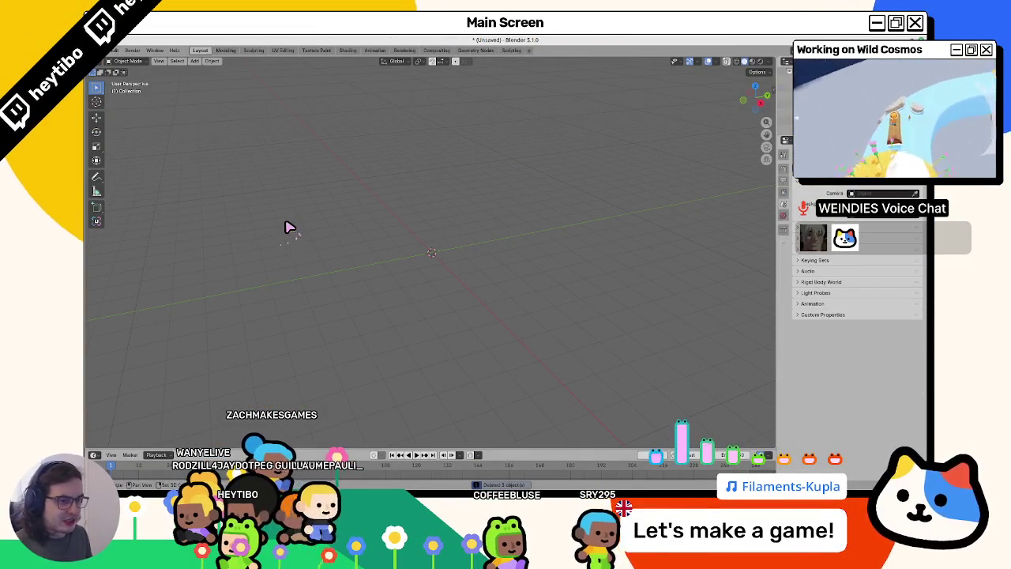
{"action": "key", "text": "shift+a"}
{"action": "mouse_move", "coordinate": [251, 180]}
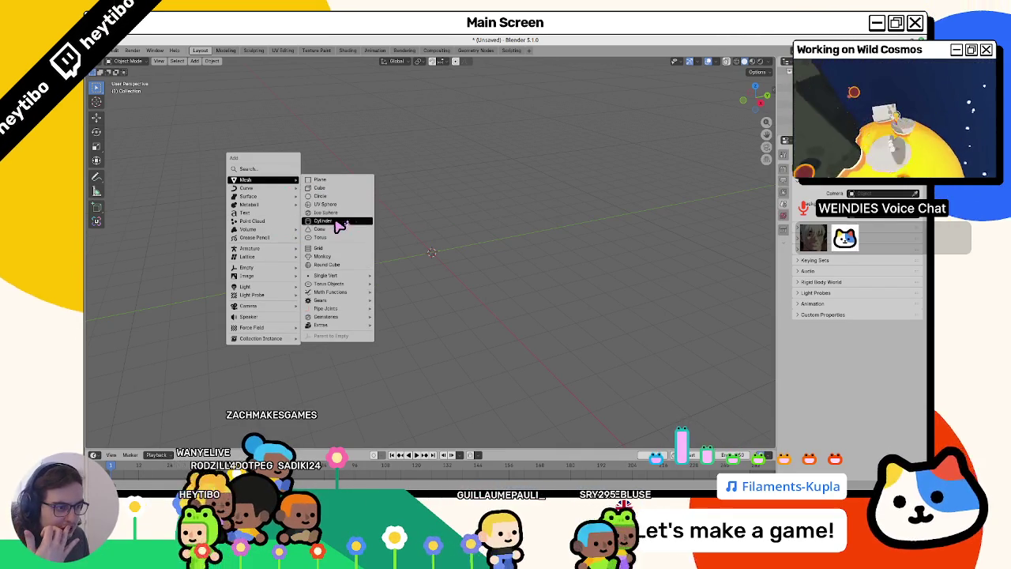
{"action": "key", "text": "Escape"}
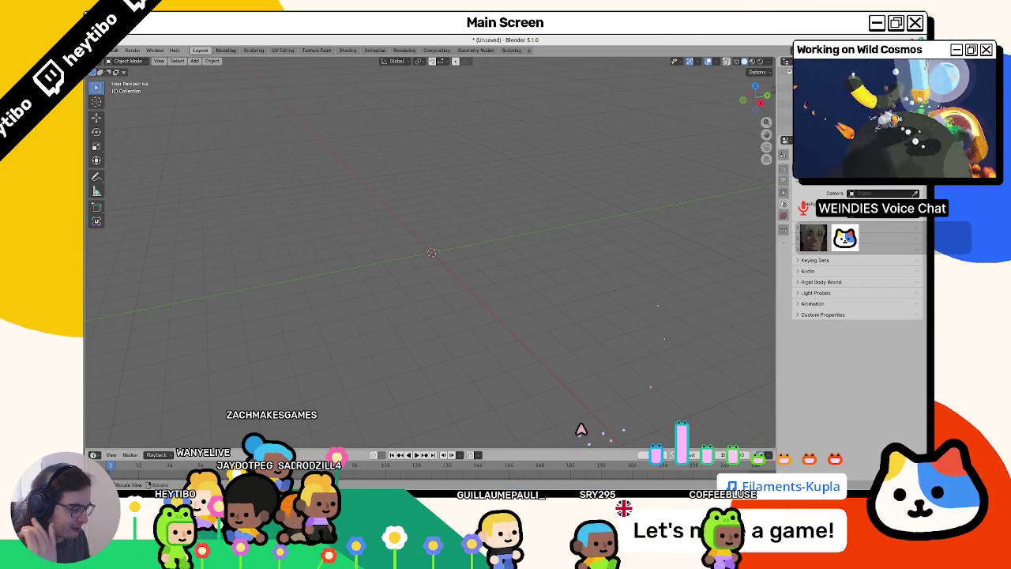
{"action": "key", "text": "alt+Tab"}
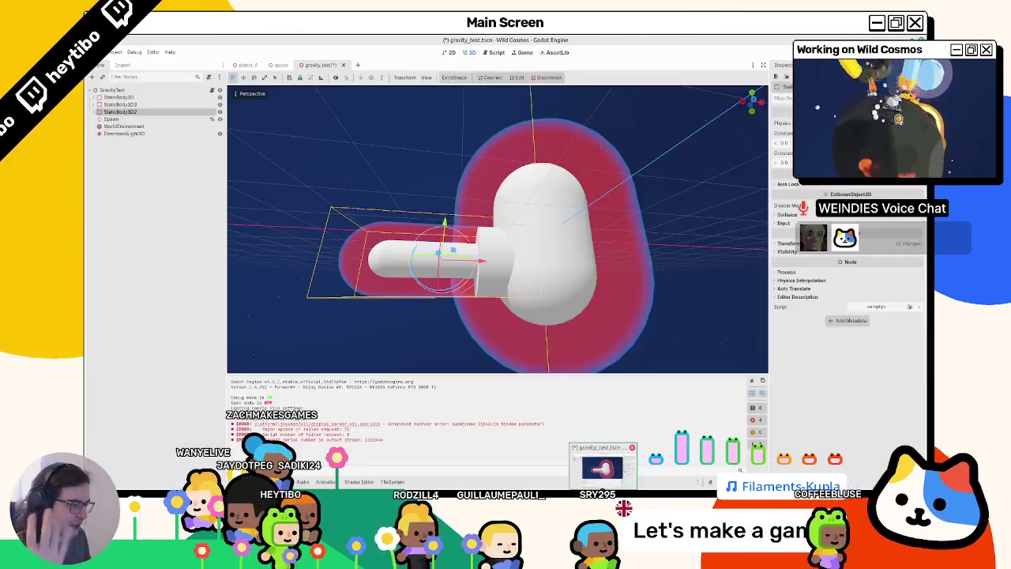
Move the small capsule along the vertical Y axis beside the large capsule.
{"action": "scroll", "coordinate": [435, 284], "scroll_direction": "up", "scroll_amount": 3}
{"action": "key", "text": "g"}
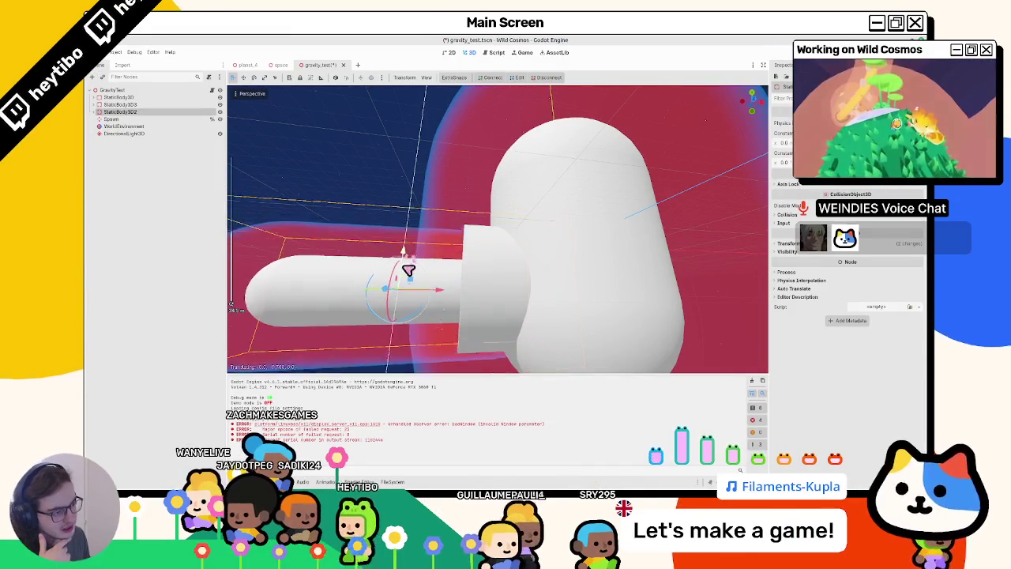
{"action": "key", "text": "y"}
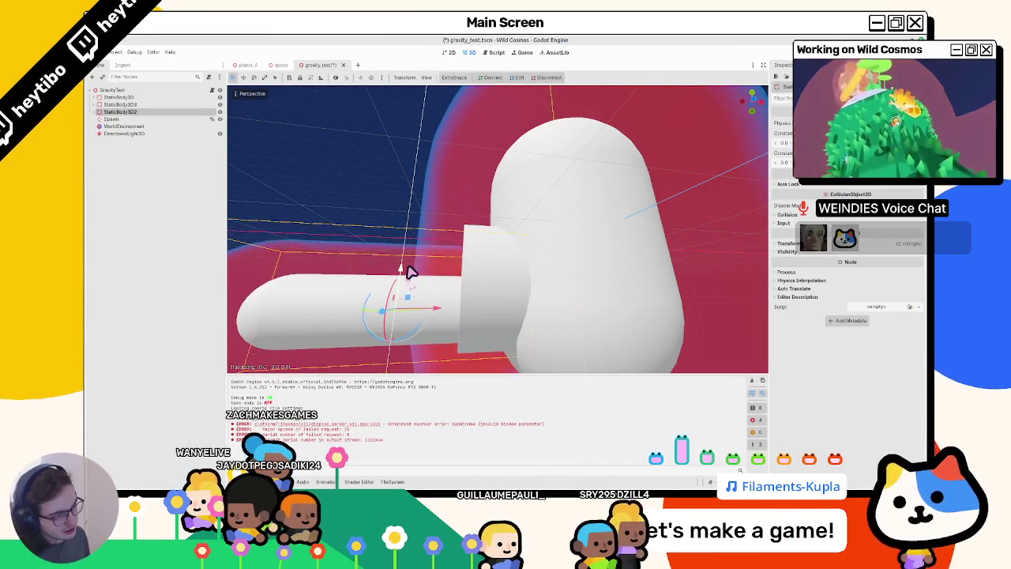
{"action": "left_click", "coordinate": [416, 272]}
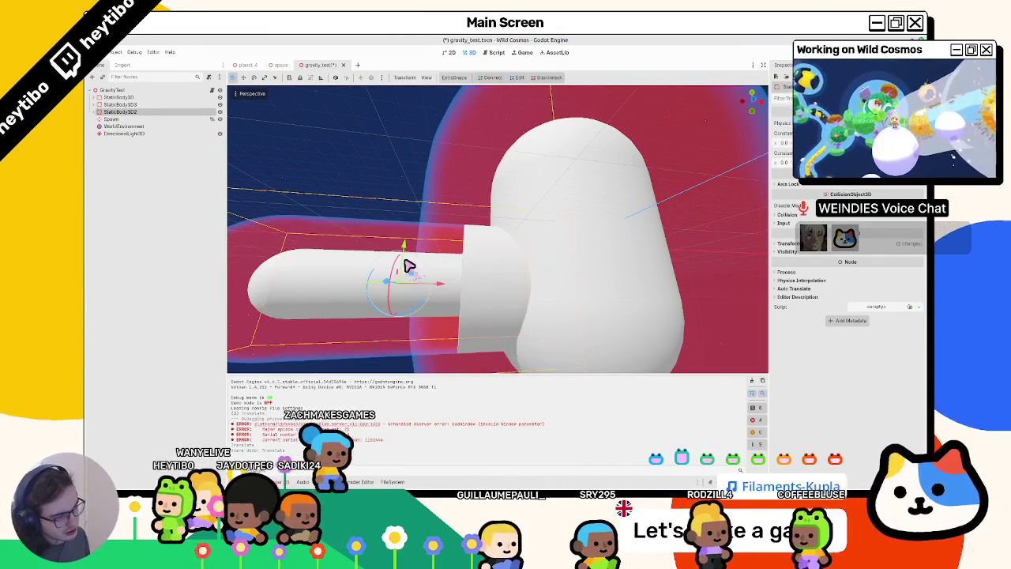
Slide the small capsule along the X axis against the large capsule.
{"action": "scroll", "coordinate": [416, 272], "scroll_direction": "down", "scroll_amount": 3}
{"action": "key", "text": "g"}
{"action": "key", "text": "x"}
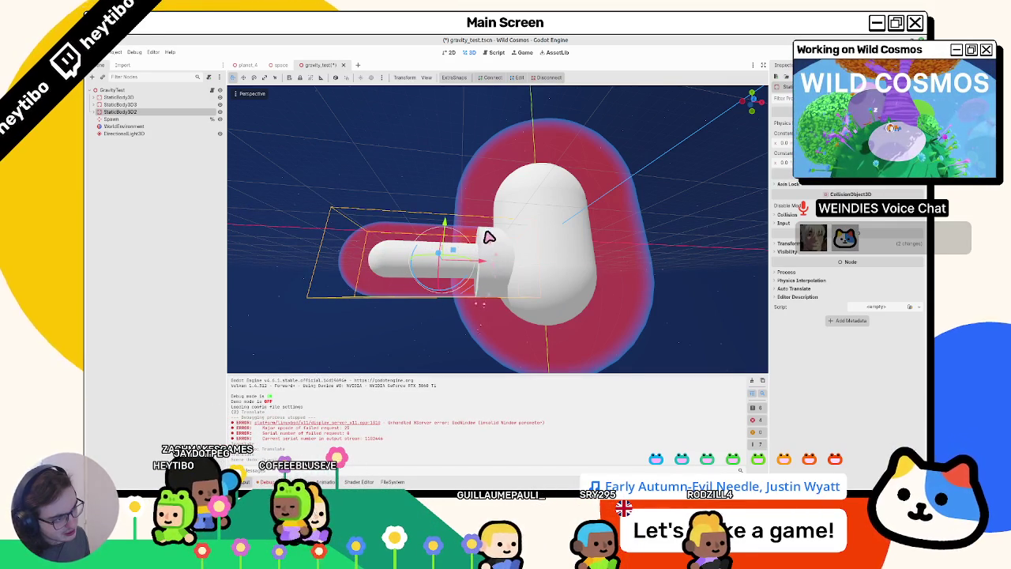
{"action": "mouse_move", "coordinate": [490, 264]}
{"action": "middle_mouse_down"}
{"action": "mouse_move", "coordinate": [506, 293]}
{"action": "mouse_move", "coordinate": [481, 311]}
{"action": "mouse_move", "coordinate": [501, 300]}
{"action": "mouse_move", "coordinate": [463, 302]}
{"action": "mouse_move", "coordinate": [512, 272]}
{"action": "mouse_move", "coordinate": [514, 255]}
{"action": "middle_mouse_up"}
{"action": "scroll", "coordinate": [506, 293], "scroll_direction": "up", "scroll_amount": 3}
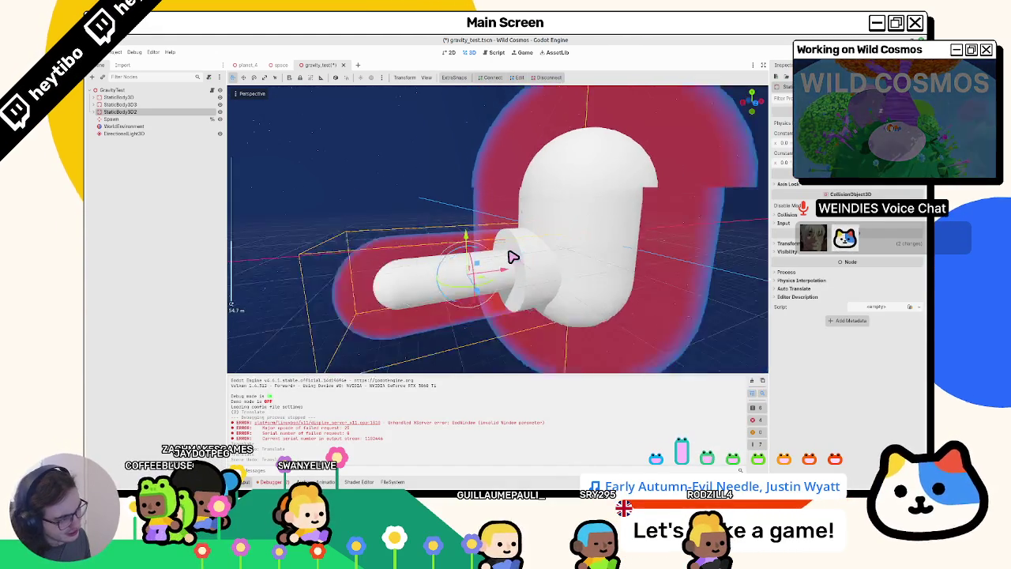
{"action": "scroll", "coordinate": [514, 255], "scroll_direction": "down", "scroll_amount": 3}
Switch between the taskbar windows to reach the Blender whiteboard drawing.
{"action": "key", "text": "alt+Tab"}
{"action": "key", "text": "alt+Tab"}
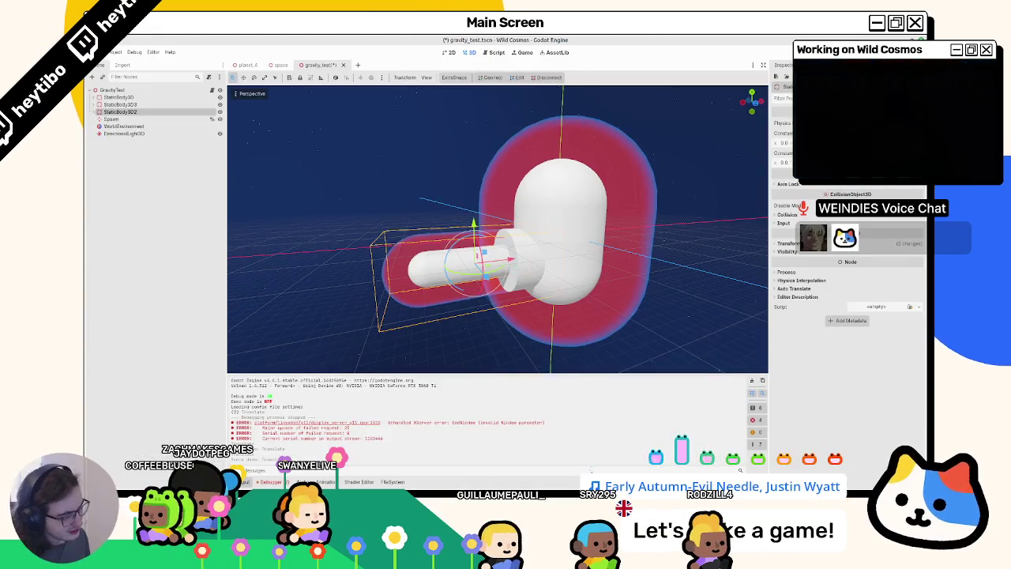
{"action": "left_click", "coordinate": [590, 474]}
{"action": "left_click", "coordinate": [640, 474]}
{"action": "left_click", "coordinate": [564, 474]}
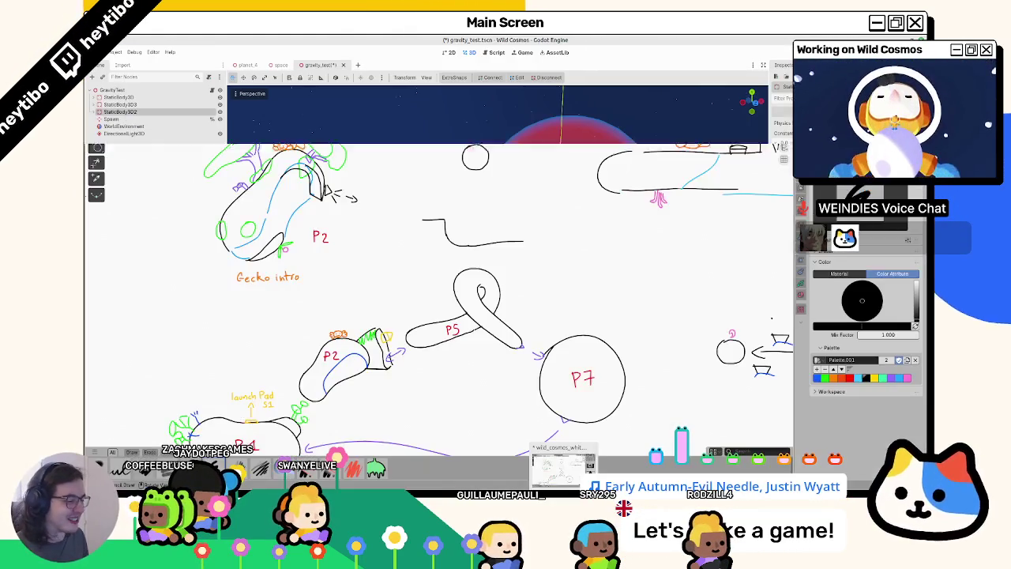
Pan across the whiteboard's level-design sketches, then return to Godot's gravity_test scene.
{"action": "middle_click_drag", "start_coordinate": [466, 317], "coordinate": [490, 291], "text": "shift"}
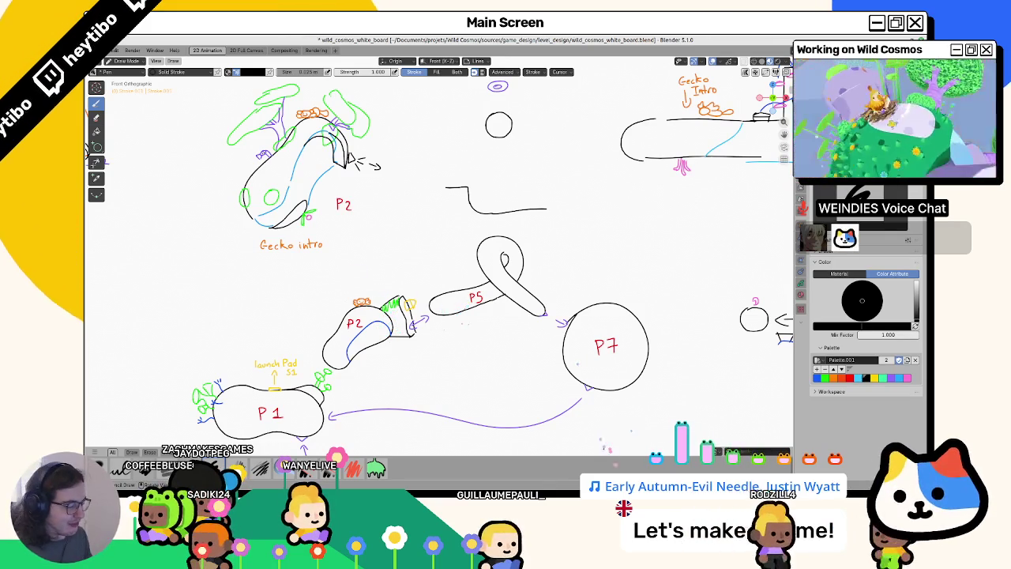
{"action": "key", "text": "alt+Tab"}
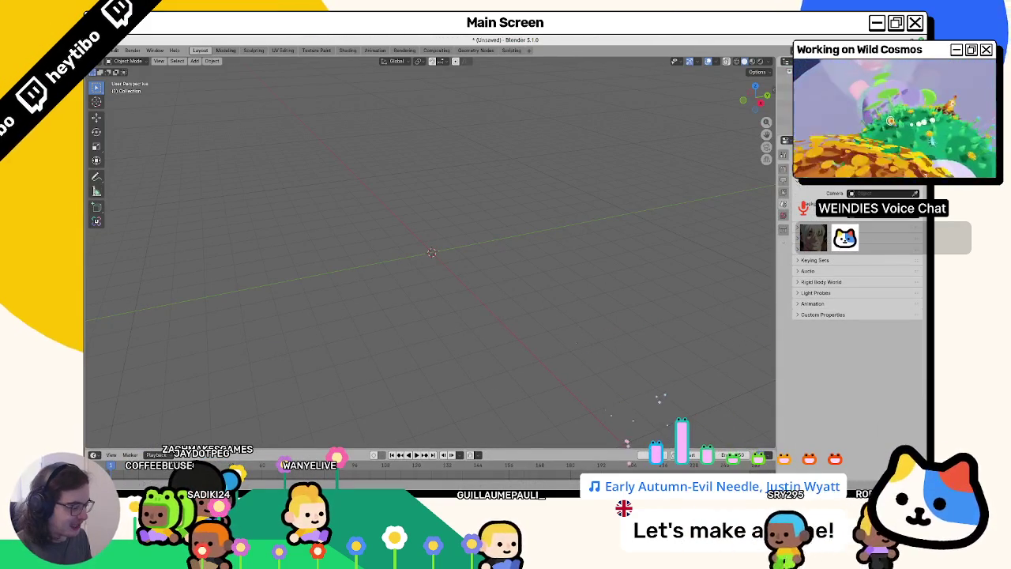
{"action": "left_click", "coordinate": [575, 474]}
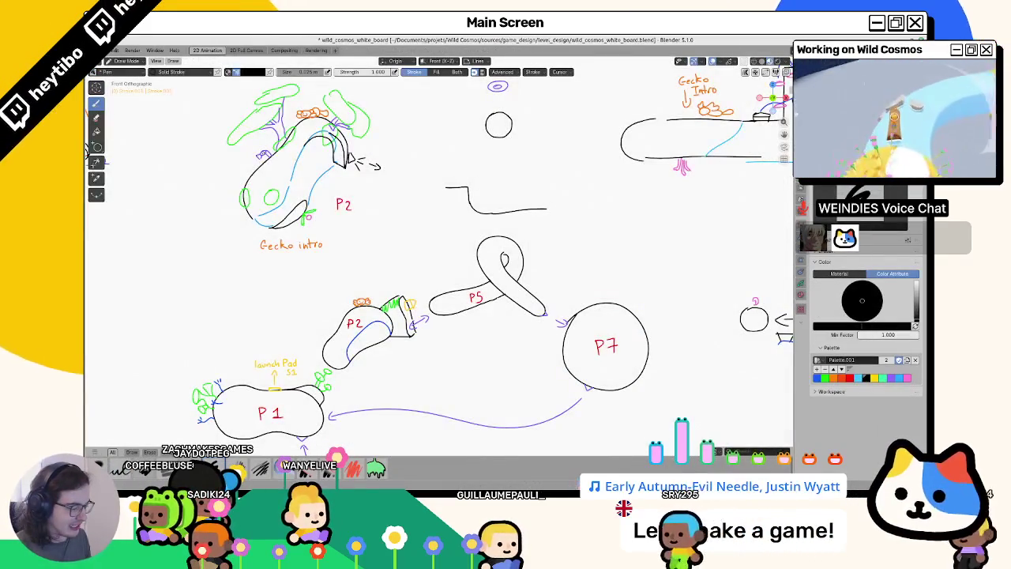
{"action": "left_click", "coordinate": [602, 465]}
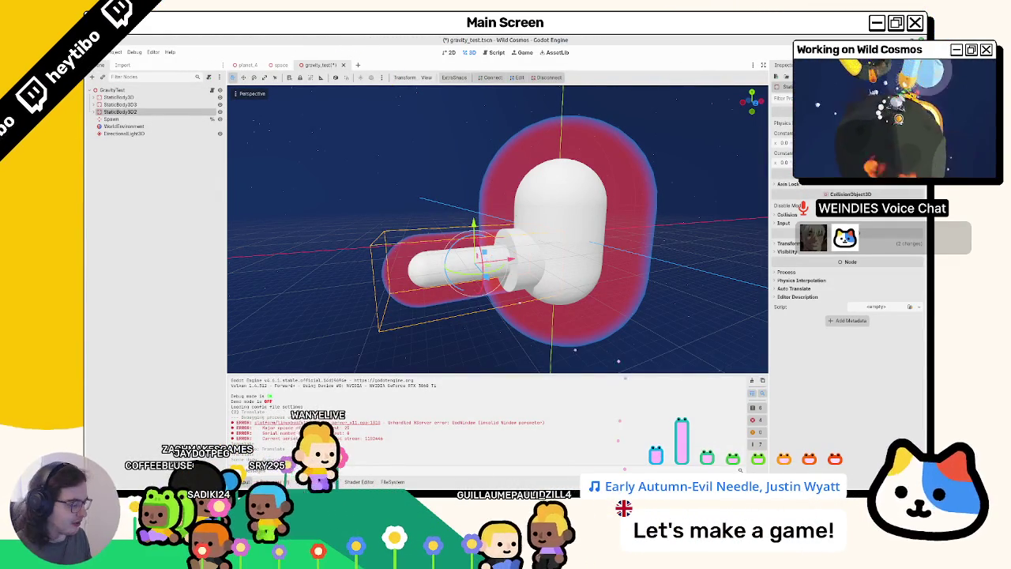
Switch to the empty unsaved Blender scene and bring up the Add menu at Mesh.
{"action": "key", "text": "alt+Tab"}
{"action": "key", "text": "shift+a"}
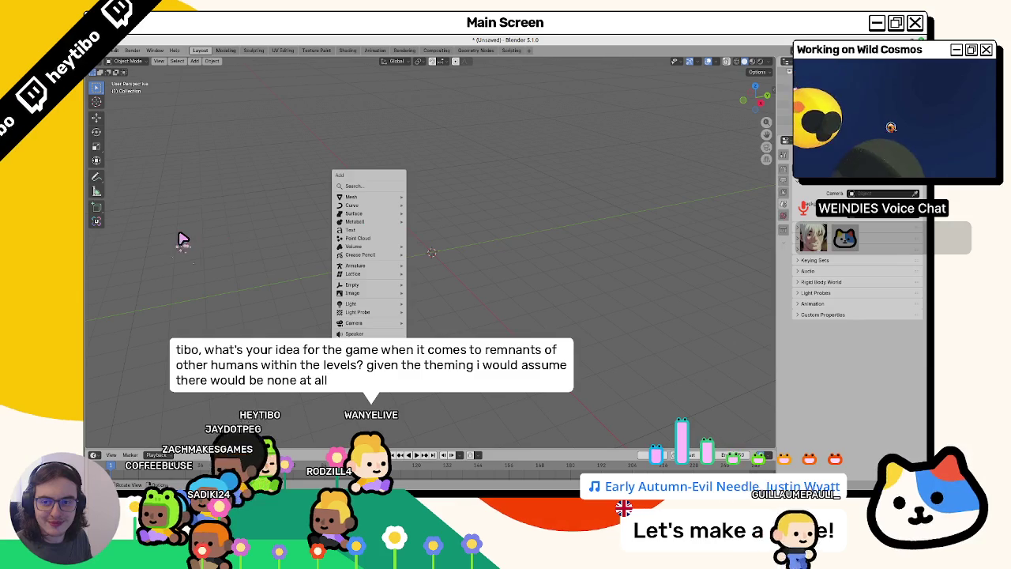
{"action": "mouse_move", "coordinate": [352, 196]}
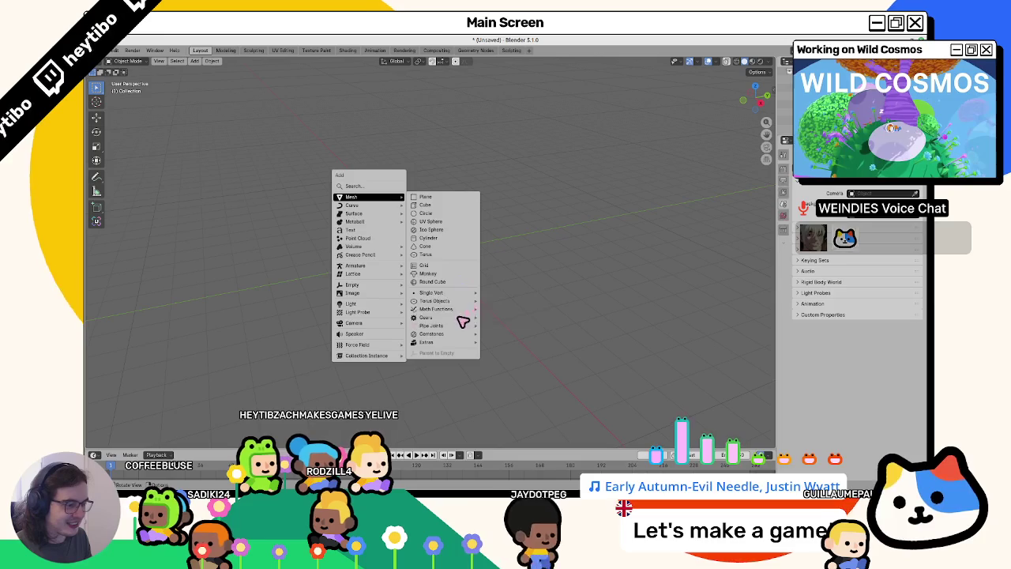
Search the Add menu for 'capsule', add the metaball capsule, then delete it.
{"action": "left_click", "coordinate": [378, 186]}
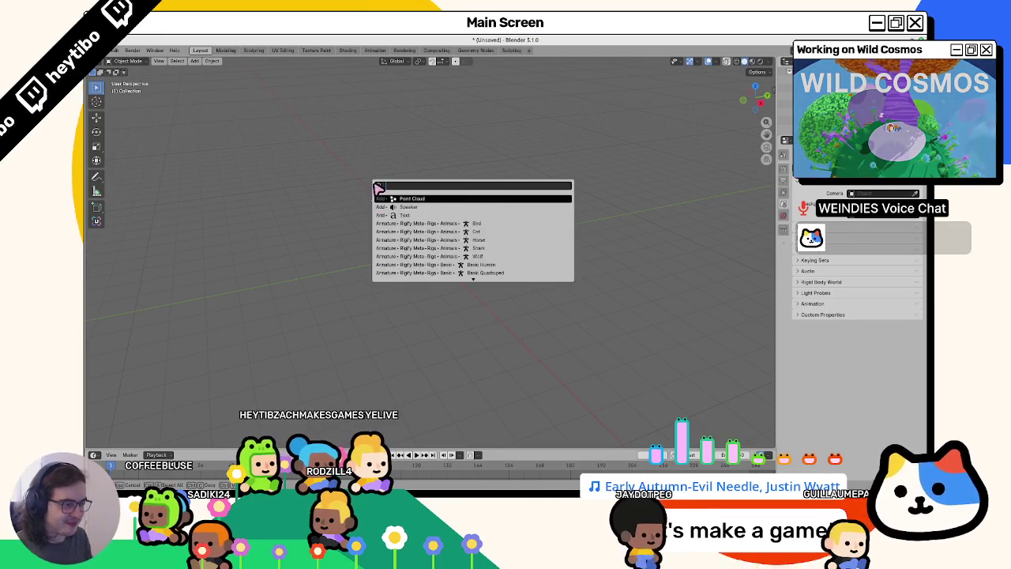
{"action": "type", "text": "capsule"}
{"action": "key", "text": "Return"}
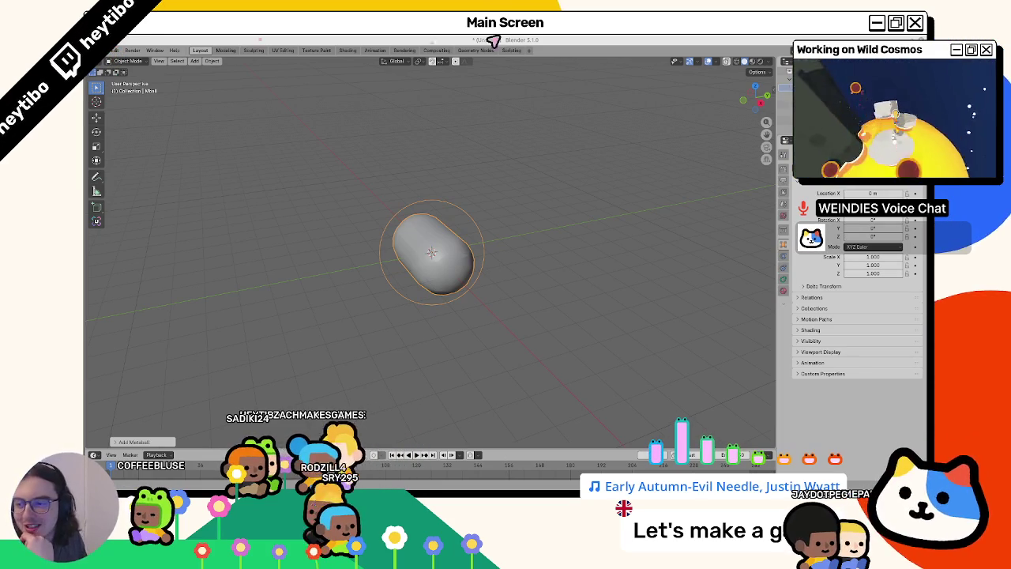
{"action": "key", "text": "Delete"}
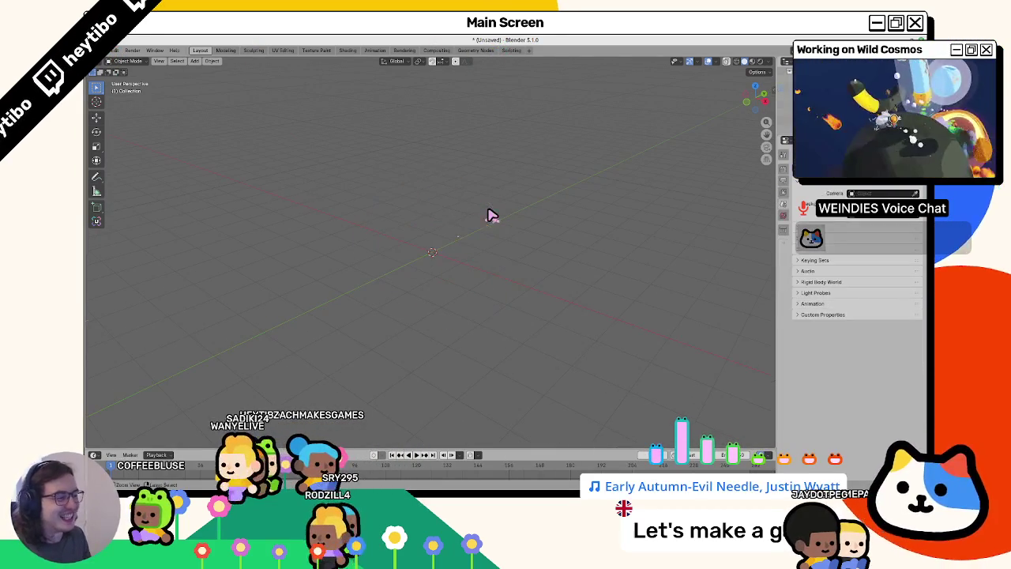
Cancel a 'cyl' command search, restore and re-delete the capsule, keeping the scene empty.
{"action": "key", "text": "F3"}
{"action": "type", "text": "cyl"}
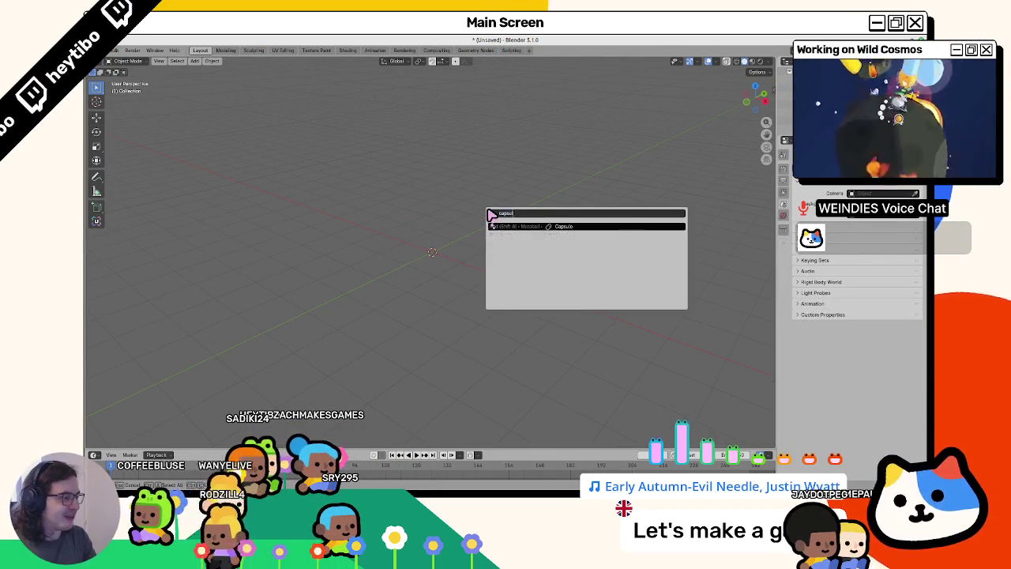
{"action": "key", "text": "Escape"}
{"action": "key", "text": "ctrl+z"}
{"action": "key", "text": "Delete"}
{"action": "key", "text": "shift+a"}
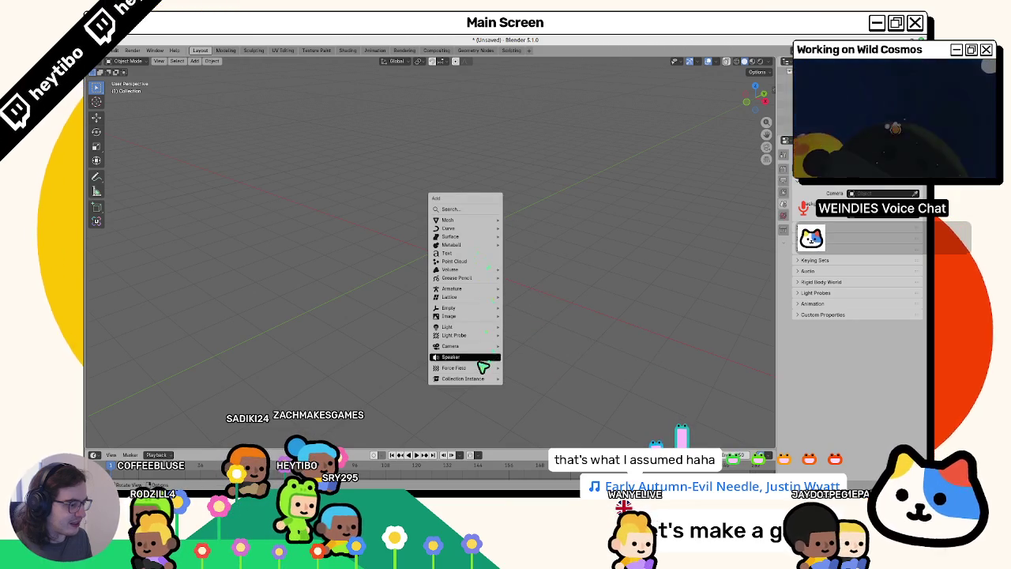
Check in Preferences > Add-ons, searching 'extra', that Extra Mesh Objects is enabled.
{"action": "left_click", "coordinate": [118, 51]}
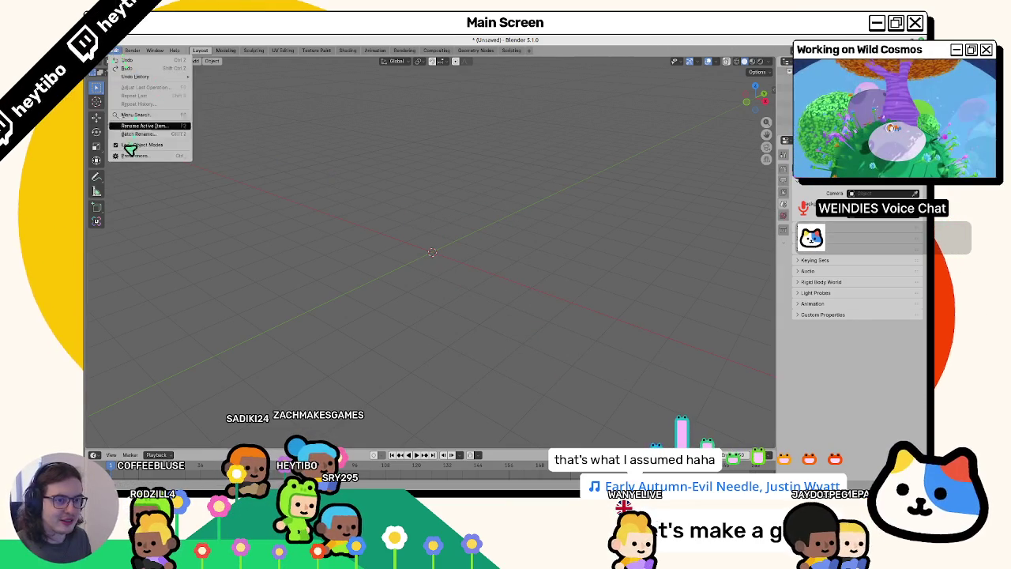
{"action": "left_click", "coordinate": [132, 158]}
{"action": "left_click", "coordinate": [122, 261]}
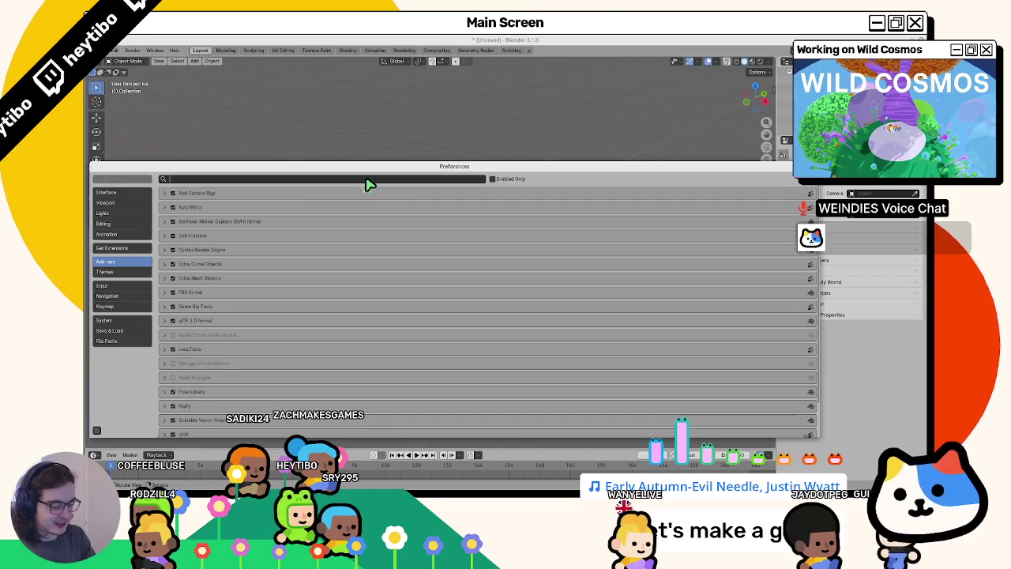
{"action": "type", "text": "extra"}
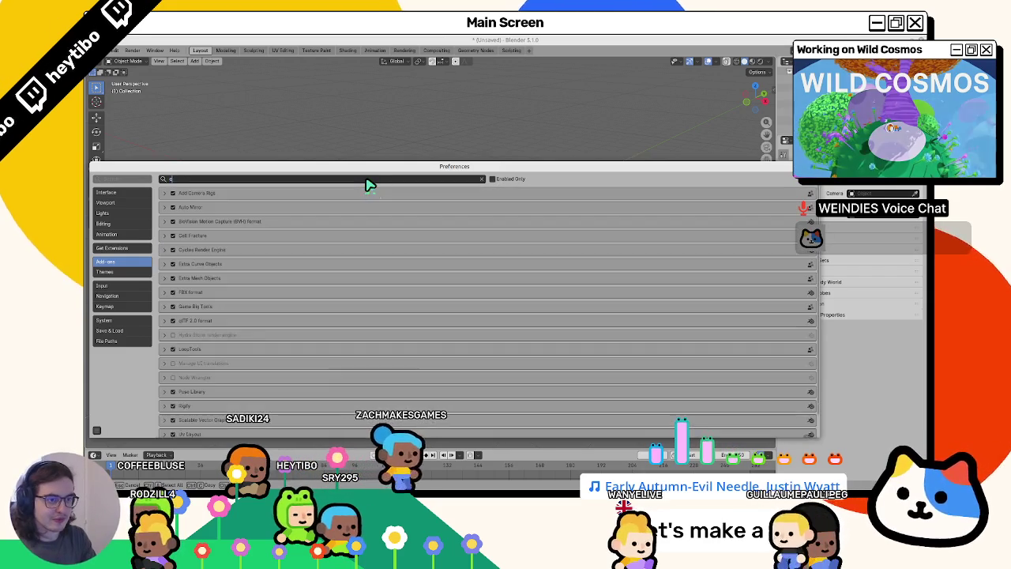
{"action": "key", "text": "Return"}
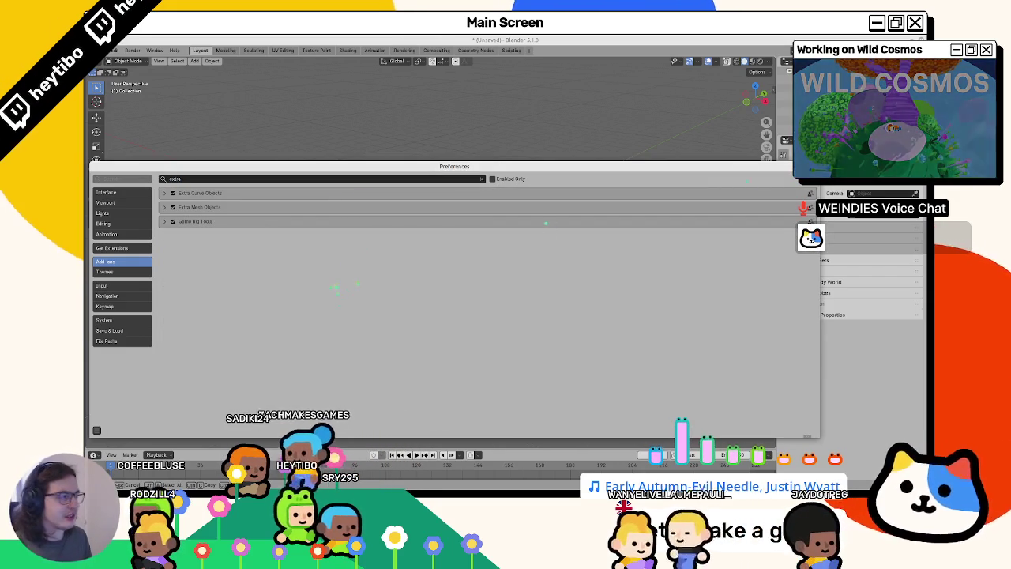
{"action": "key", "text": "shift+a"}
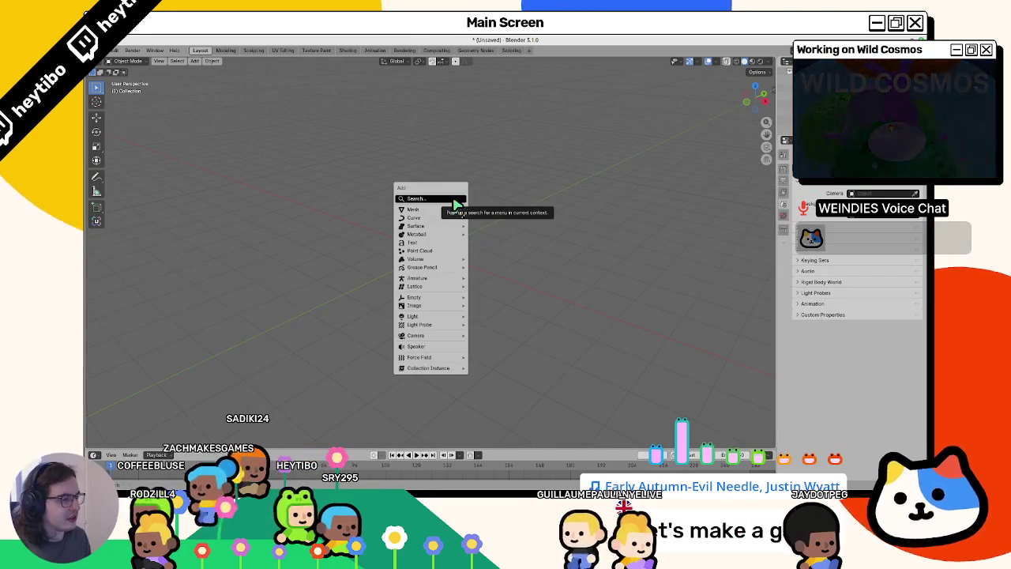
Add a Roundcube sphere and, in front-view Edit Mode, select its linked bottom half.
{"action": "left_click", "coordinate": [494, 294]}
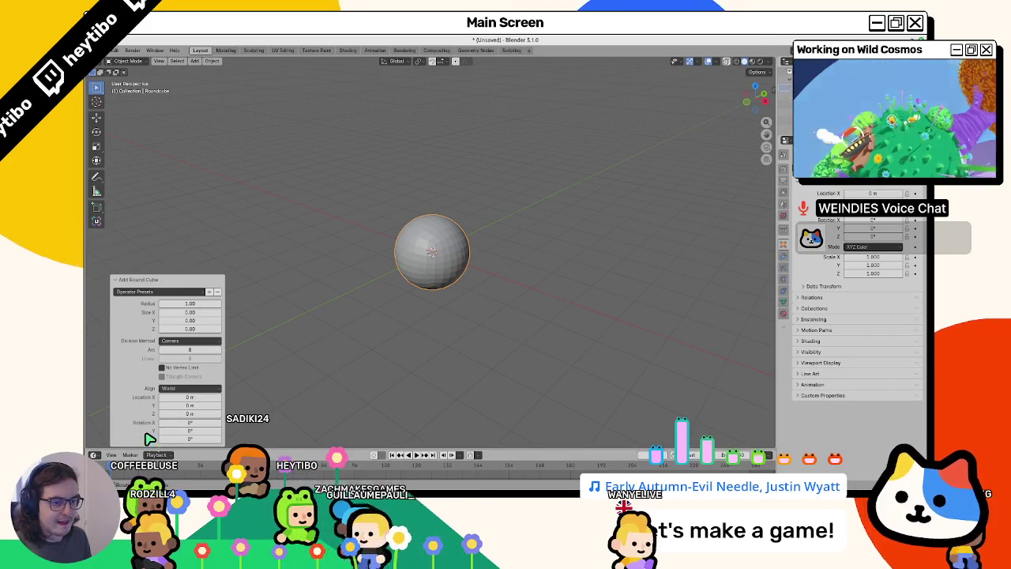
{"action": "key", "text": "Tab"}
{"action": "key", "text": "KP_1"}
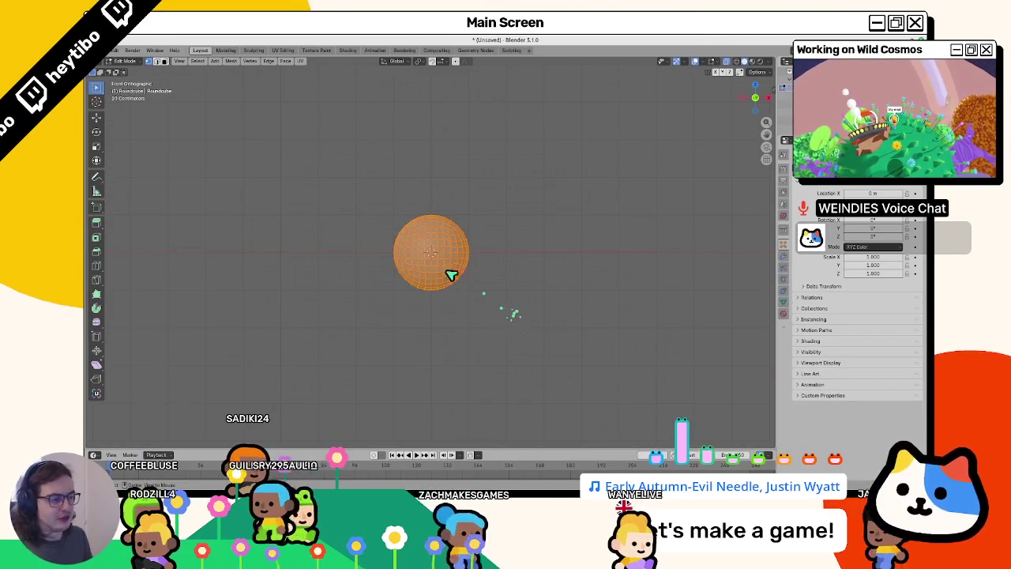
{"action": "left_click_drag", "start_coordinate": [387, 261], "coordinate": [533, 343]}
{"action": "key", "text": "v"}
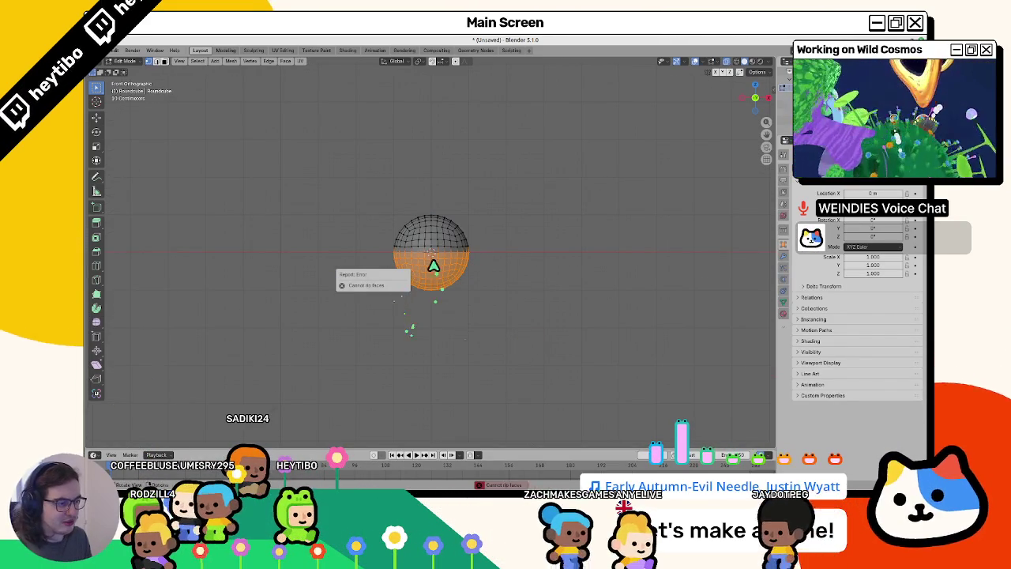
{"action": "key", "text": "ctrl+l"}
{"action": "key", "text": "ctrl+z"}
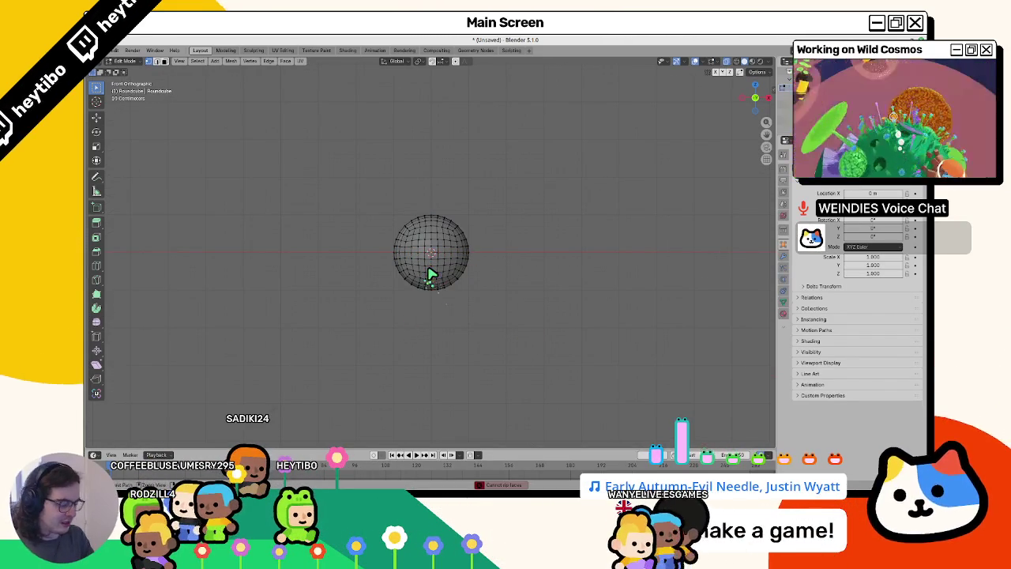
{"action": "key", "text": "ctrl+l"}
Move the bottom hemisphere 4 m down along Z.
{"action": "scroll", "coordinate": [427, 274], "scroll_direction": "down", "scroll_amount": 8}
{"action": "key", "text": "g"}
{"action": "key", "text": "z"}
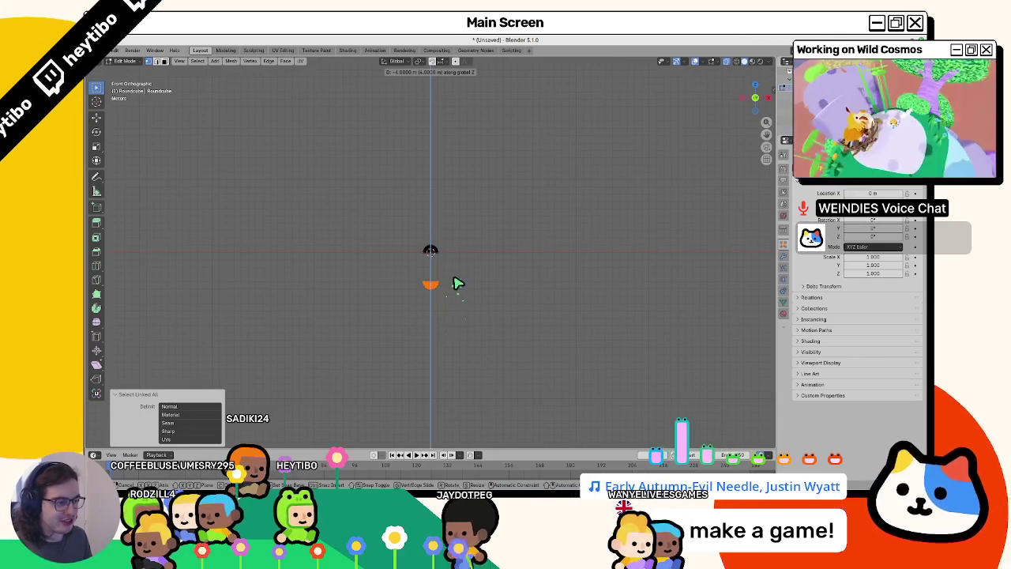
{"action": "left_click", "coordinate": [457, 283]}
Select both hemisphere rims and bridge them with Bridge Edge Loops into one capsule.
{"action": "scroll", "coordinate": [445, 284], "scroll_direction": "up", "scroll_amount": 2}
{"action": "scroll", "coordinate": [444, 297], "scroll_direction": "up", "scroll_amount": 2}
{"action": "left_click", "coordinate": [430, 340], "text": "alt"}
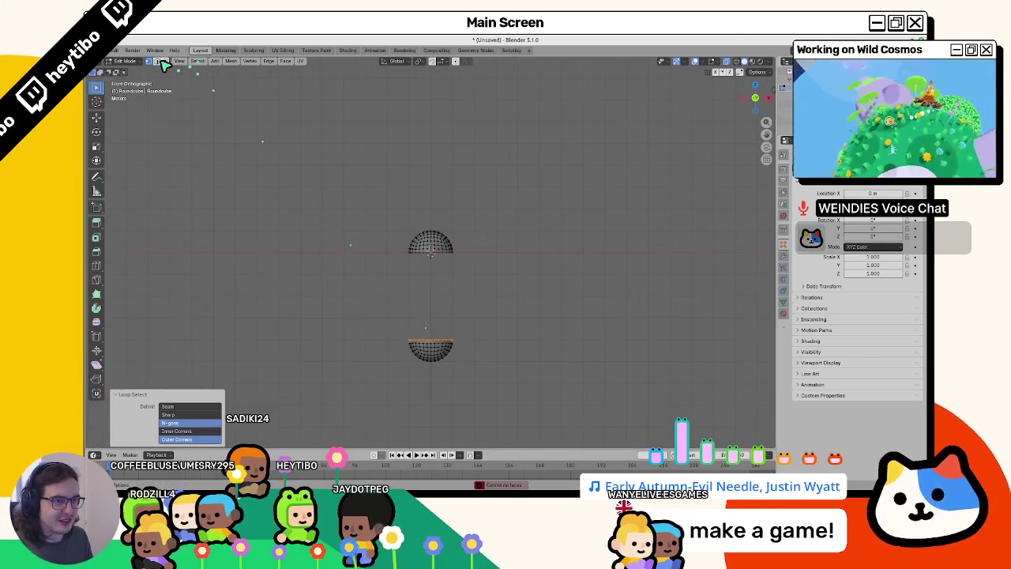
{"action": "left_click", "coordinate": [424, 253], "text": "alt"}
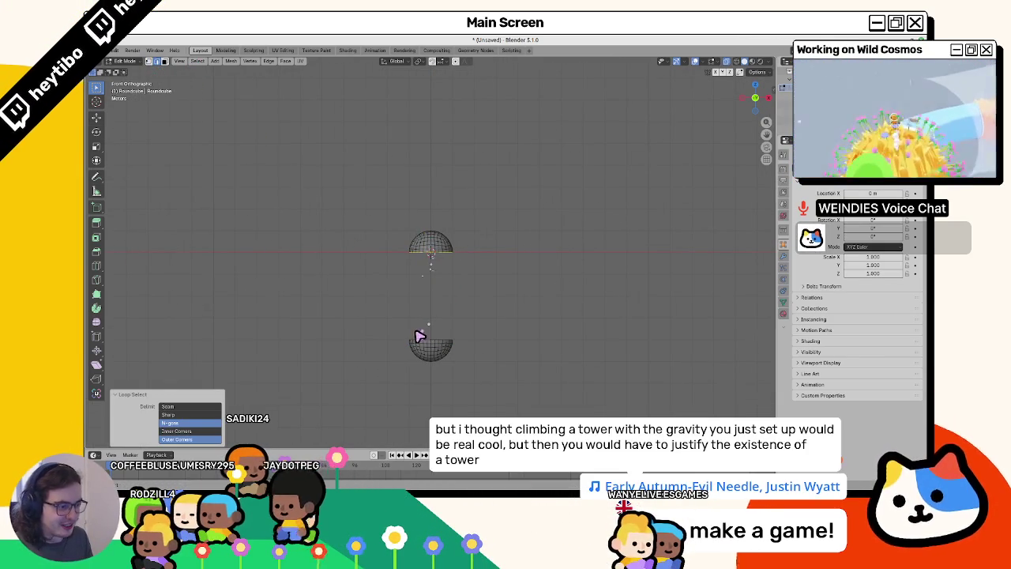
{"action": "key", "text": "F3"}
{"action": "type", "text": "bridge"}
{"action": "key", "text": "Return"}
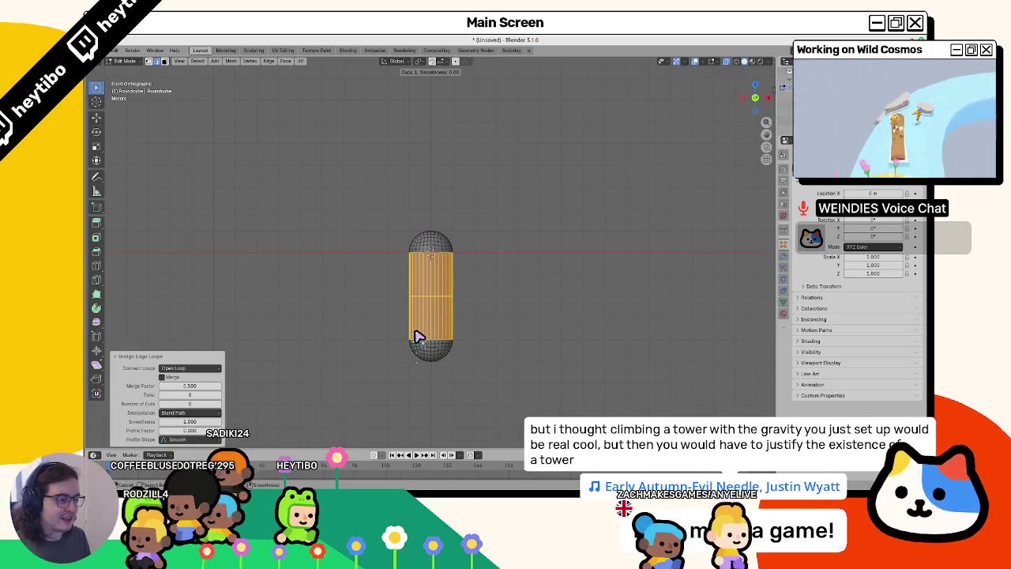
Cancel a loop cut across the bridged middle and return to Object Mode.
{"action": "key", "text": "ctrl+r"}
{"action": "scroll", "coordinate": [419, 337], "scroll_direction": "up", "scroll_amount": 7}
{"action": "key", "text": "Escape"}
{"action": "key", "text": "Tab"}
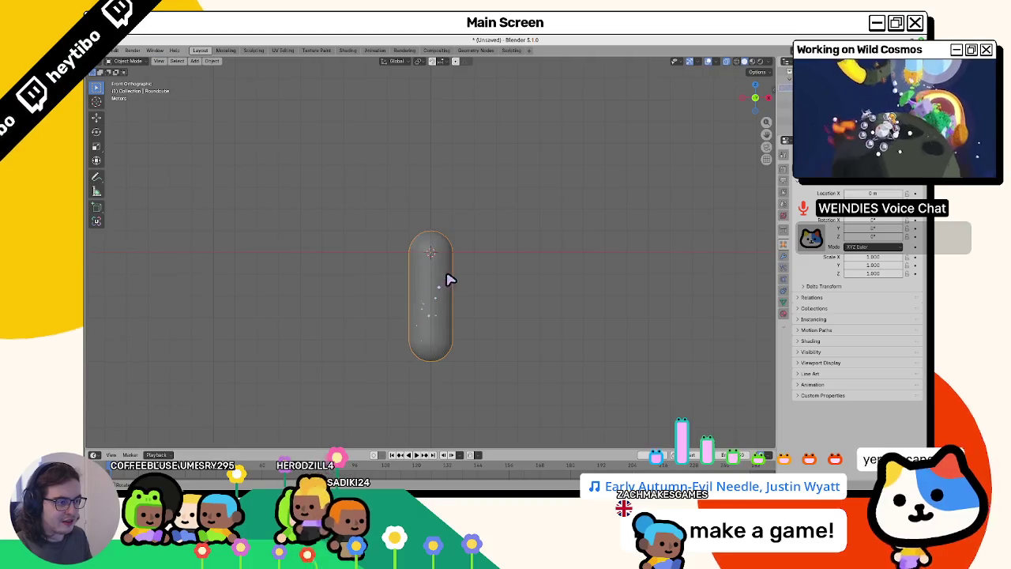
Shade the capsule smooth and scale it by 2.
{"action": "right_click", "coordinate": [448, 290]}
{"action": "left_click", "coordinate": [446, 293]}
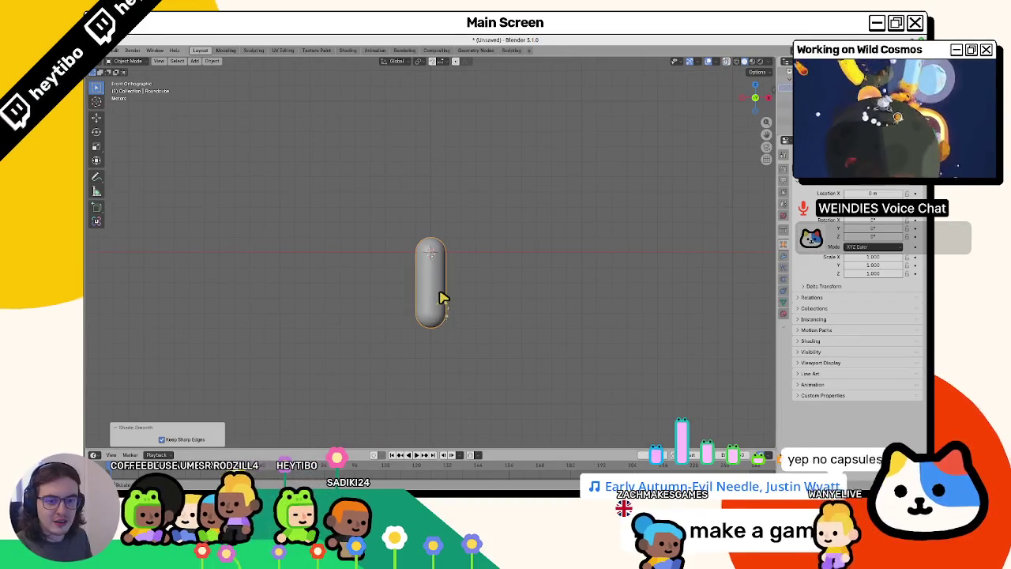
{"action": "type", "text": "s2"}
{"action": "key", "text": "Return"}
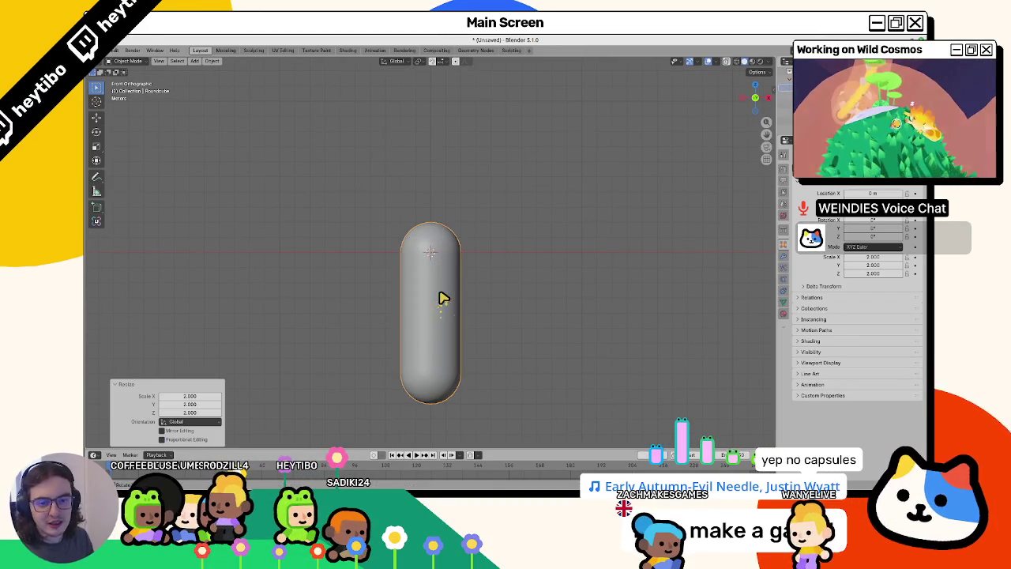
{"action": "right_click", "coordinate": [507, 287]}
{"action": "left_click", "coordinate": [508, 287]}
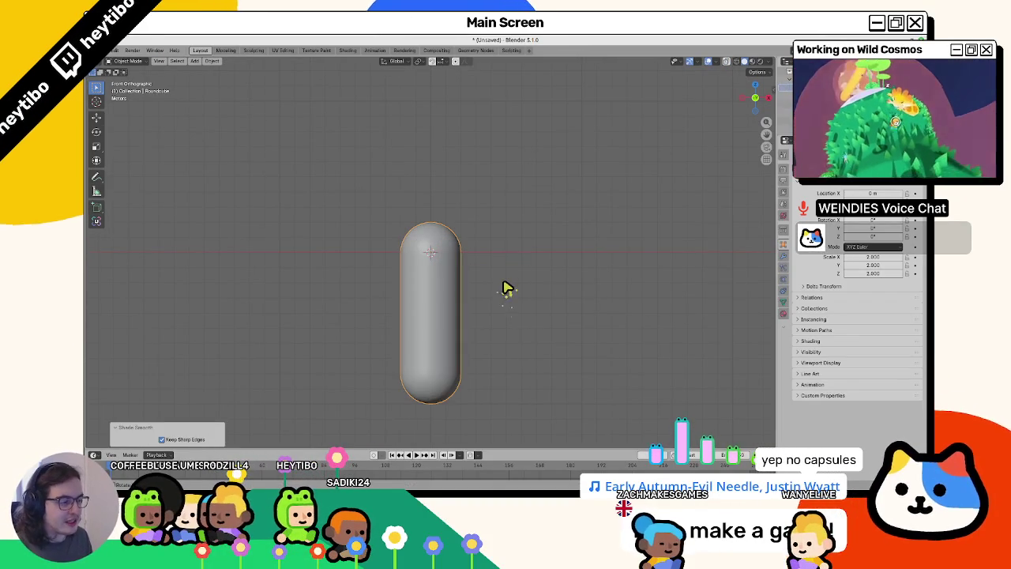
Scale the capsule mesh by 4 in Edit Mode and show the transform sidebar.
{"action": "key", "text": "Tab"}
{"action": "key", "text": "Tab"}
{"action": "type", "text": "s"}
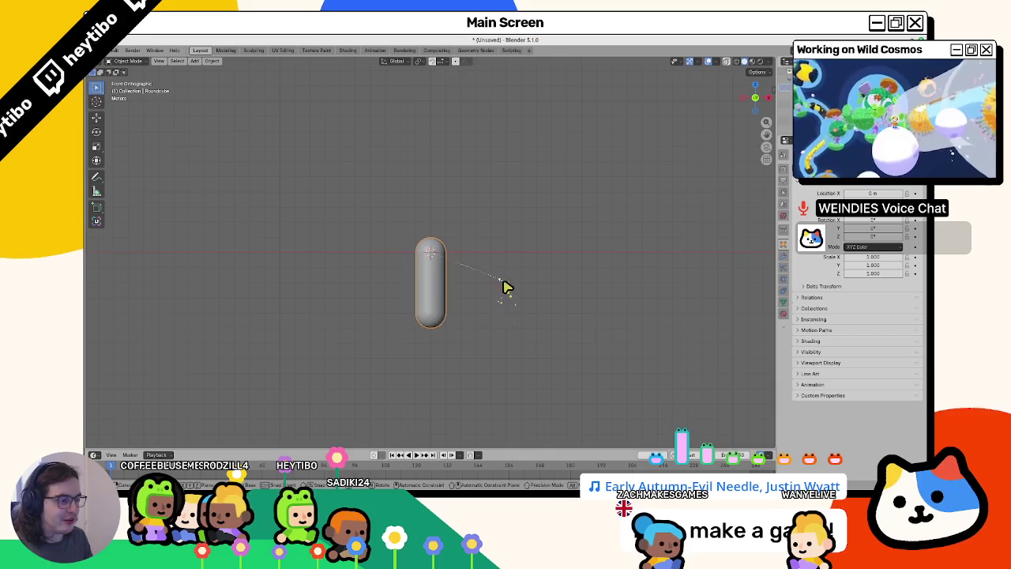
{"action": "type", "text": "2"}
{"action": "key", "text": "BackSpace"}
{"action": "type", "text": "4"}
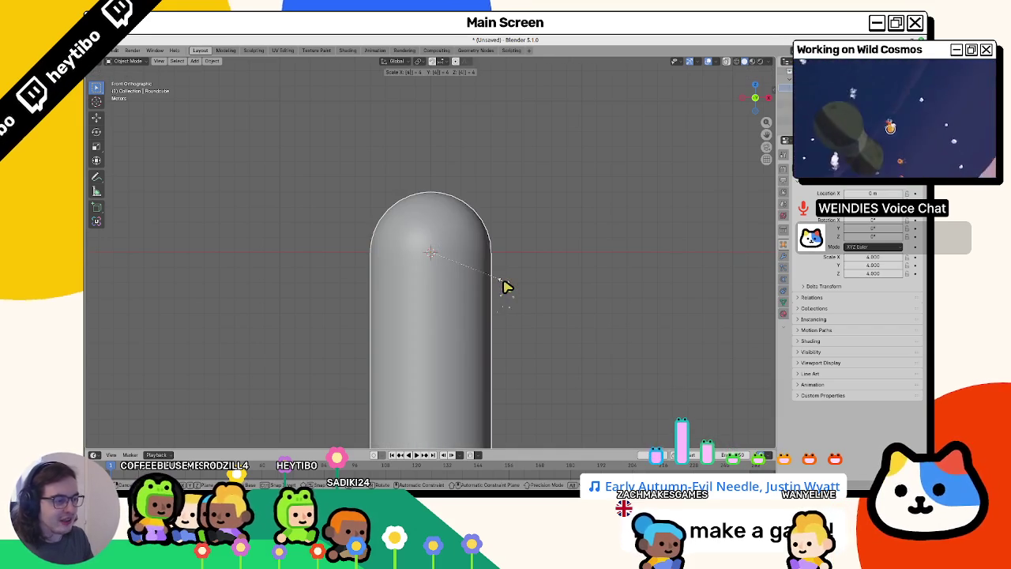
{"action": "key", "text": "Return"}
{"action": "key", "text": "n"}
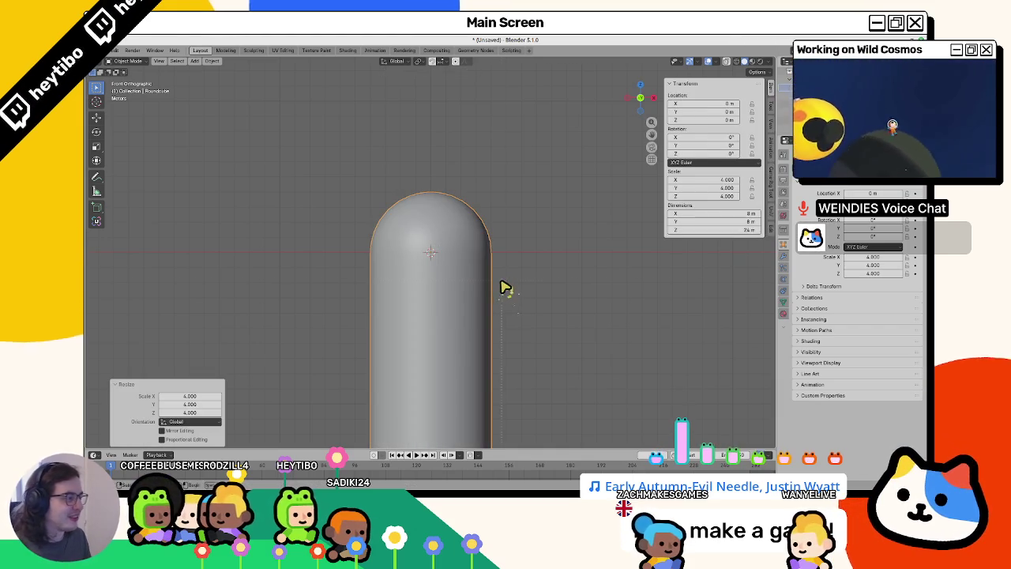
{"action": "scroll", "coordinate": [506, 284], "scroll_direction": "down", "scroll_amount": 1}
{"action": "scroll", "coordinate": [509, 281], "scroll_direction": "down", "scroll_amount": 3}
{"action": "scroll", "coordinate": [511, 281], "scroll_direction": "up", "scroll_amount": 3}
Apply the capsule's scale, then abandon a trial Z-axis stretch.
{"action": "key", "text": "ctrl+a"}
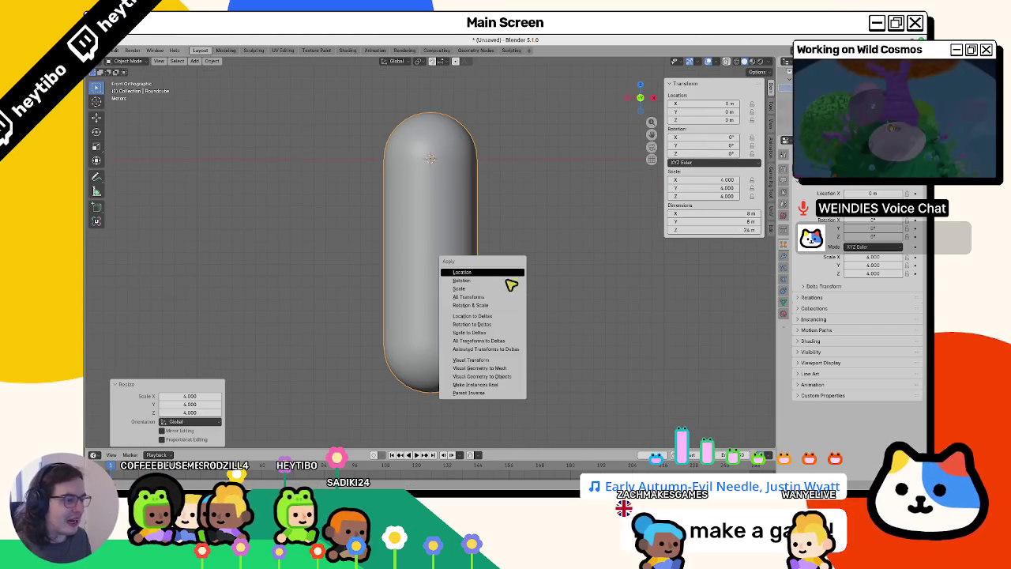
{"action": "left_click", "coordinate": [502, 289]}
{"action": "scroll", "coordinate": [505, 308], "scroll_direction": "up", "scroll_amount": 1}
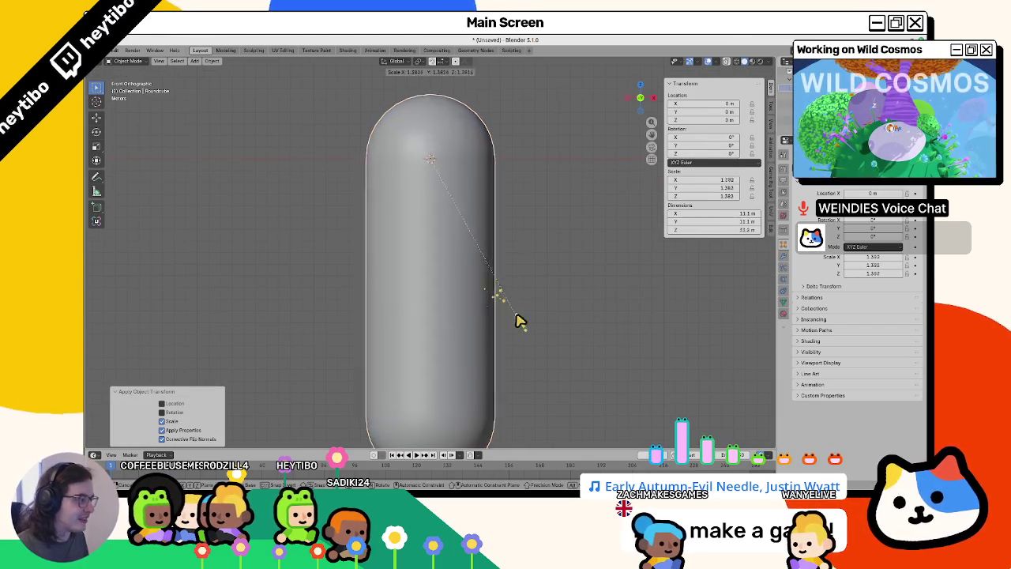
{"action": "scroll", "coordinate": [532, 292], "scroll_direction": "down", "scroll_amount": 3}
{"action": "scroll", "coordinate": [545, 316], "scroll_direction": "down", "scroll_amount": 2}
{"action": "key", "text": "s"}
{"action": "key", "text": "z"}
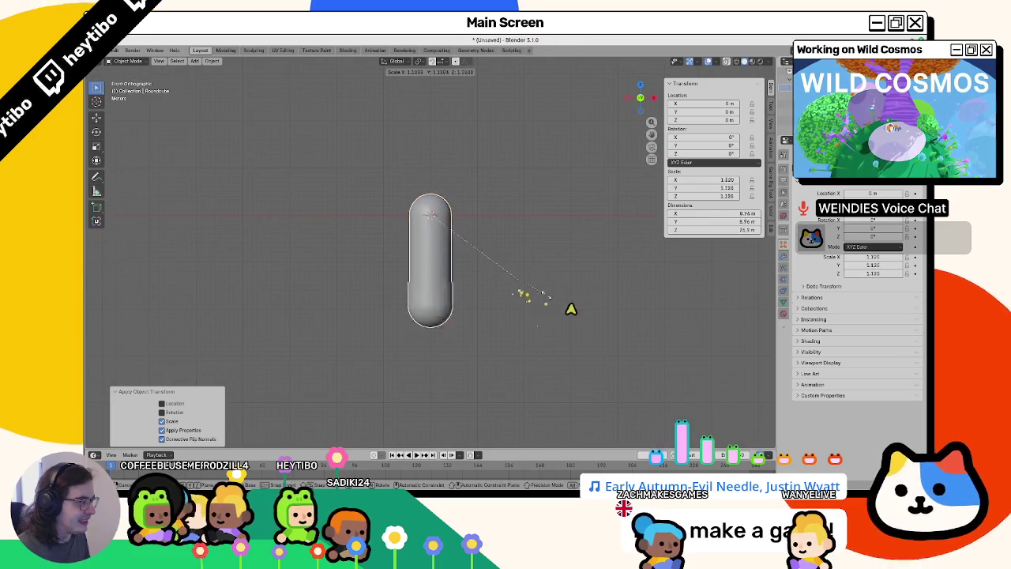
{"action": "right_click", "coordinate": [569, 305]}
Scale the capsule by 2 again and apply it, reaching 16 m wide and 48 m tall.
{"action": "right_click", "coordinate": [557, 293]}
{"action": "key", "text": "Escape"}
{"action": "type", "text": "s"}
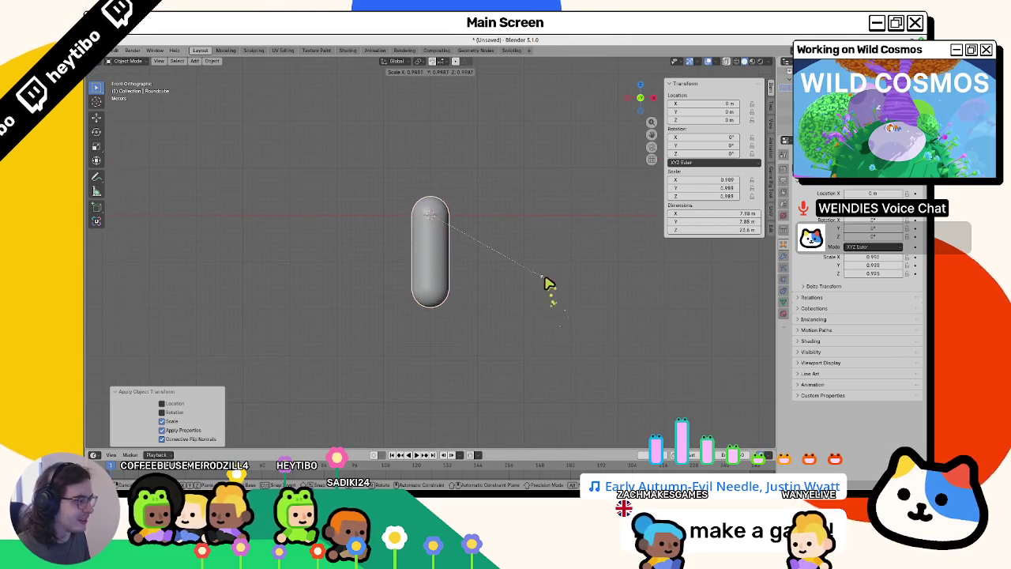
{"action": "type", "text": "2"}
{"action": "key", "text": "Return"}
{"action": "key", "text": "ctrl+a"}
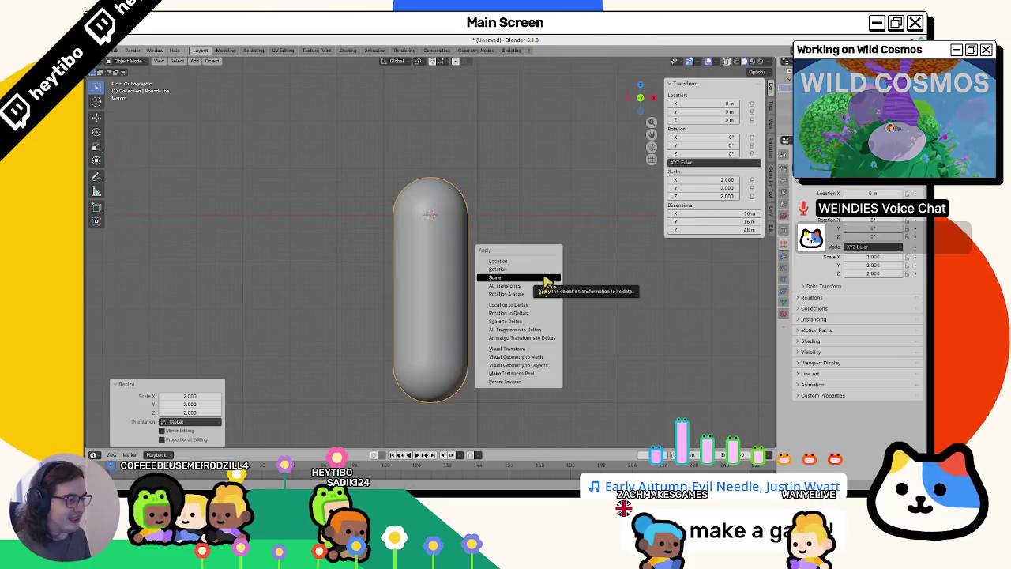
{"action": "left_click", "coordinate": [545, 278]}
{"action": "key", "text": "shift+a"}
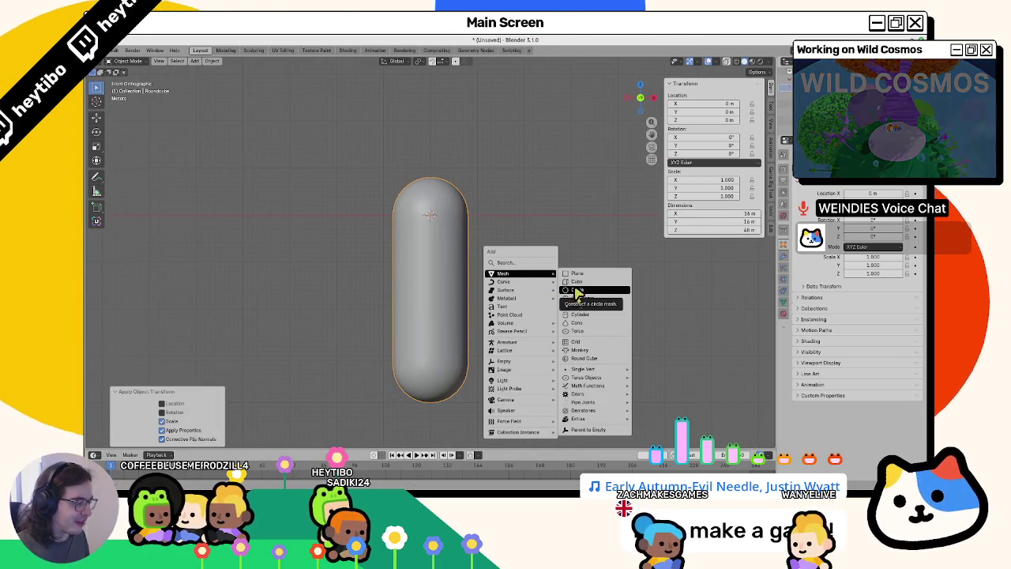
Add a cylinder as a 16 m-wide, 2 m-deep disc rotated 90° at X 8 m.
{"action": "left_click", "coordinate": [588, 316]}
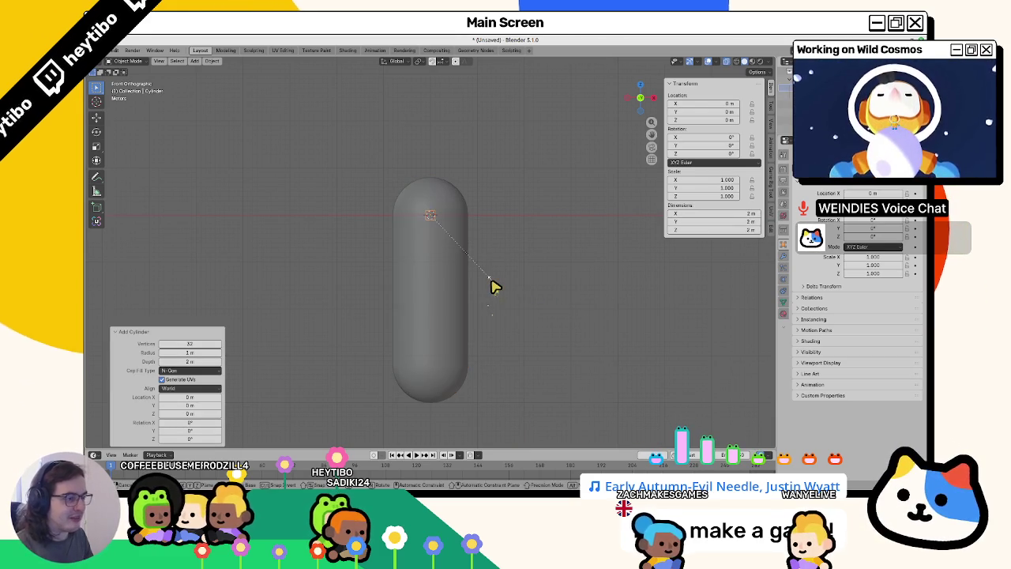
{"action": "key", "text": "Escape"}
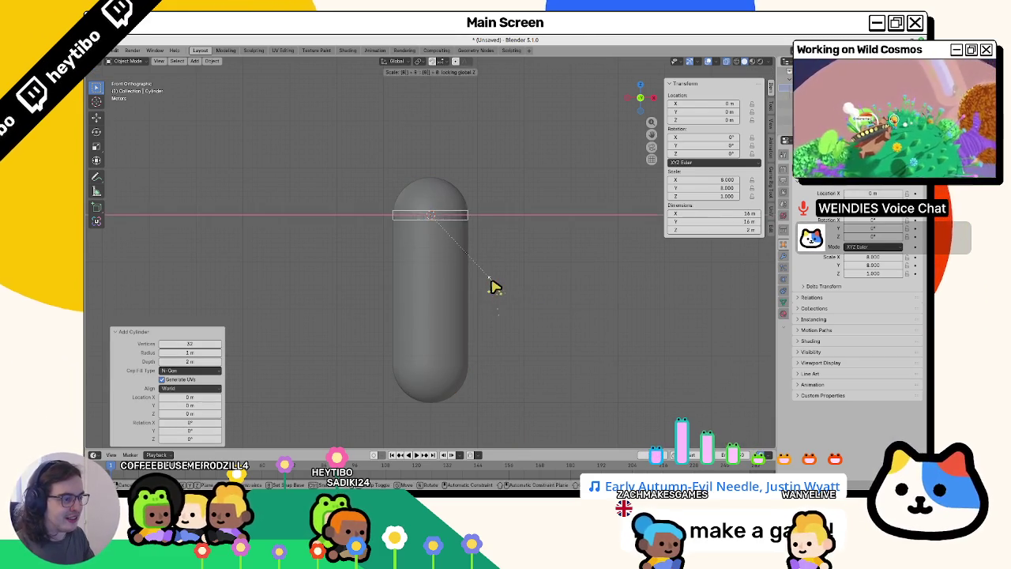
{"action": "key", "text": "Escape"}
{"action": "key", "text": "s"}
{"action": "key", "text": "Return"}
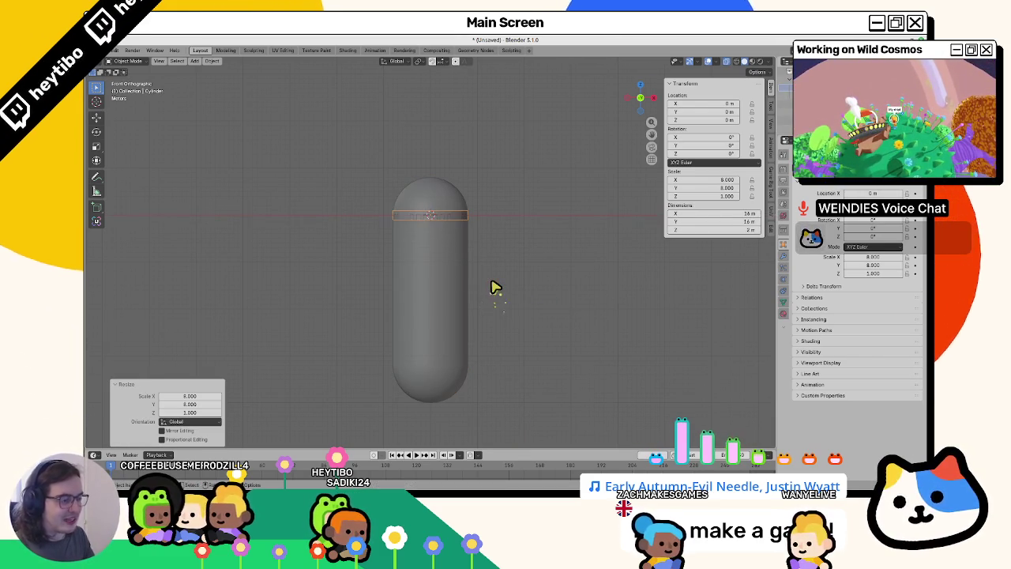
{"action": "type", "text": "90"}
{"action": "key", "text": "Return"}
{"action": "key", "text": "g"}
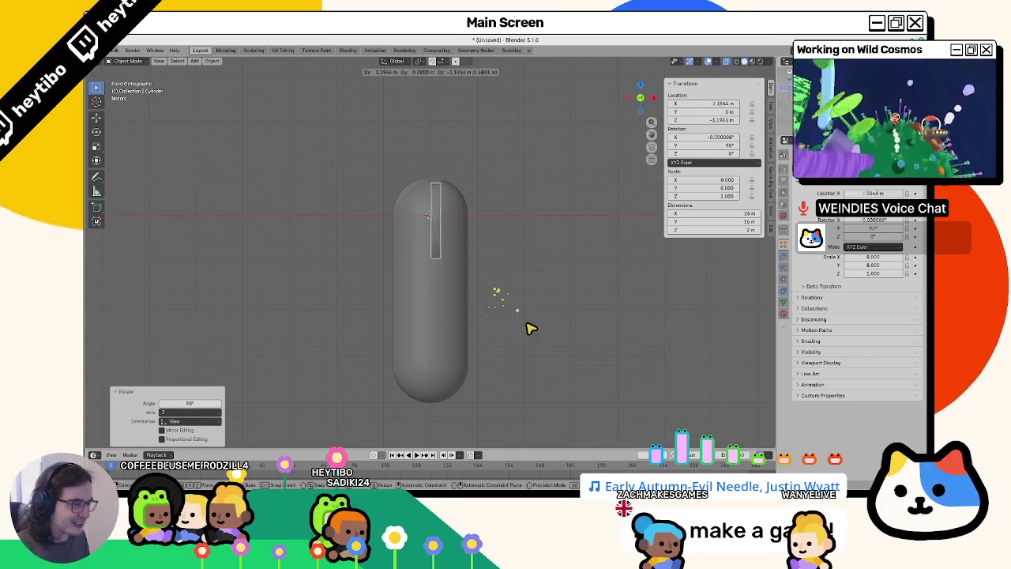
{"action": "key", "text": "Return"}
{"action": "mouse_move", "coordinate": [532, 363]}
{"action": "middle_mouse_down"}
{"action": "mouse_move", "coordinate": [462, 300]}
{"action": "mouse_move", "coordinate": [506, 338]}
{"action": "middle_mouse_up"}
{"action": "key", "text": "Escape"}
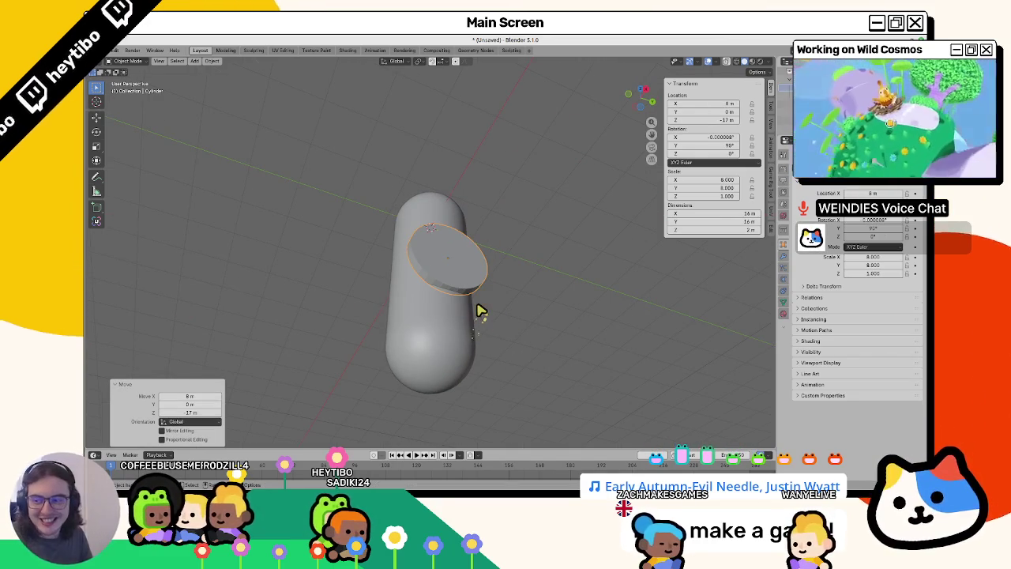
{"action": "key", "text": "KP_1"}
Select the capsule and, in Edit Mode, box-select its lower rounded half.
{"action": "left_click", "coordinate": [480, 305]}
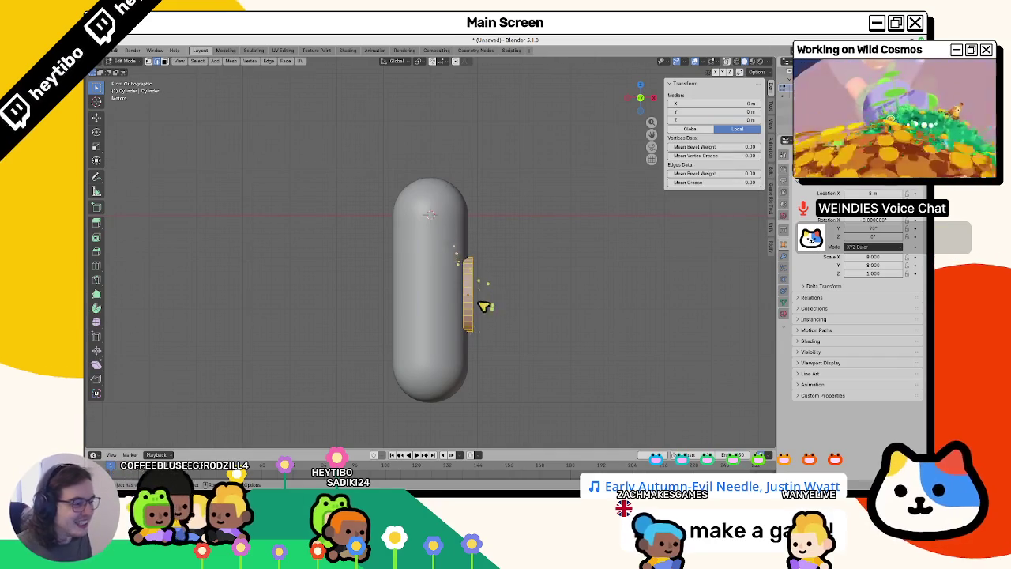
{"action": "middle_click_drag", "start_coordinate": [480, 305], "coordinate": [385, 305], "text": "shift"}
{"action": "scroll", "coordinate": [293, 286], "scroll_direction": "up", "scroll_amount": 2}
{"action": "left_click", "coordinate": [293, 287]}
{"action": "scroll", "coordinate": [307, 290], "scroll_direction": "down", "scroll_amount": 2}
{"action": "key", "text": "Tab"}
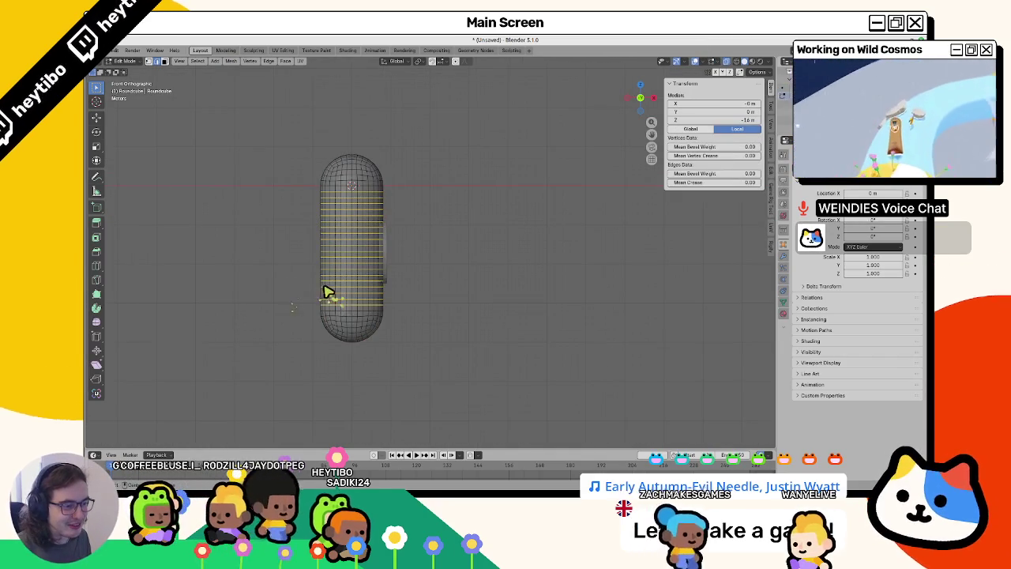
{"action": "left_click_drag", "start_coordinate": [311, 289], "coordinate": [416, 340]}
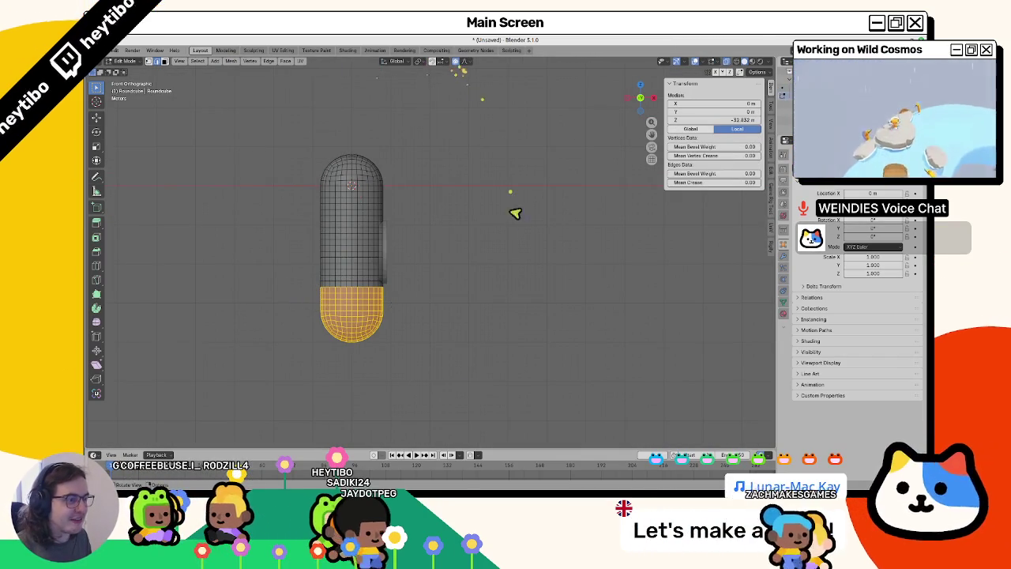
Shrink the selection by one ring and enlarge it with proportional editing into a bottle bulge.
{"action": "key", "text": "s"}
{"action": "scroll", "coordinate": [610, 238], "scroll_direction": "down", "scroll_amount": 5}
{"action": "scroll", "coordinate": [608, 239], "scroll_direction": "down", "scroll_amount": 2}
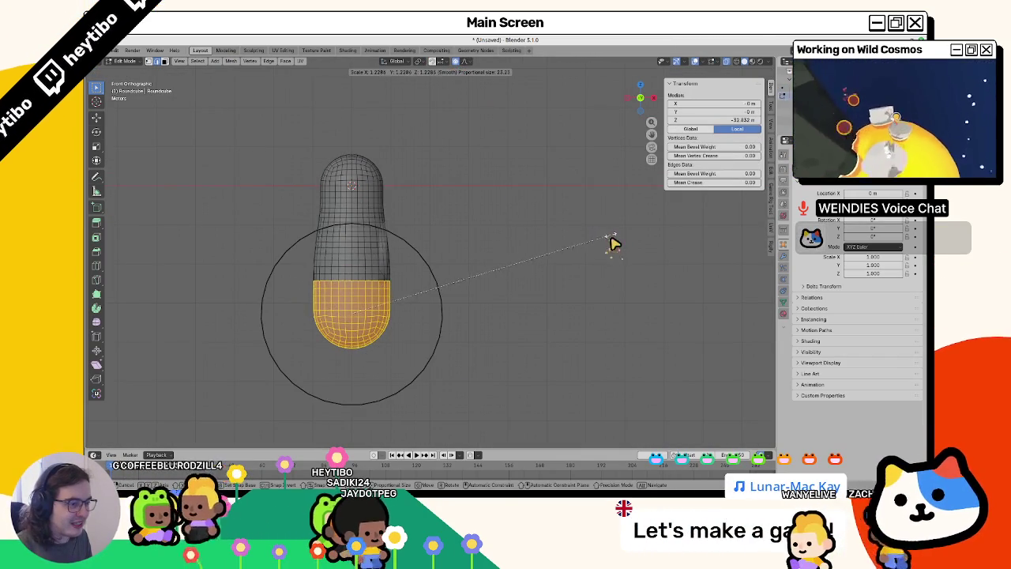
{"action": "key", "text": "Escape"}
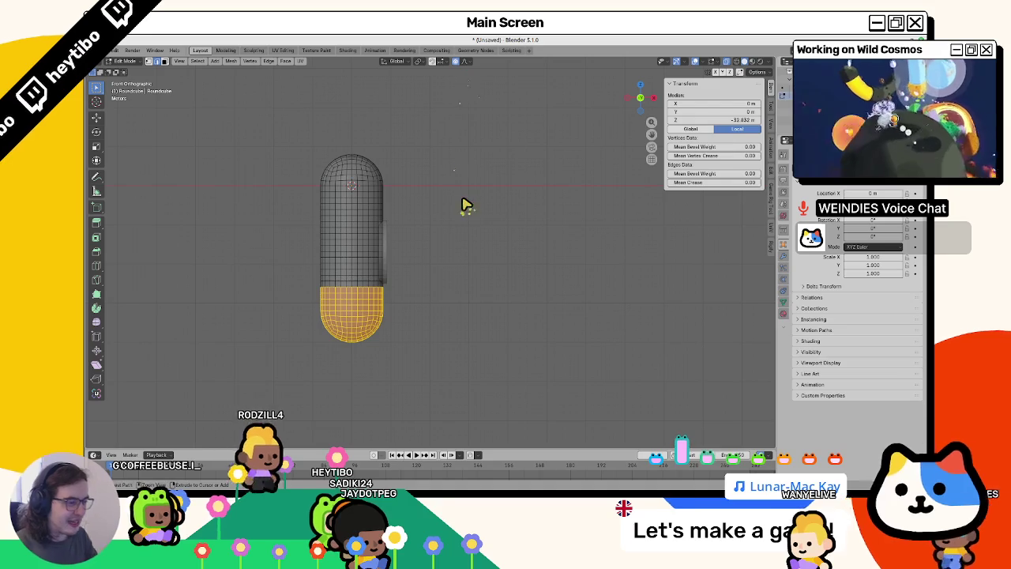
{"action": "key", "text": "ctrl+KP_Subtract"}
{"action": "key", "text": "s"}
{"action": "scroll", "coordinate": [513, 246], "scroll_direction": "down", "scroll_amount": 3}
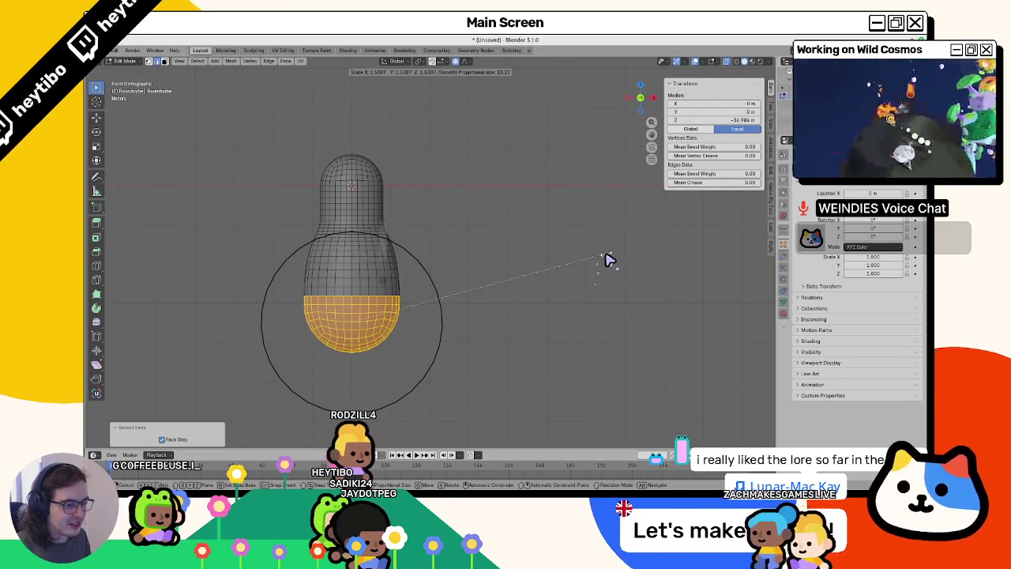
{"action": "scroll", "coordinate": [609, 261], "scroll_direction": "down", "scroll_amount": 1}
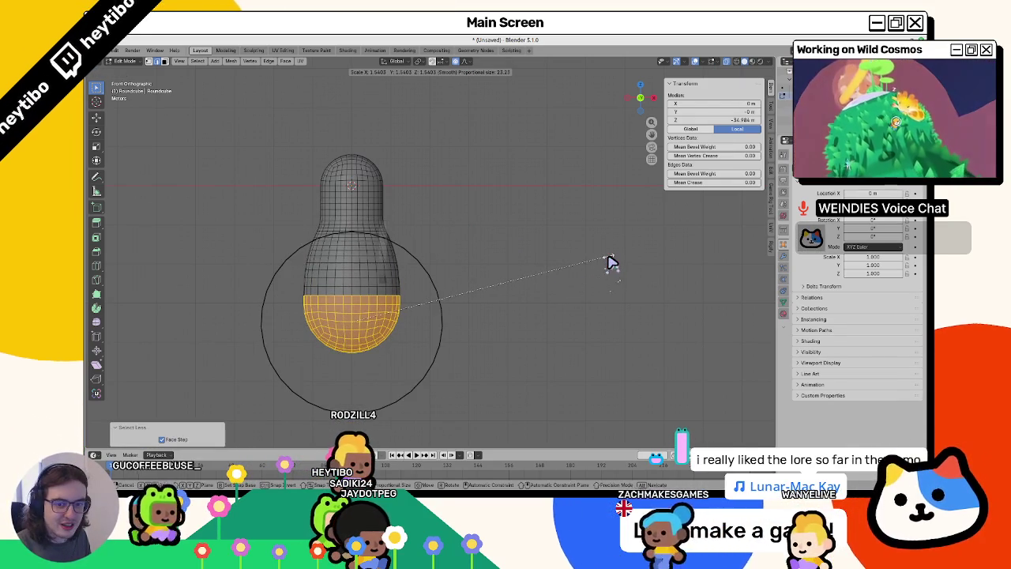
{"action": "left_click", "coordinate": [605, 261]}
{"action": "key", "text": "Tab"}
{"action": "left_click", "coordinate": [387, 236]}
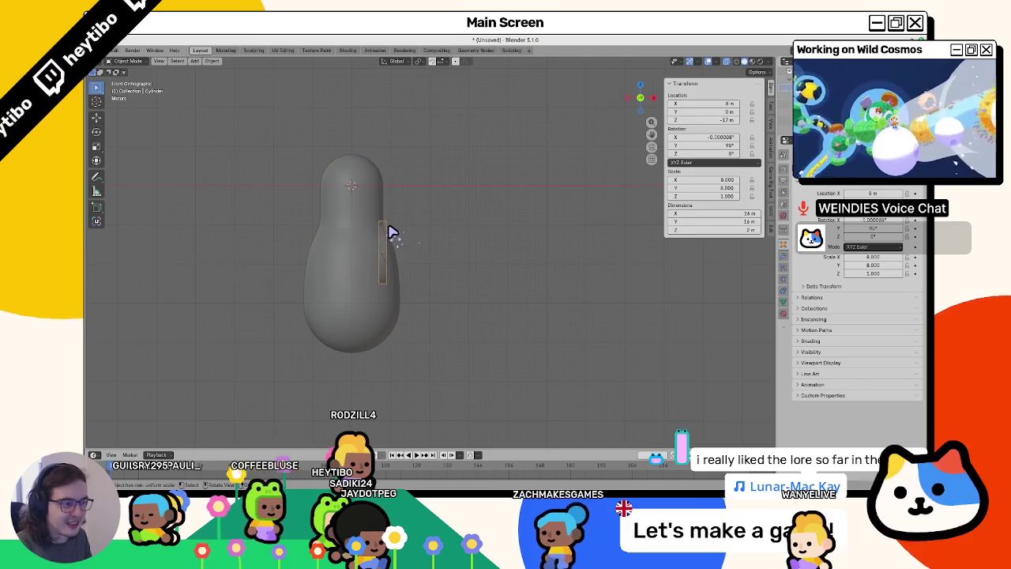
In Edit Mode, stretch the cylinder's mesh along X and reposition it.
{"action": "key", "text": "Tab"}
{"action": "key", "text": "s"}
{"action": "key", "text": "x"}
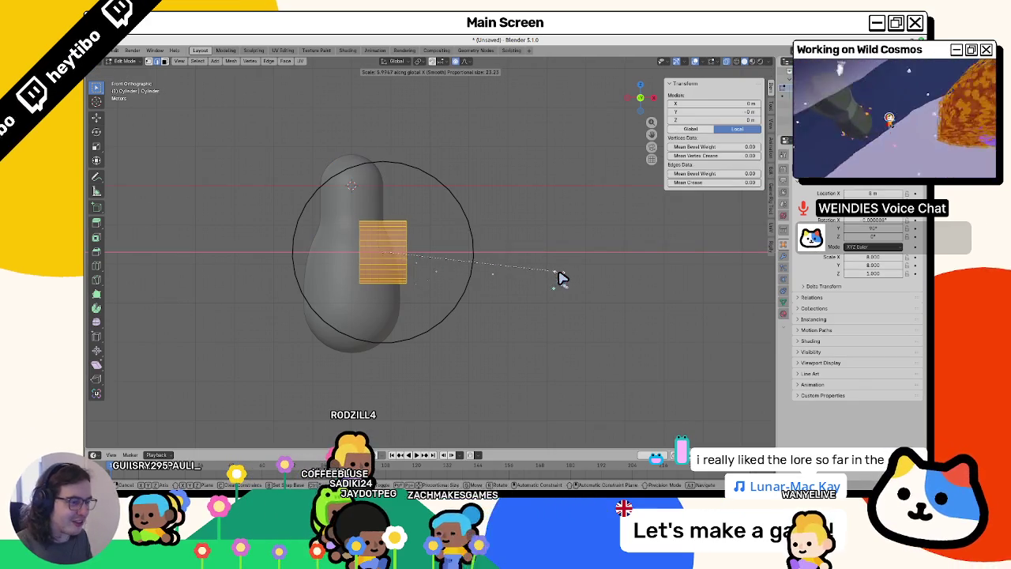
{"action": "left_click", "coordinate": [584, 282]}
{"action": "key", "text": "g"}
{"action": "left_click", "coordinate": [586, 292]}
{"action": "key", "text": "Tab"}
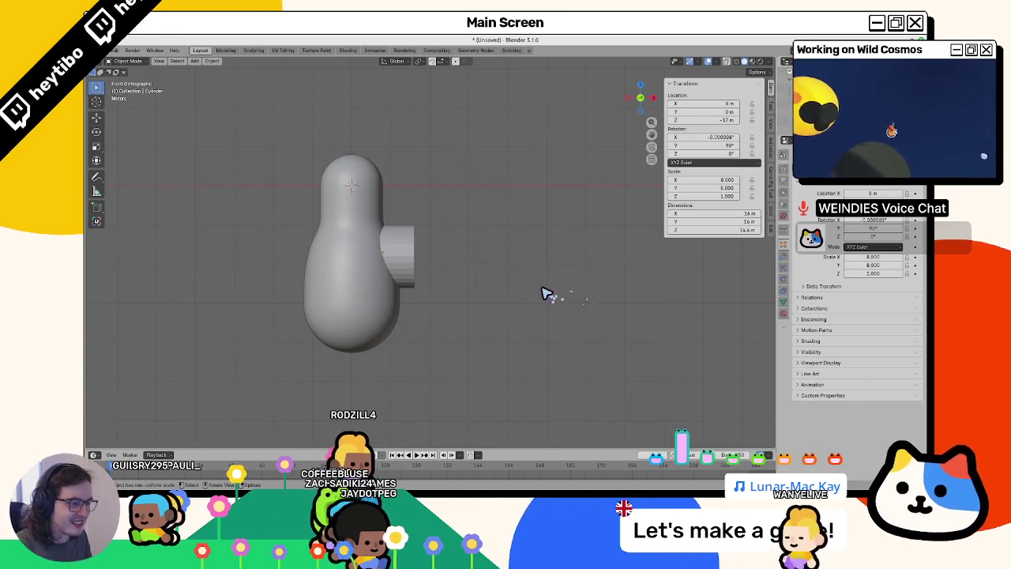
Apply Shade Smooth to the cylinder.
{"action": "right_click", "coordinate": [406, 260]}
{"action": "left_click", "coordinate": [403, 259]}
{"action": "middle_click_drag", "start_coordinate": [403, 260], "coordinate": [277, 226]}
{"action": "right_click", "coordinate": [277, 226]}
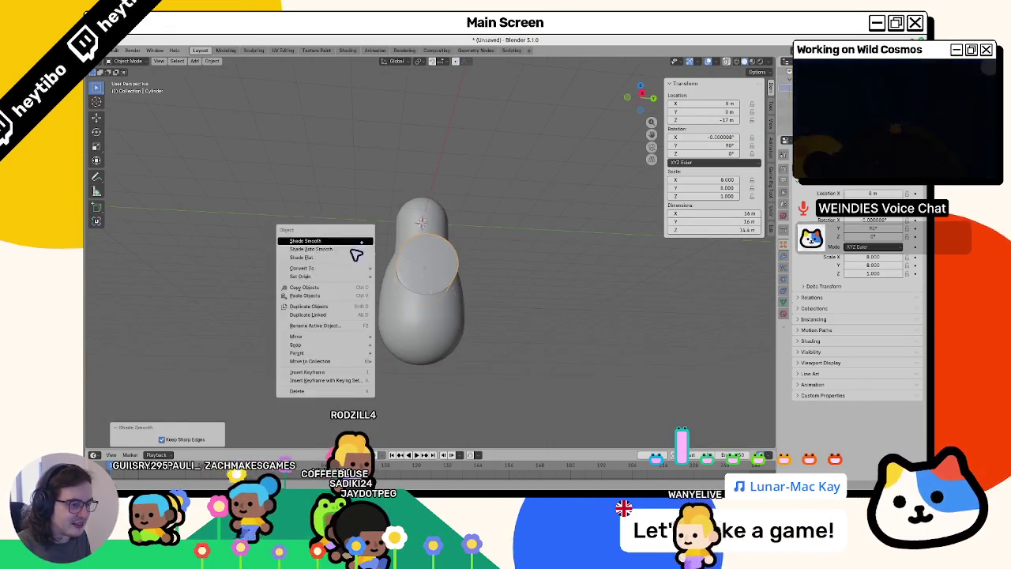
{"action": "left_click", "coordinate": [300, 243]}
{"action": "mouse_move", "coordinate": [356, 255]}
{"action": "middle_mouse_down"}
{"action": "mouse_move", "coordinate": [433, 268]}
{"action": "mouse_move", "coordinate": [458, 284]}
{"action": "mouse_move", "coordinate": [434, 284]}
{"action": "middle_mouse_up"}
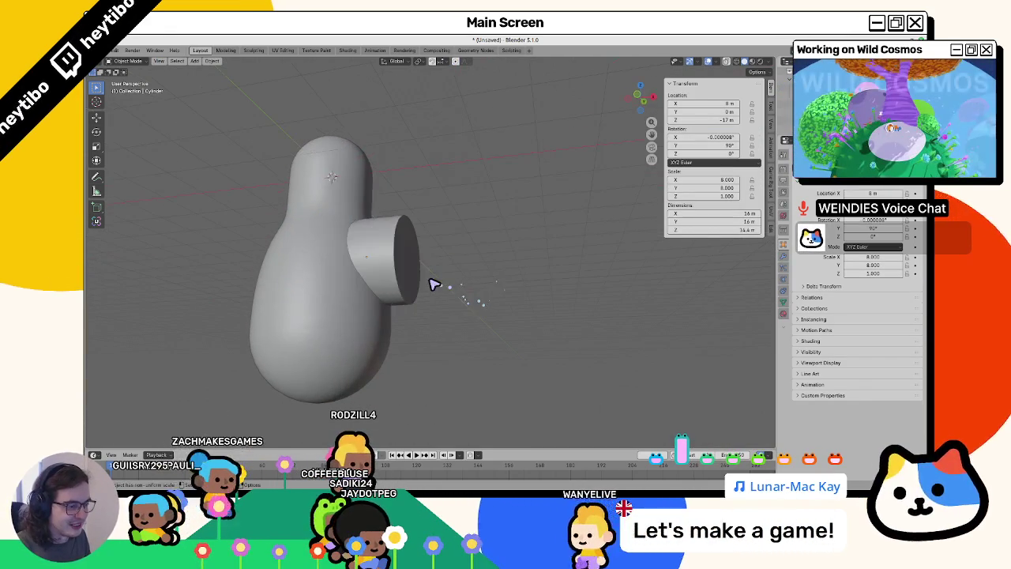
Extrude the cylinder's end loop, scale it narrower, then extrude it outward along X into a thin tube.
{"action": "key", "text": "Tab"}
{"action": "left_click", "coordinate": [406, 284], "text": "alt"}
{"action": "key", "text": "e"}
{"action": "key", "text": "Escape"}
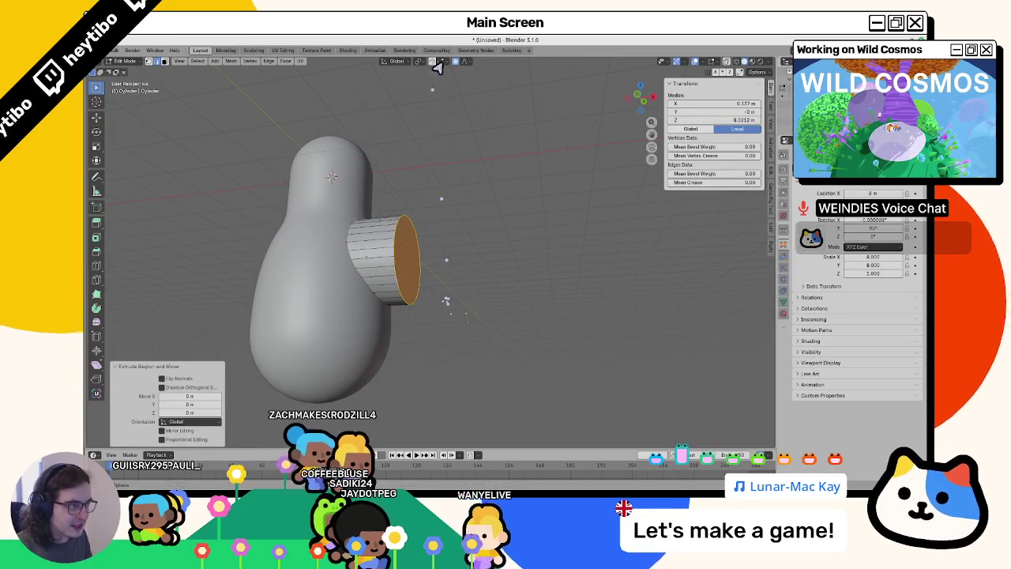
{"action": "key", "text": "s"}
{"action": "left_click", "coordinate": [458, 192]}
{"action": "key", "text": "e"}
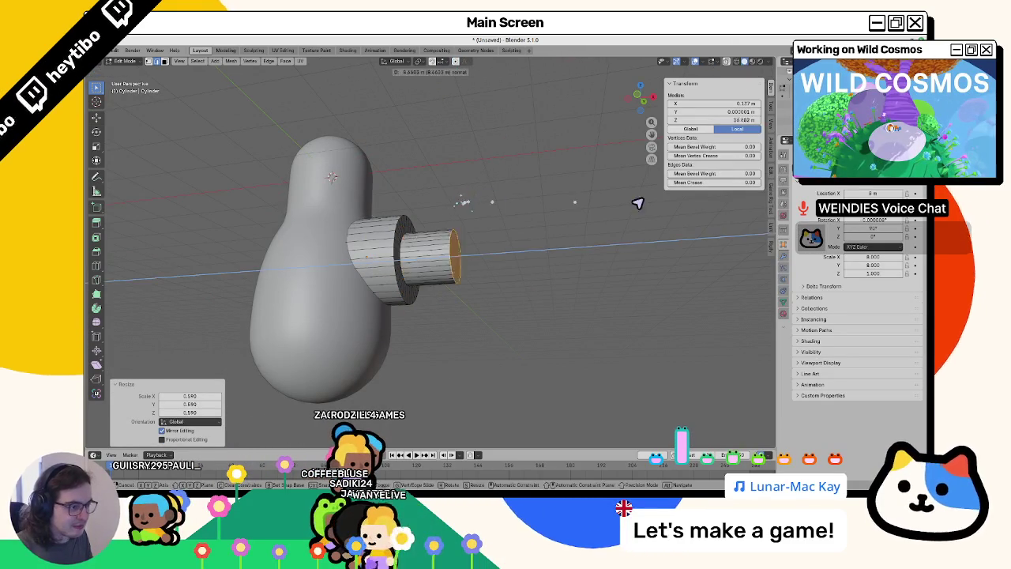
{"action": "right_click", "coordinate": [638, 198]}
{"action": "key", "text": "g"}
{"action": "key", "text": "x"}
{"action": "left_click", "coordinate": [552, 238]}
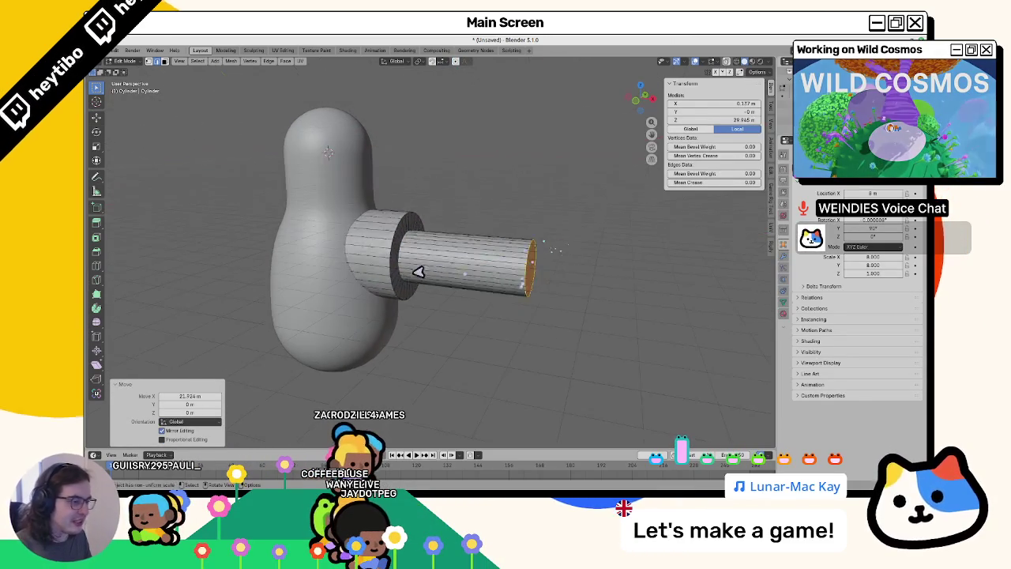
From the top view, shift the thin tube's end ring along Y.
{"action": "left_click", "coordinate": [413, 271], "text": "alt"}
{"action": "scroll", "coordinate": [395, 261], "scroll_direction": "up", "scroll_amount": 3}
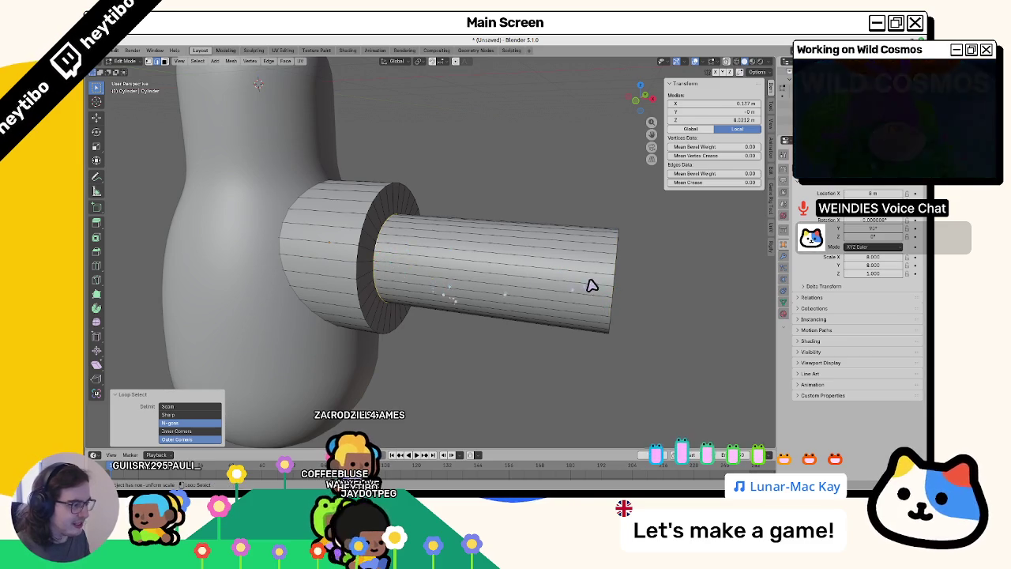
{"action": "left_click", "coordinate": [615, 276], "text": "alt"}
{"action": "middle_click_drag", "start_coordinate": [614, 276], "coordinate": [537, 310]}
{"action": "key", "text": "KP_7"}
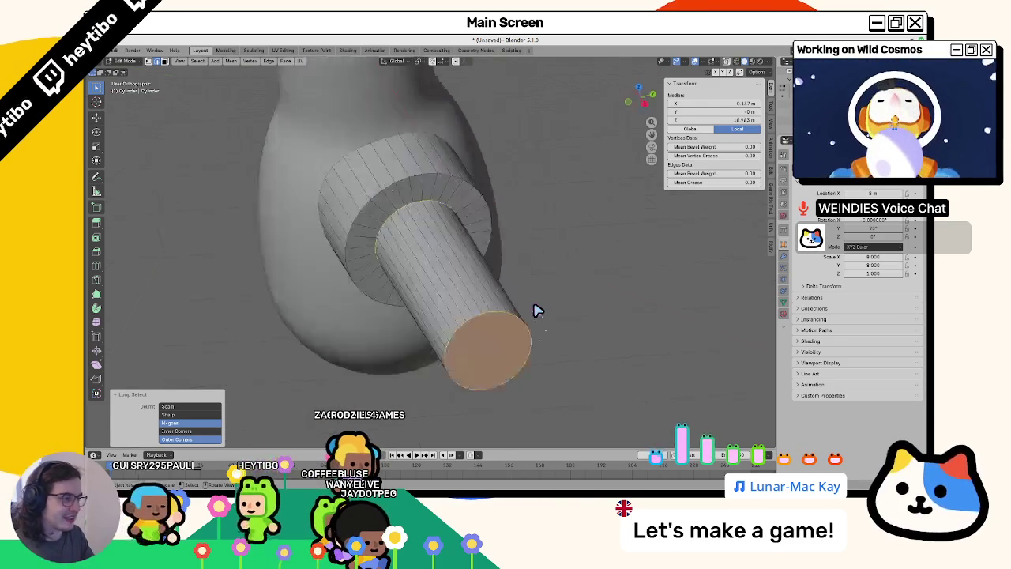
{"action": "key", "text": "g"}
{"action": "key", "text": "y"}
{"action": "left_click", "coordinate": [543, 286]}
{"action": "mouse_move", "coordinate": [544, 287]}
{"action": "middle_mouse_down"}
{"action": "mouse_move", "coordinate": [524, 260]}
{"action": "mouse_move", "coordinate": [416, 214]}
{"action": "middle_mouse_up"}
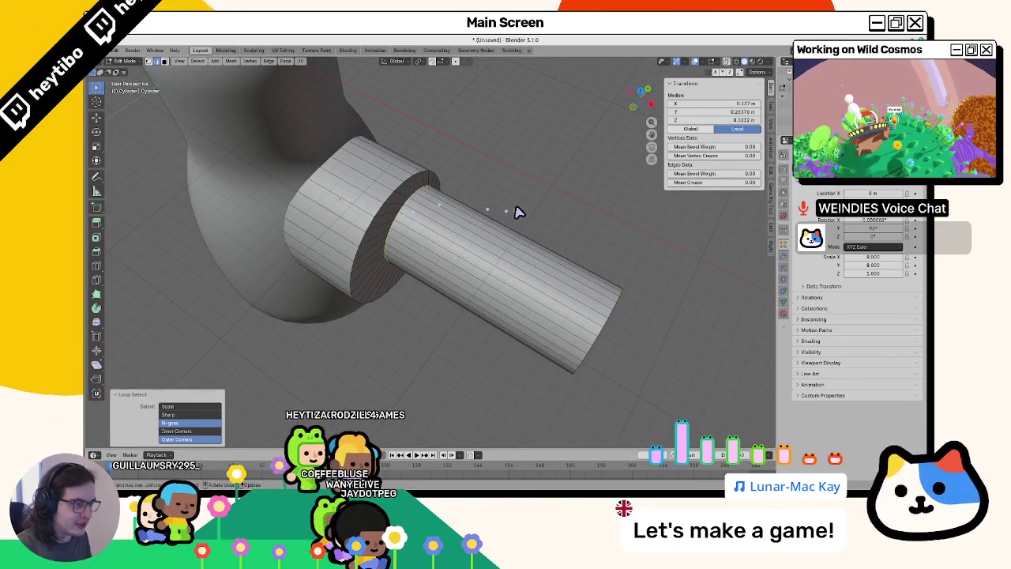
Cancel a bevel attempt, undo the tube-end shift, and return to Object Mode.
{"action": "key", "text": "ctrl+b"}
{"action": "key", "text": "Escape"}
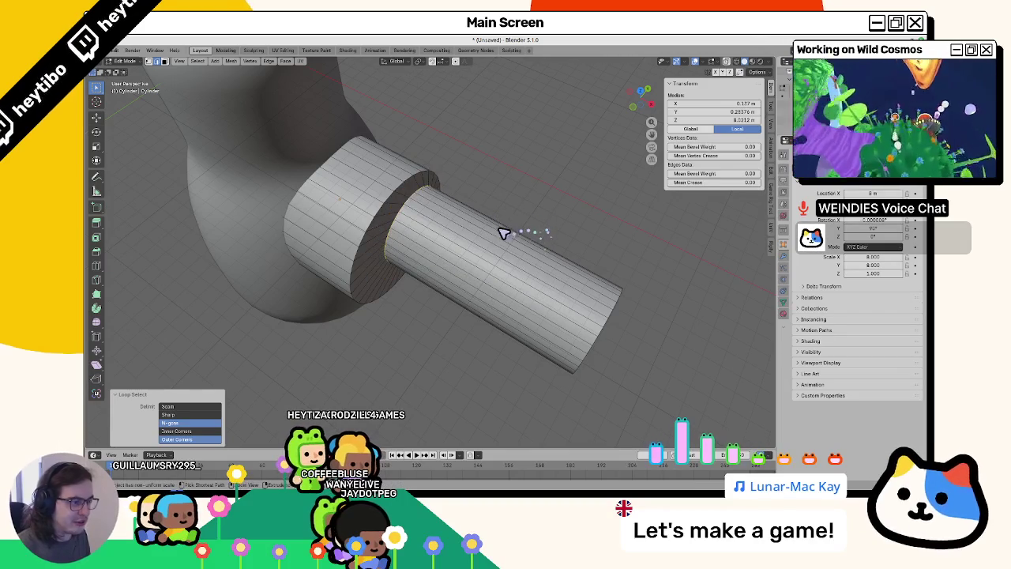
{"action": "key", "text": "ctrl+z"}
{"action": "key", "text": "Tab"}
{"action": "right_click", "coordinate": [421, 196]}
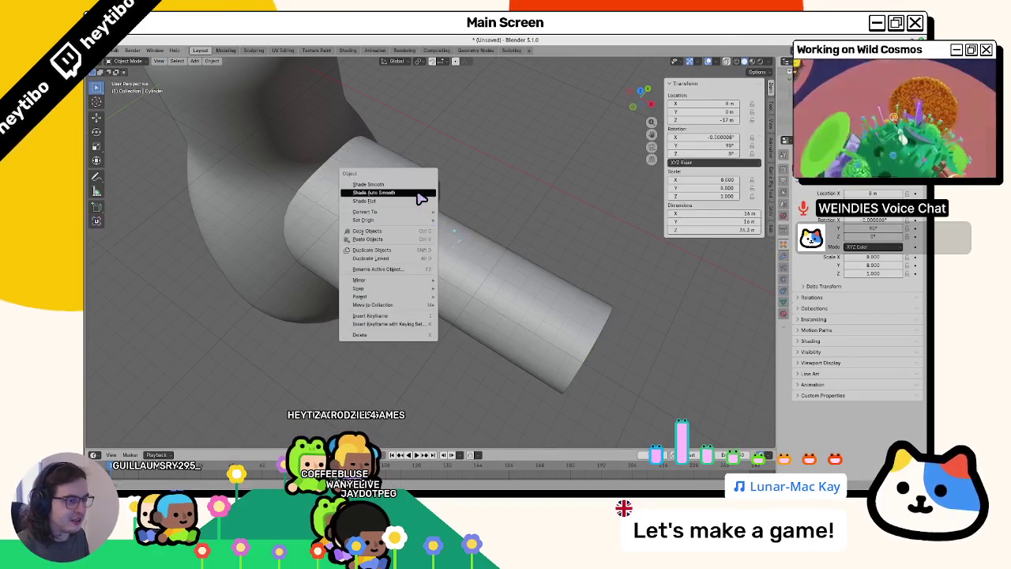
Apply Shade Auto Smooth to the nozzle cylinder.
{"action": "left_click", "coordinate": [421, 193]}
{"action": "key", "text": "Tab"}
{"action": "left_click", "coordinate": [417, 196], "text": "alt"}
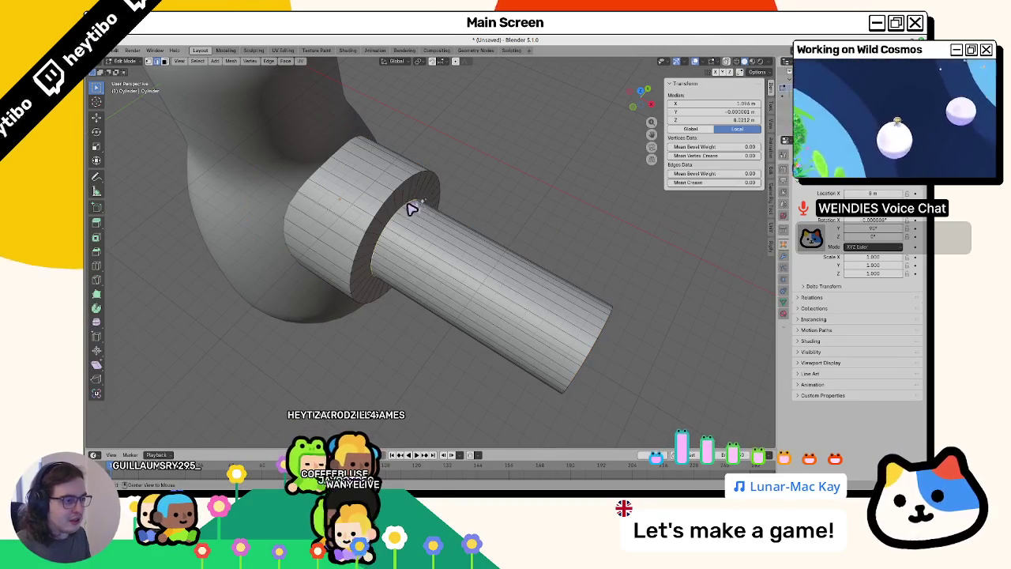
Bevel the ring where the thin tube meets the collar, inspect it, then undo the rounding.
{"action": "left_click", "coordinate": [413, 210], "text": "alt"}
{"action": "left_click", "coordinate": [456, 219], "text": "alt"}
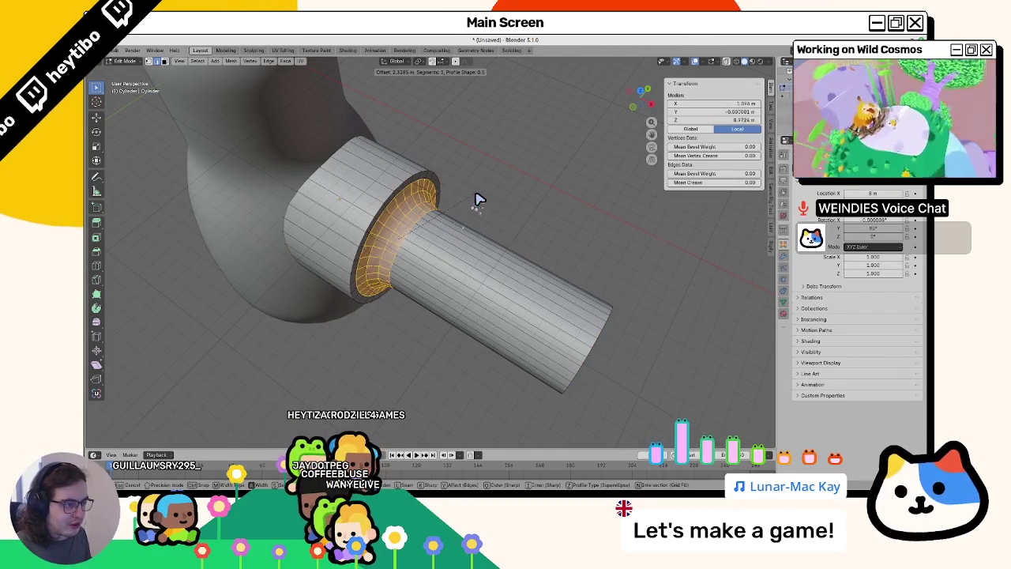
{"action": "left_click", "coordinate": [477, 200]}
{"action": "key", "text": "Tab"}
{"action": "mouse_move", "coordinate": [526, 205]}
{"action": "middle_mouse_down"}
{"action": "mouse_move", "coordinate": [526, 218]}
{"action": "mouse_move", "coordinate": [458, 242]}
{"action": "mouse_move", "coordinate": [471, 243]}
{"action": "mouse_move", "coordinate": [400, 236]}
{"action": "middle_mouse_up"}
{"action": "key", "text": "Tab"}
{"action": "key", "text": "Tab"}
{"action": "key", "text": "Tab"}
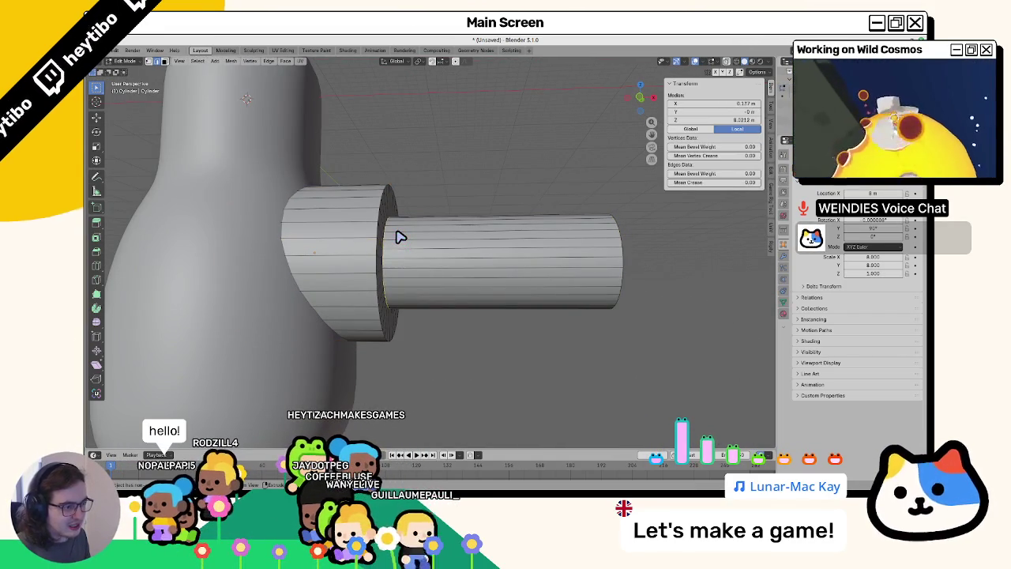
{"action": "key", "text": "Tab"}
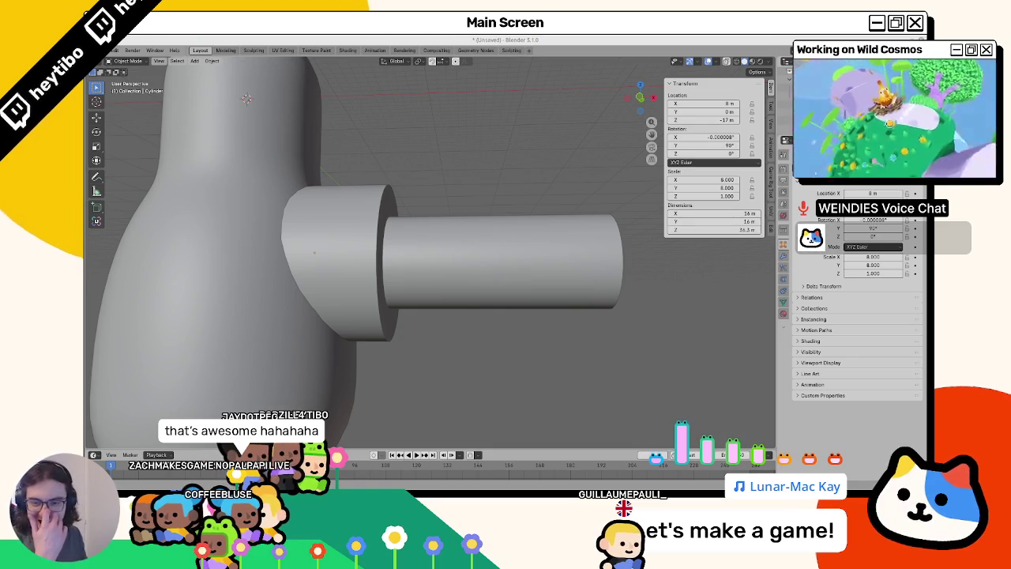
{"action": "key", "text": "alt+Tab"}
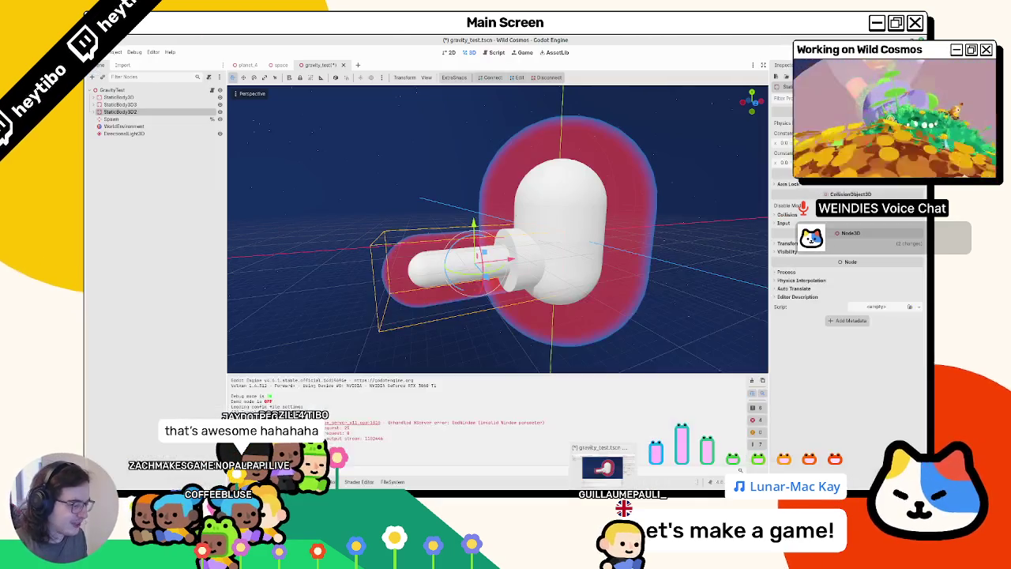
{"action": "scroll", "coordinate": [482, 237], "scroll_direction": "up", "scroll_amount": 4}
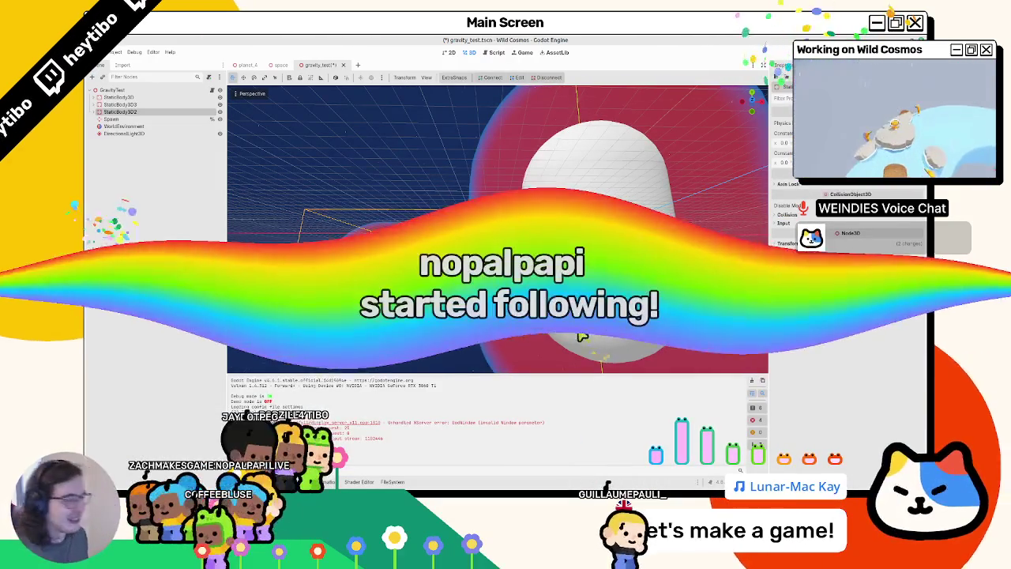
{"action": "key", "text": "alt+Tab"}
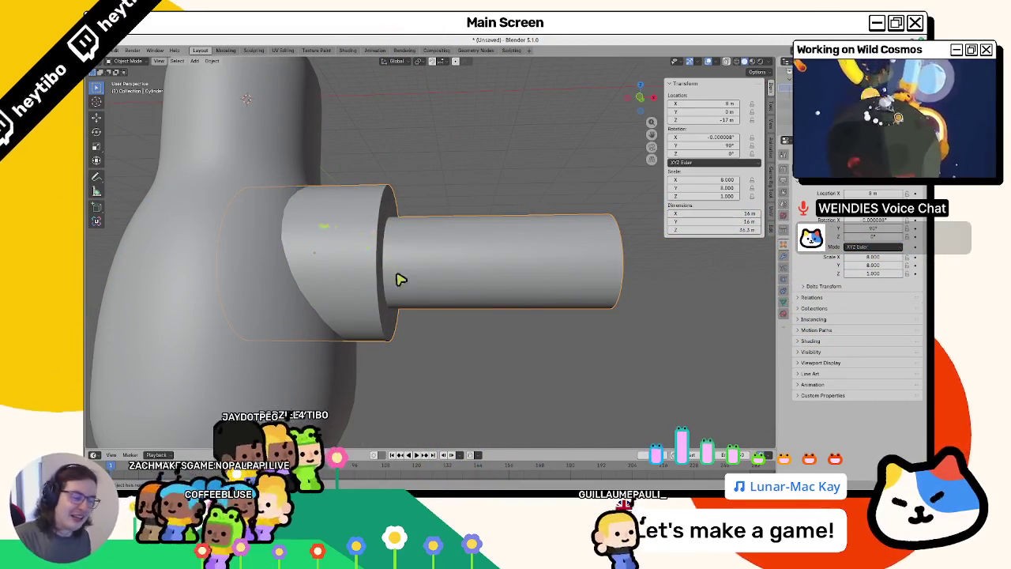
Enter Edit Mode on the nozzle cylinder, then switch to the browser's Wild Cosmos Steam page.
{"action": "key", "text": "Tab"}
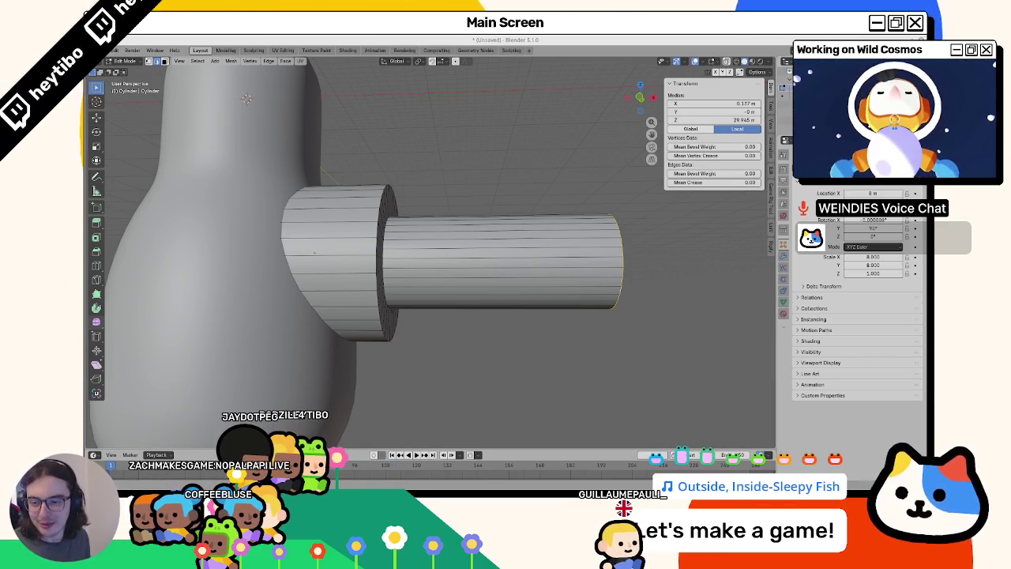
{"action": "key", "text": "alt+Tab"}
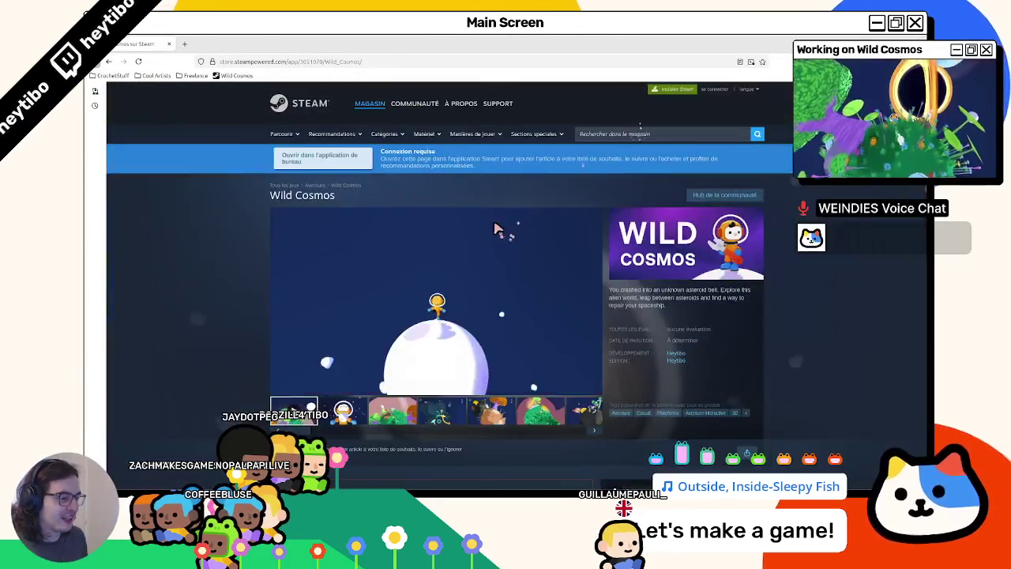
Scroll the Wild Cosmos page to the 'Explore and find your own way' and 'An uncharted world' clips.
{"action": "scroll", "coordinate": [226, 255], "scroll_direction": "down", "scroll_amount": 5}
{"action": "scroll", "coordinate": [221, 255], "scroll_direction": "down", "scroll_amount": 3}
{"action": "scroll", "coordinate": [442, 407], "scroll_direction": "down", "scroll_amount": 2}
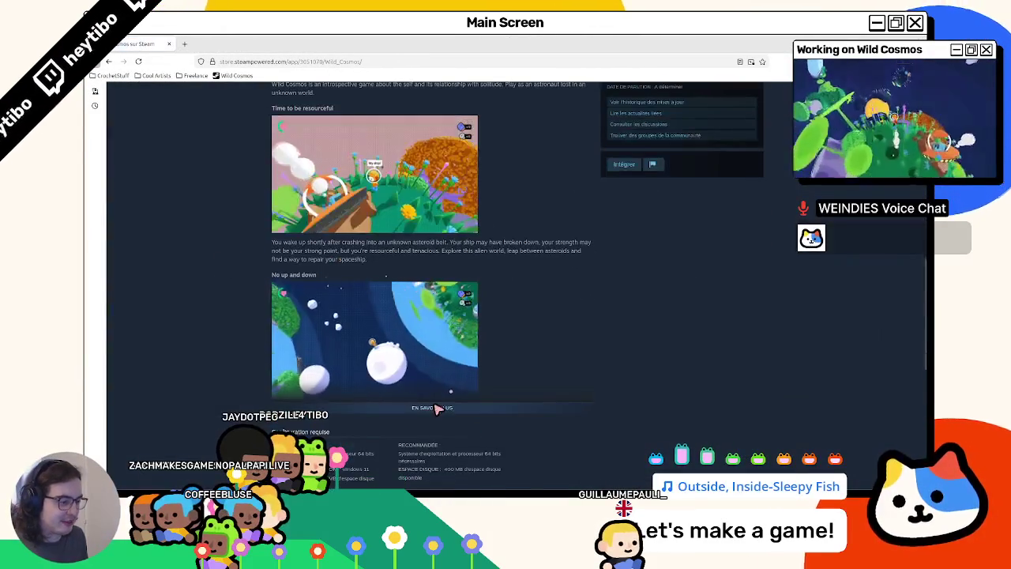
{"action": "scroll", "coordinate": [442, 407], "scroll_direction": "down", "scroll_amount": 3}
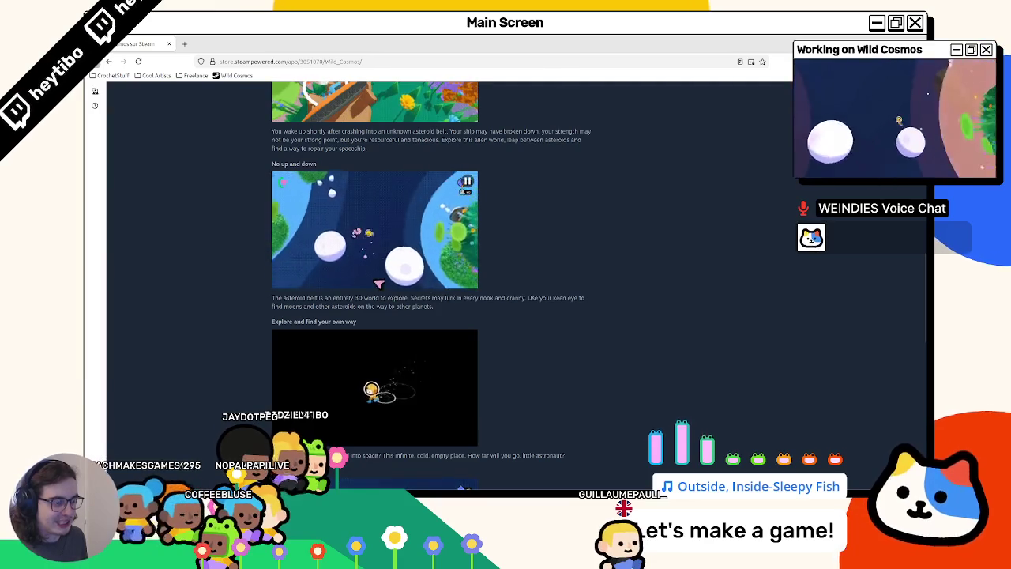
{"action": "scroll", "coordinate": [338, 248], "scroll_direction": "up", "scroll_amount": 2}
{"action": "scroll", "coordinate": [338, 247], "scroll_direction": "up", "scroll_amount": 5}
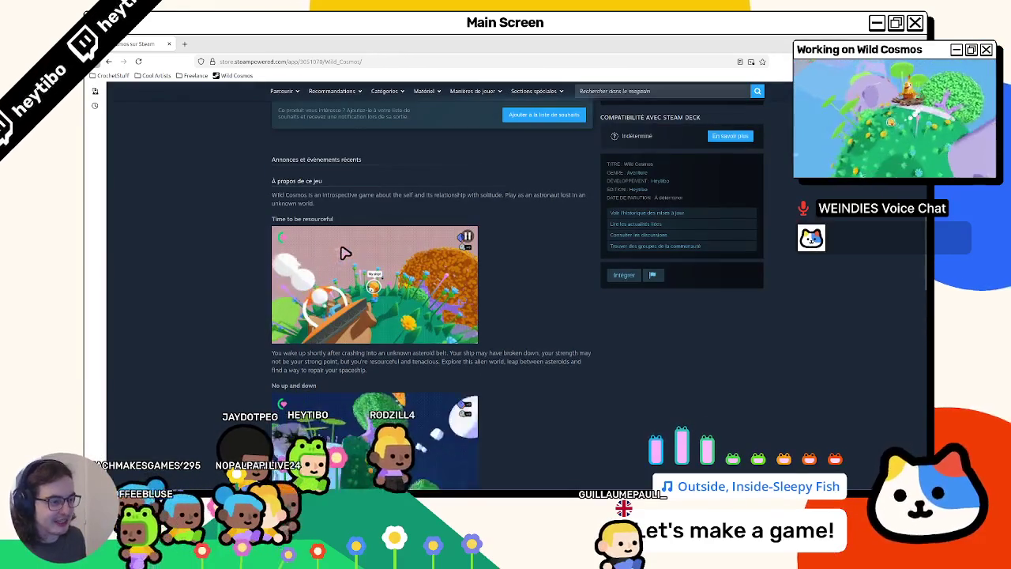
{"action": "scroll", "coordinate": [414, 282], "scroll_direction": "down", "scroll_amount": 3}
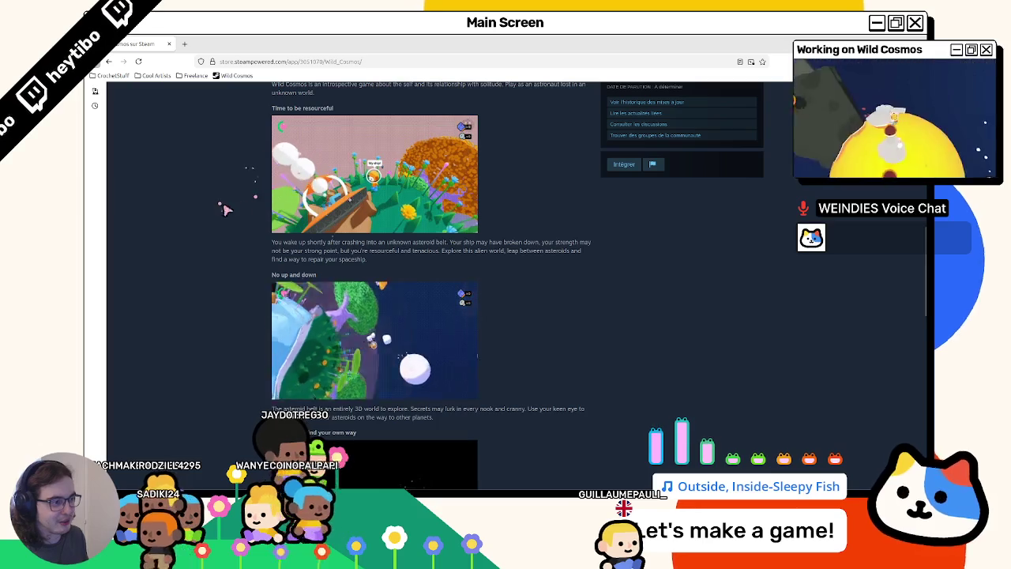
{"action": "scroll", "coordinate": [477, 406], "scroll_direction": "down", "scroll_amount": 5}
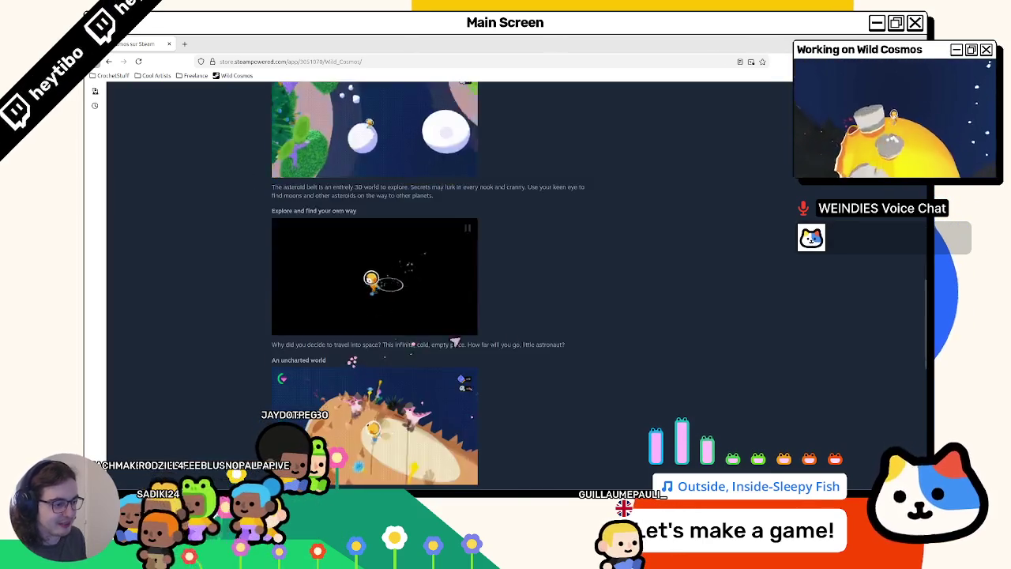
{"action": "scroll", "coordinate": [504, 271], "scroll_direction": "up", "scroll_amount": 4}
{"action": "scroll", "coordinate": [504, 272], "scroll_direction": "down", "scroll_amount": 2}
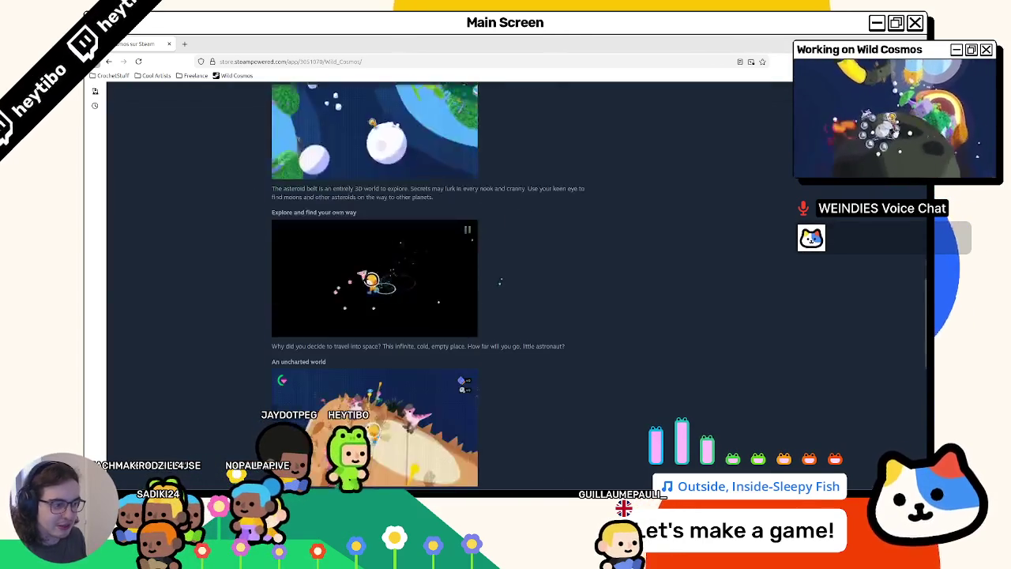
{"action": "scroll", "coordinate": [375, 246], "scroll_direction": "down", "scroll_amount": 2}
{"action": "scroll", "coordinate": [375, 246], "scroll_direction": "up", "scroll_amount": 1}
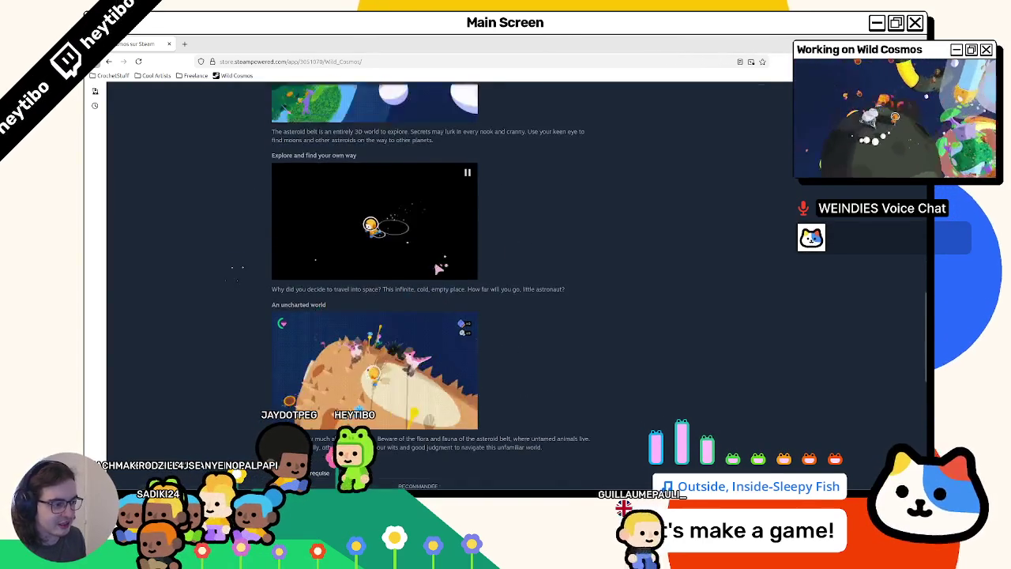